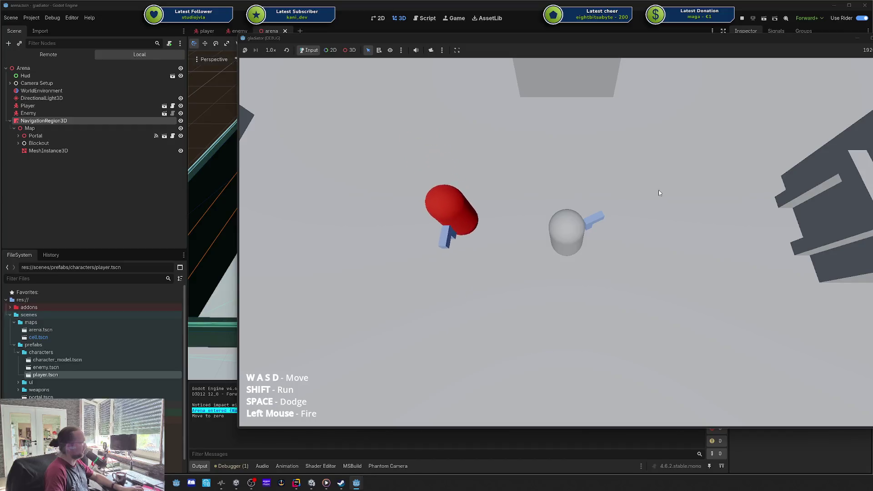
- Play-test the arena game: move with WASD, fire, enter the arena through the portal, then stop with F8
key(s)
key(s)
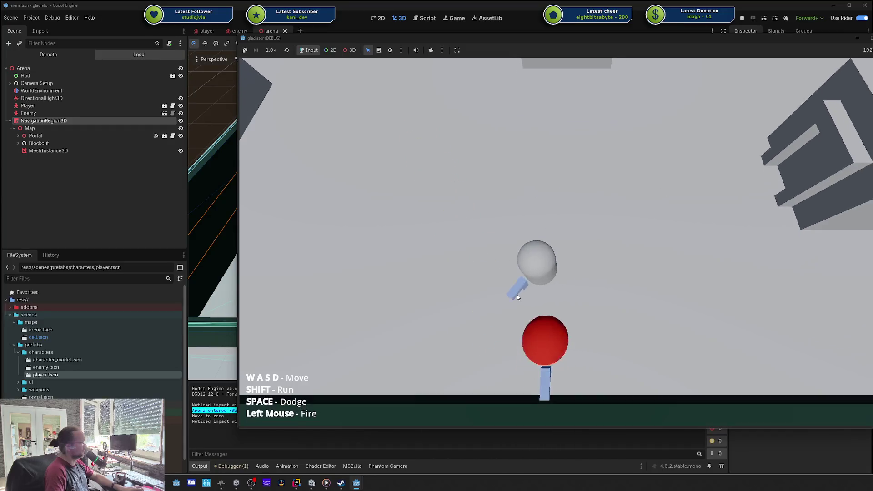
click(804, 57)
key(w)
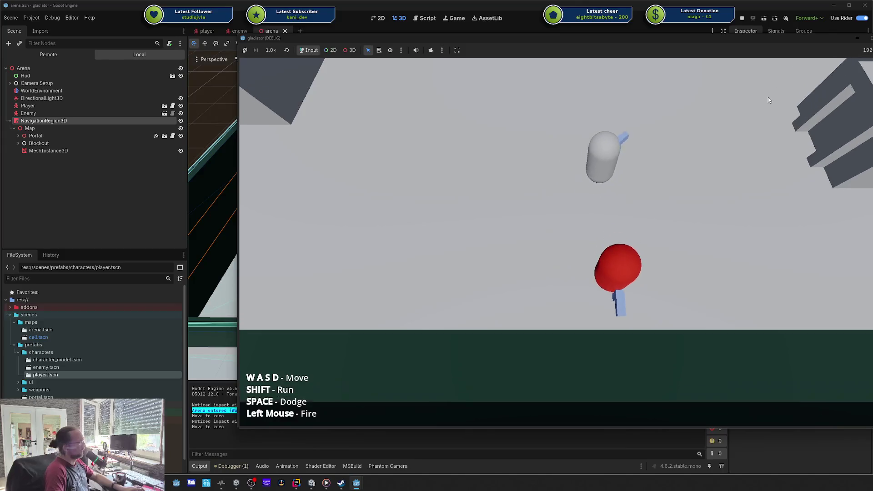
key(w)
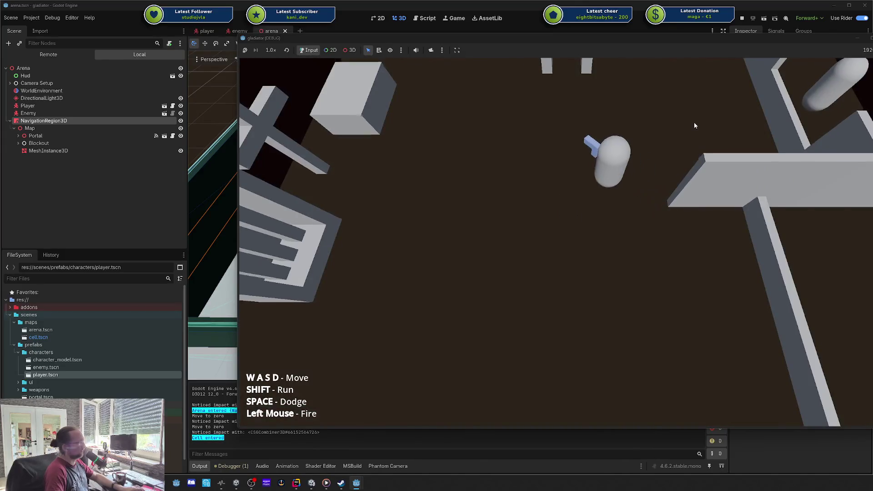
click(534, 271)
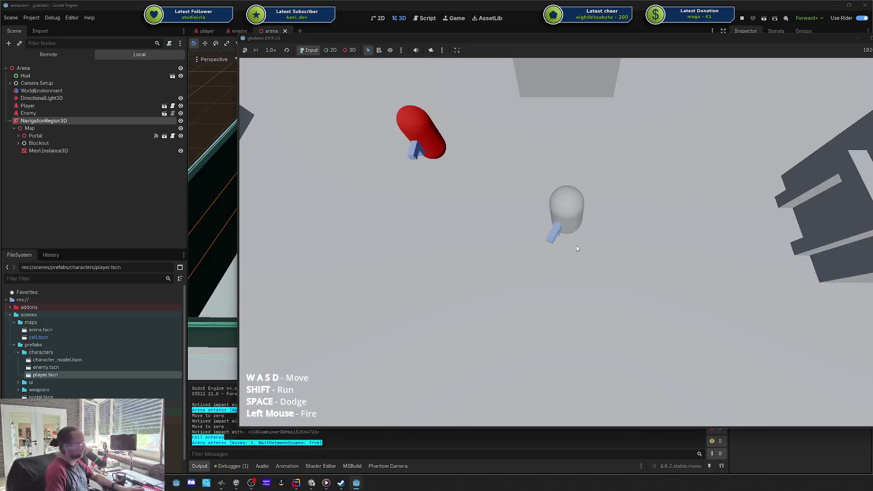
key(s)
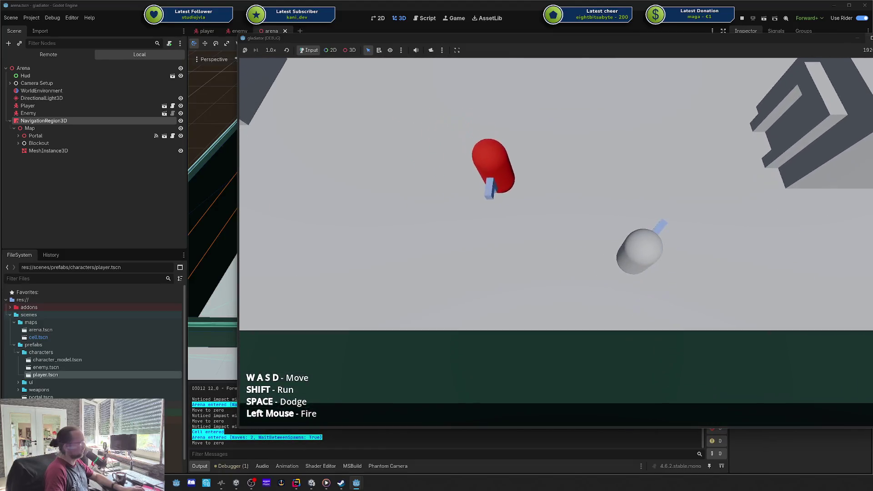
key(F8)
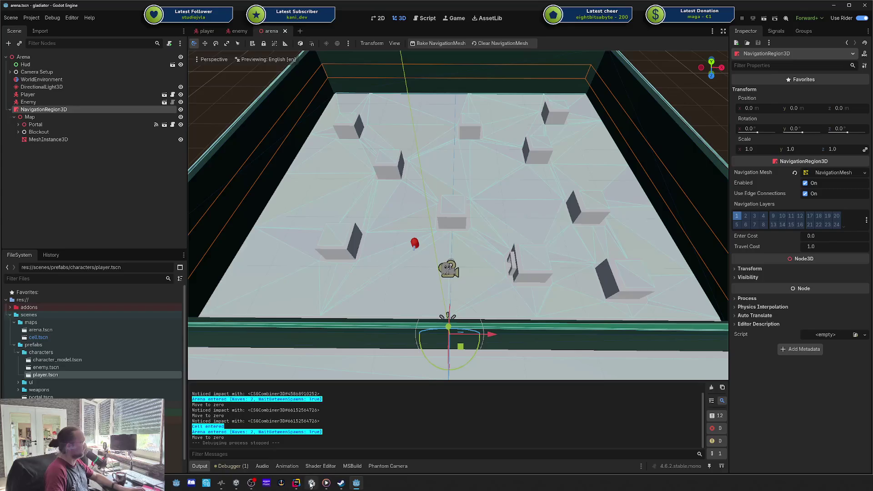
- In Rider, start an Enemy. member line in the Move method, then remove it
click(296, 482)
scroll(344, 237, down, 2)
scroll(343, 237, down, 5)
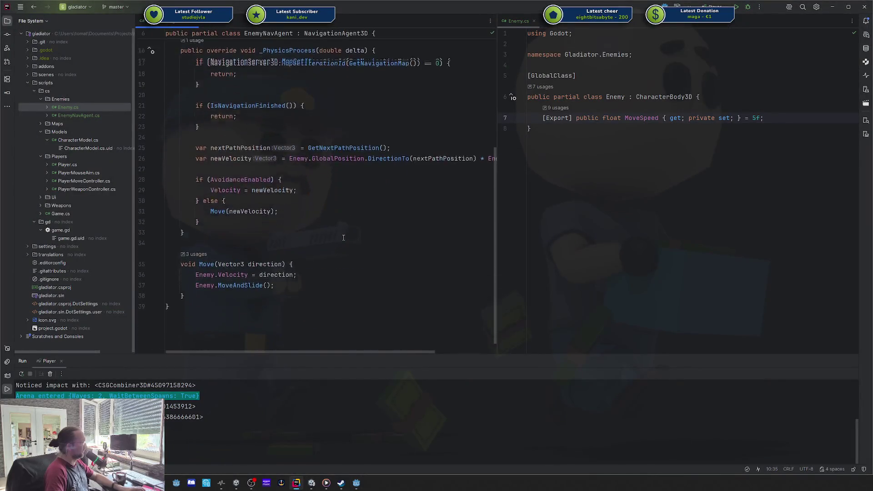
key(Return)
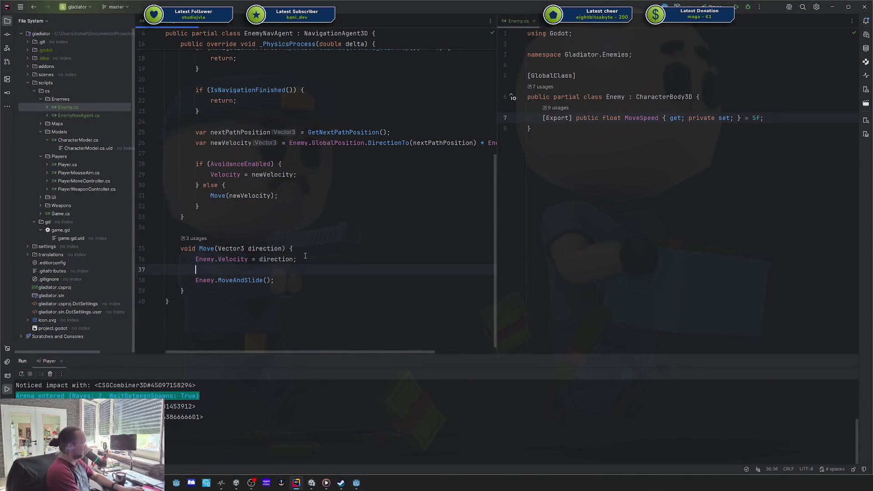
text(Enemy.m)
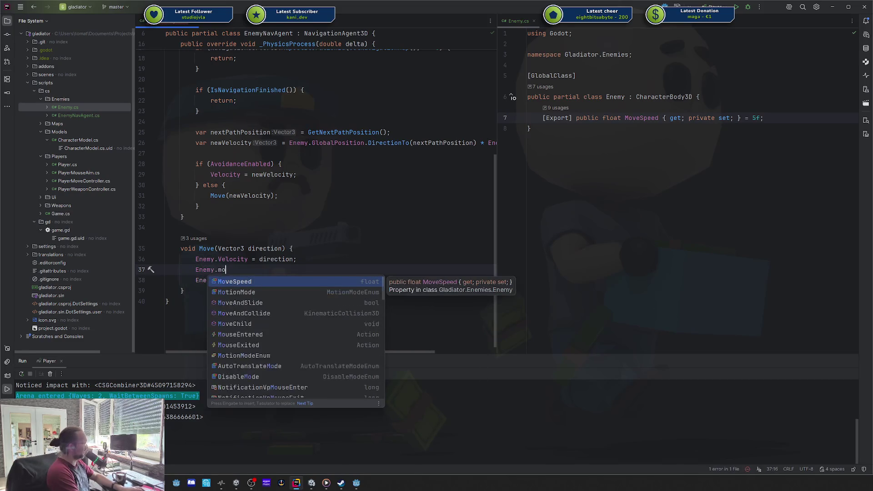
key(BackSpace)
text(loo)
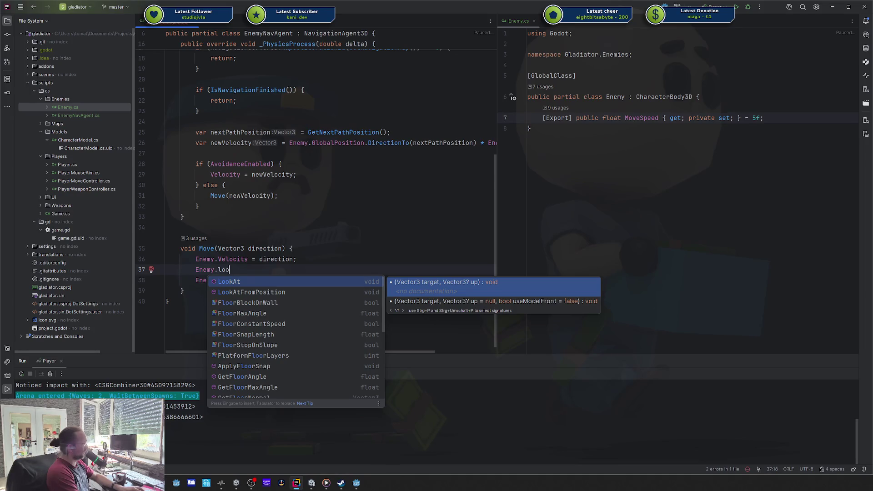
key(BackSpace)
key(BackSpace)
key(BackSpace)
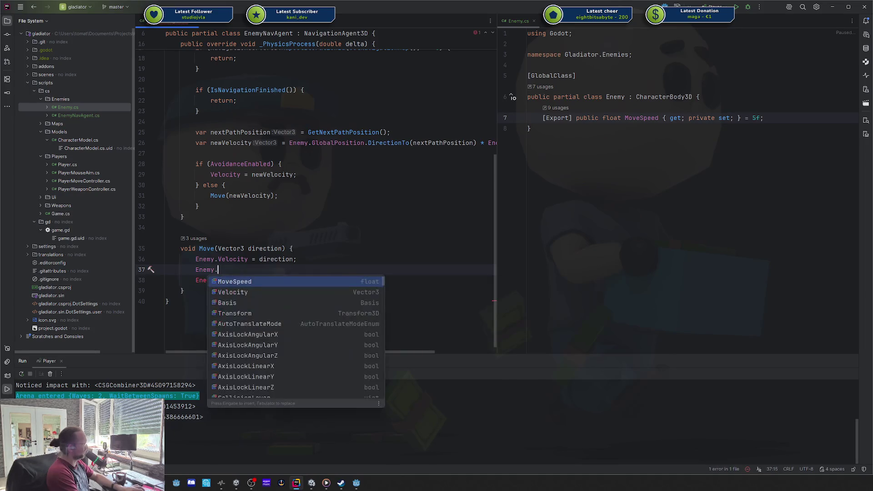
key(Escape)
key(ctrl+space)
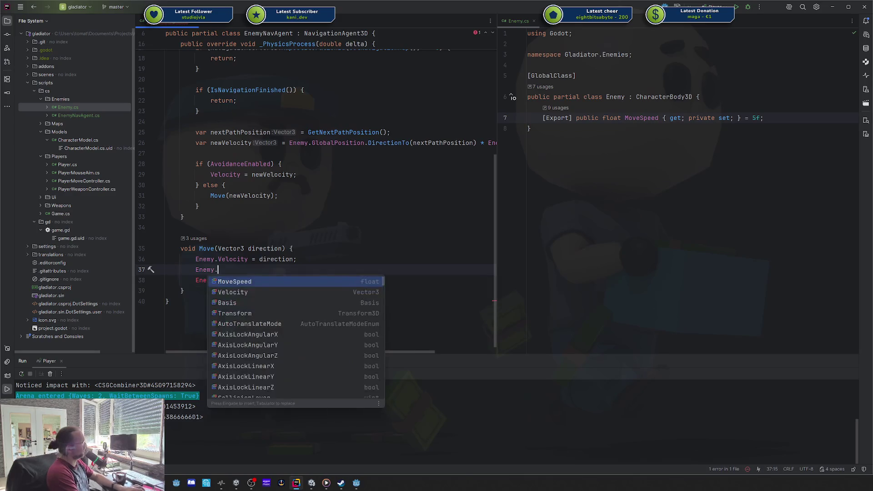
key(BackSpace)
key(BackSpace)
key(BackSpace)
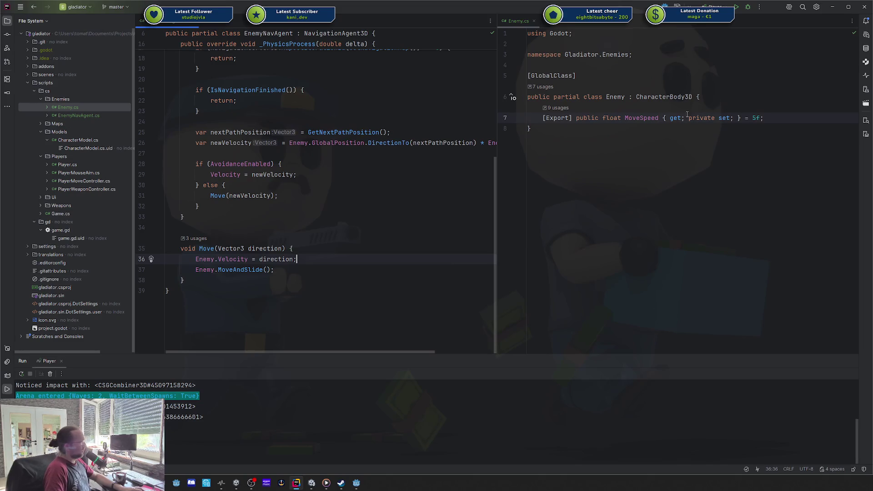
- Add '[Export] public CharacterModel Model { get; private set; }' below MoveSpeed in Enemy.cs
click(791, 116)
key(Return)
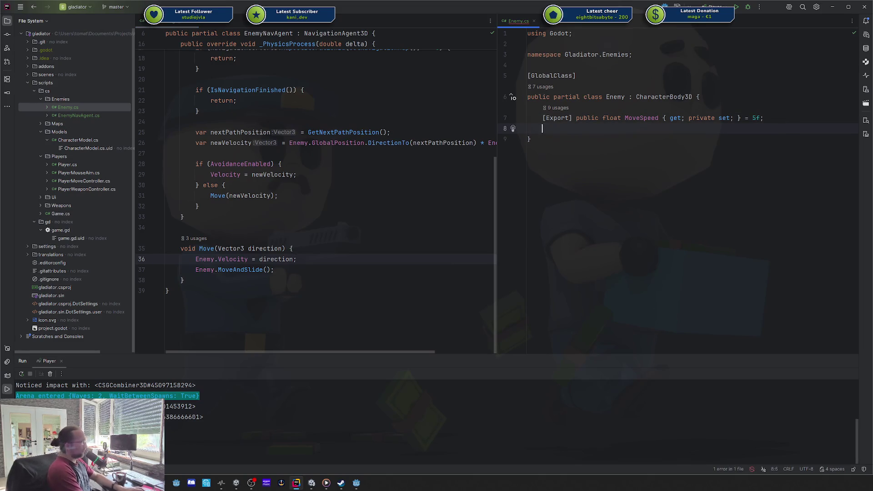
text([Export] pu)
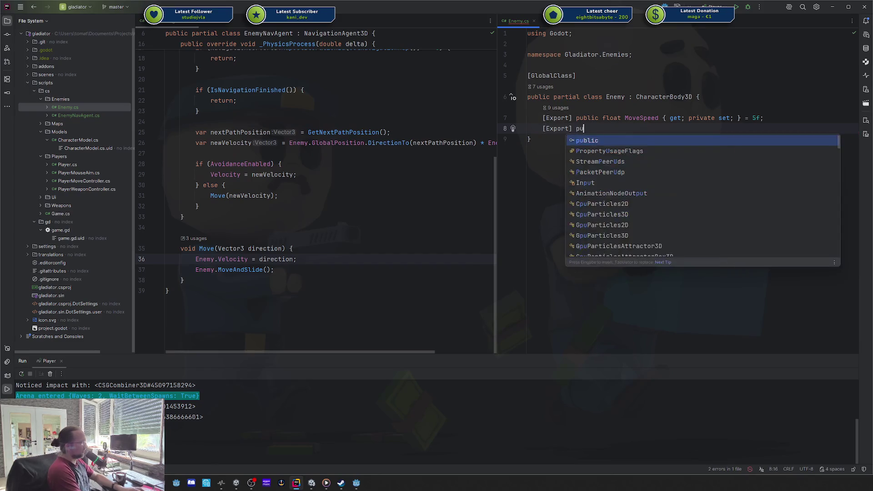
key(Return)
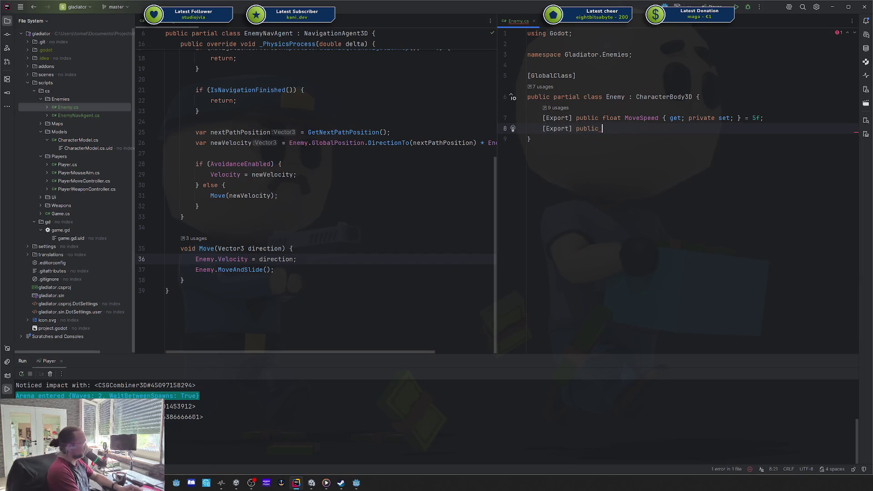
text(Charac)
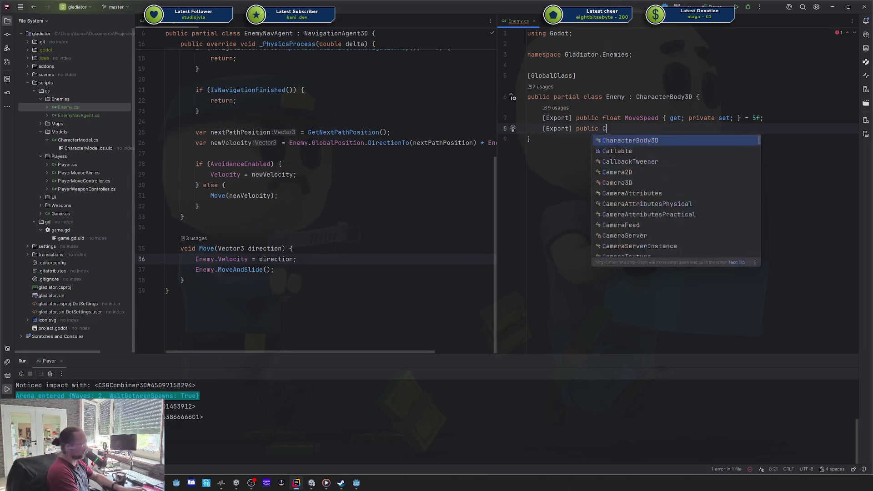
key(Return)
text(model)
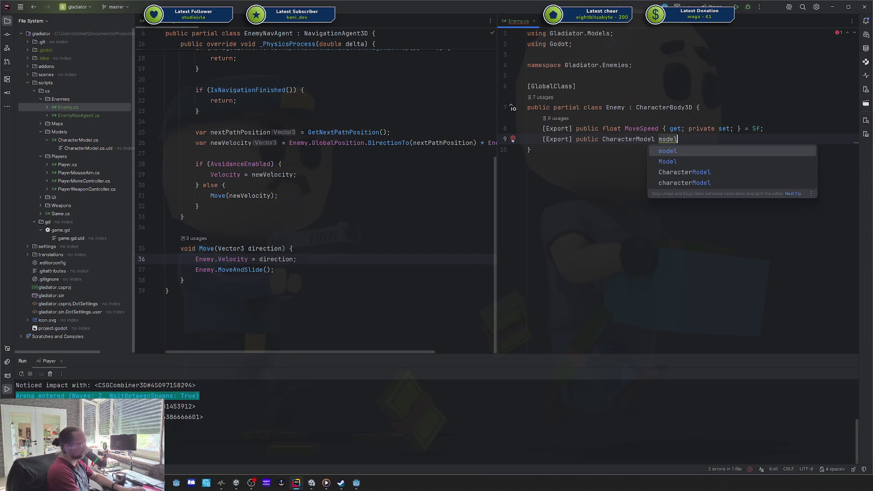
key(ctrl+BackSpace)
text(Model)
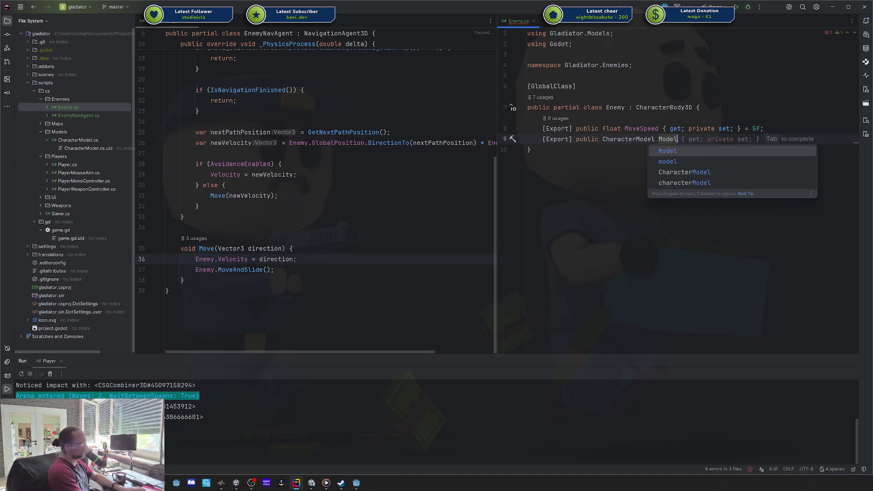
key(Tab)
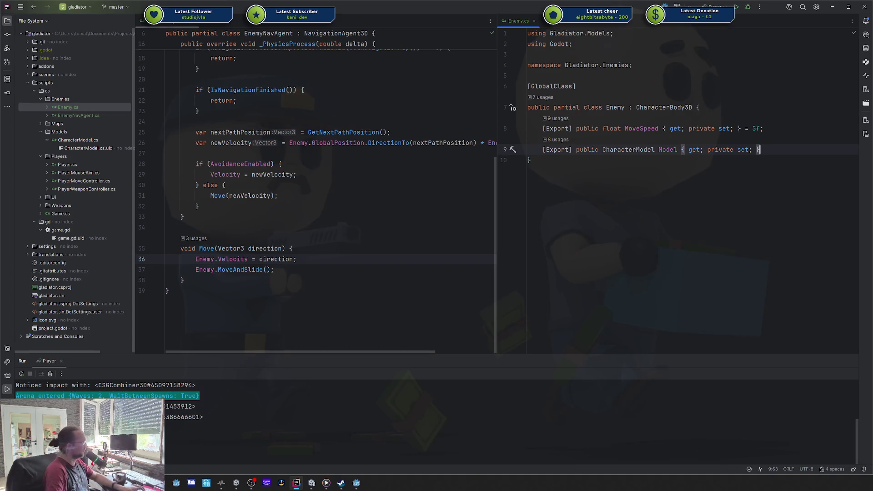
- In Godot's enemy scene, assign the Character Model node to the Enemy's Model slot
key(alt+Tab)
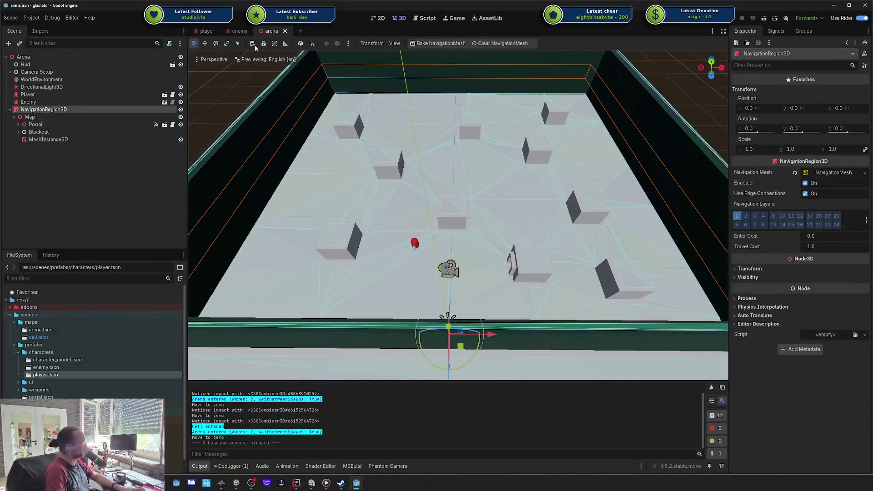
click(238, 32)
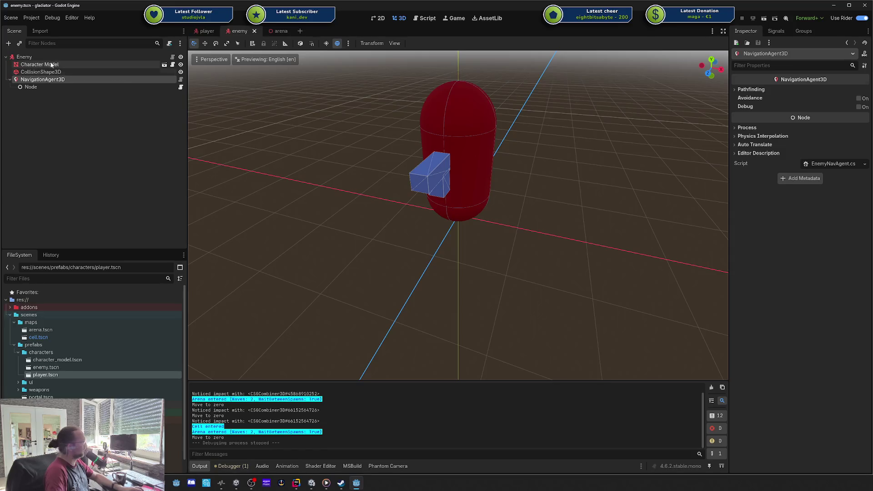
click(25, 57)
mouse_move(39, 67)
mouse_down()
mouse_move(744, 124)
mouse_move(805, 178)
mouse_move(825, 183)
mouse_up()
key(alt+Tab)
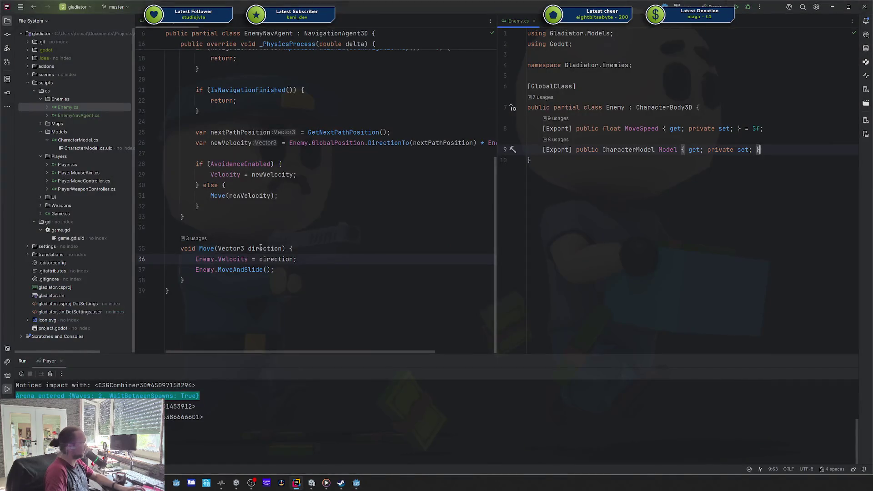
- Insert 'Enemy.Model.LookAtDirection();' in Move and show CharacterModel.cs's definition in a right split
click(319, 263)
key(Return)
text(Enemy)
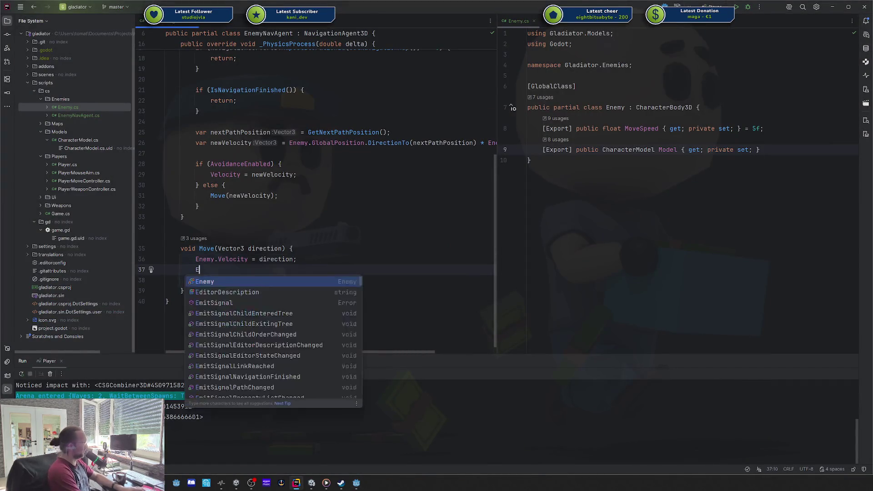
text(.)
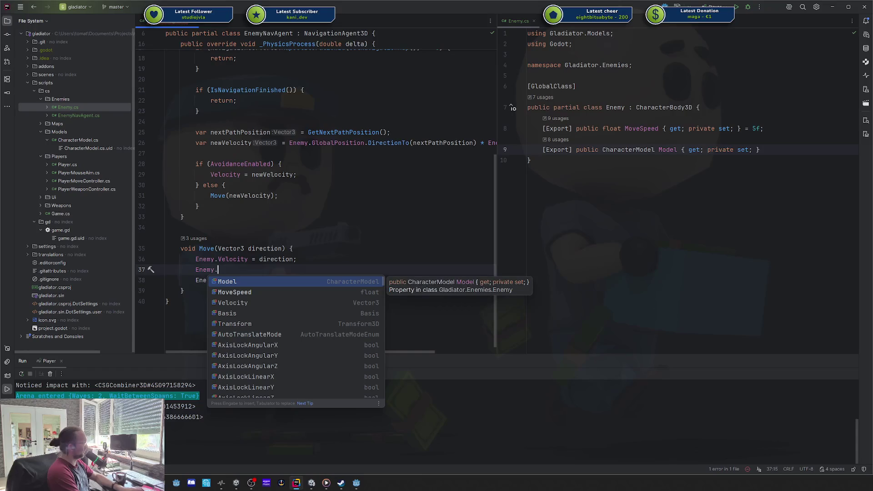
key(Return)
text(.loo)
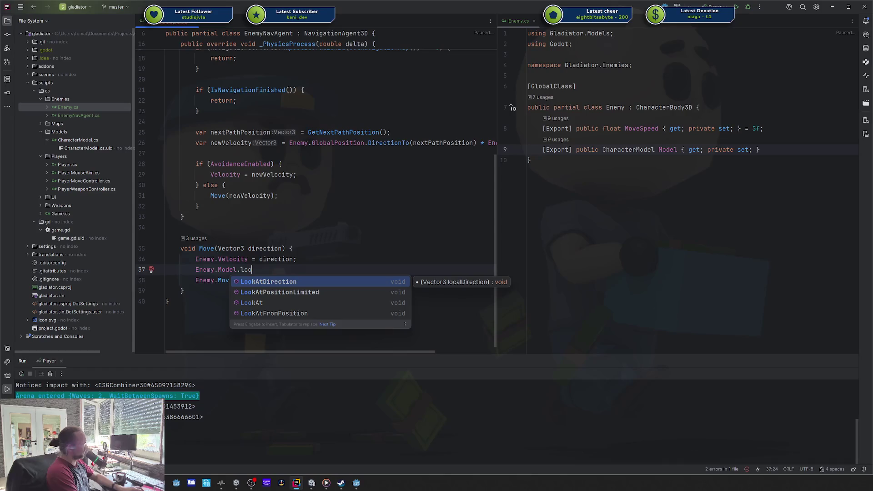
key(Return)
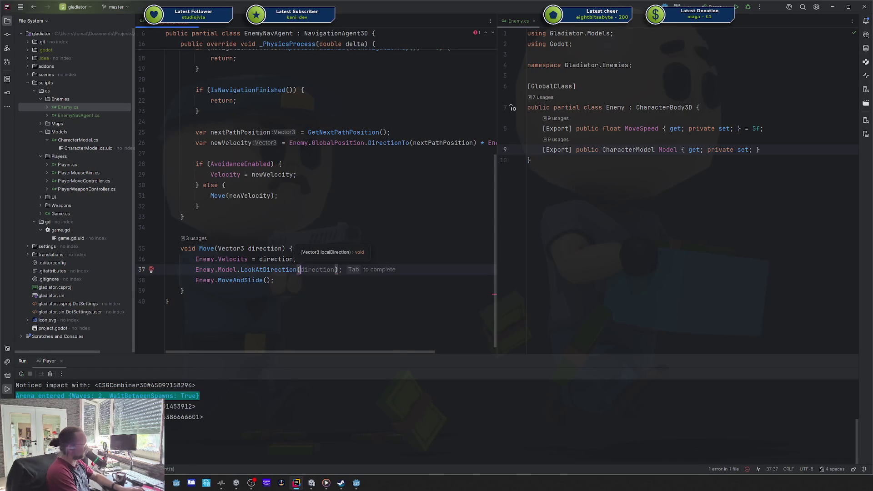
key(Escape)
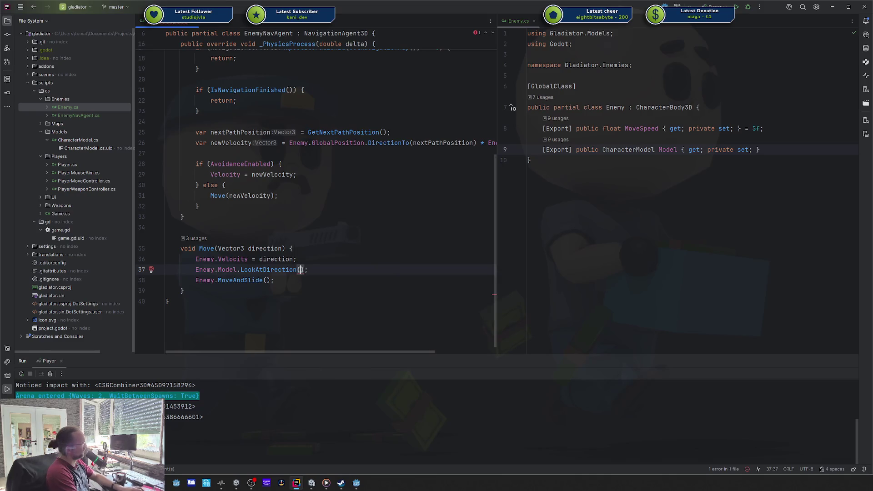
ctrl+click(277, 269)
mouse_move(239, 21)
mouse_down()
mouse_move(705, 227)
mouse_move(708, 245)
mouse_up()
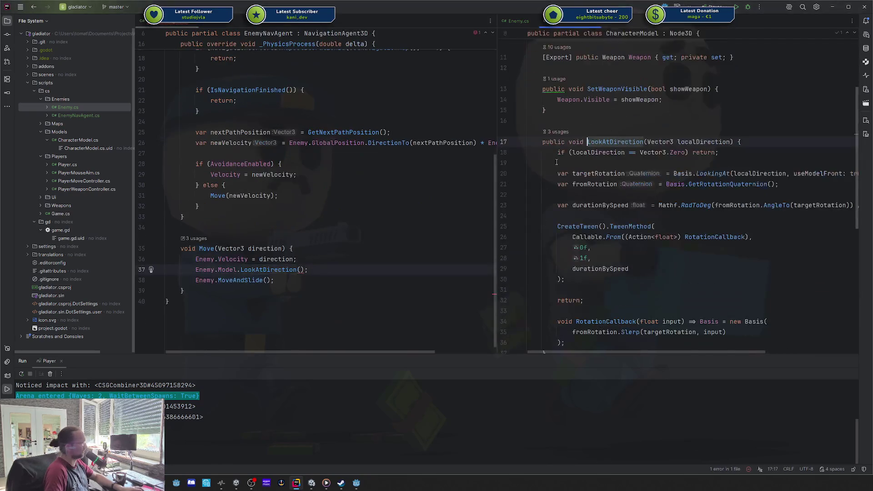
- Begin a LookAtD method below SetWeaponVisible in CharacterModel.cs, then undo it
double_click(726, 142)
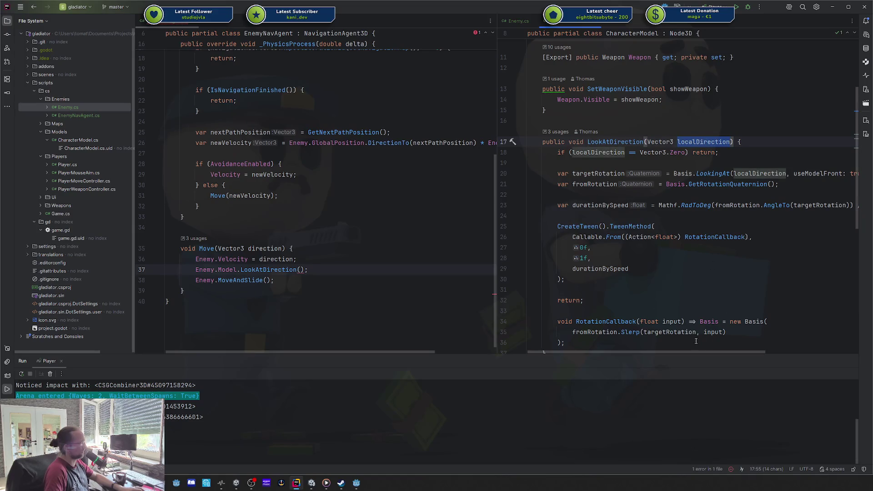
click(564, 120)
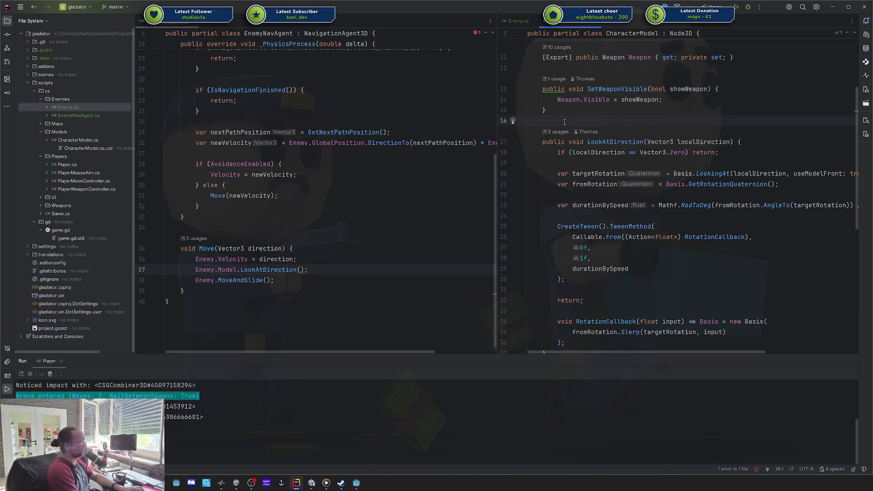
key(Return)
key(ctrl+z)
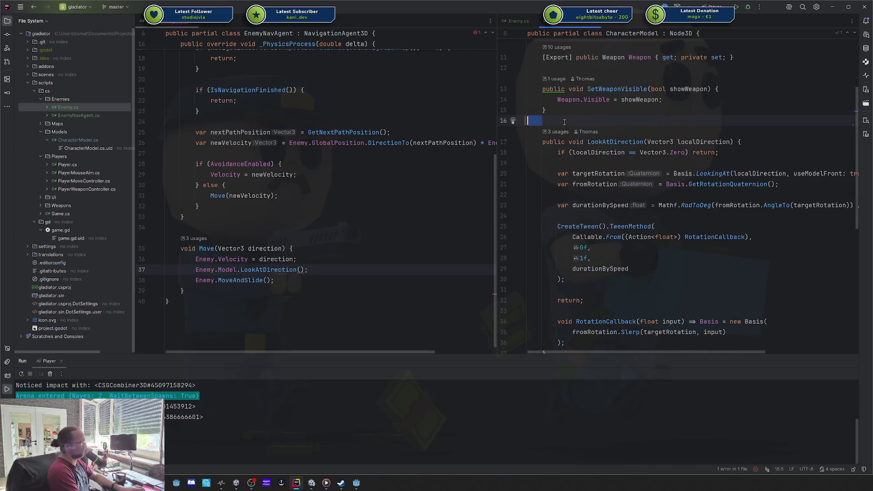
key(ctrl+shift+z)
text(public void )
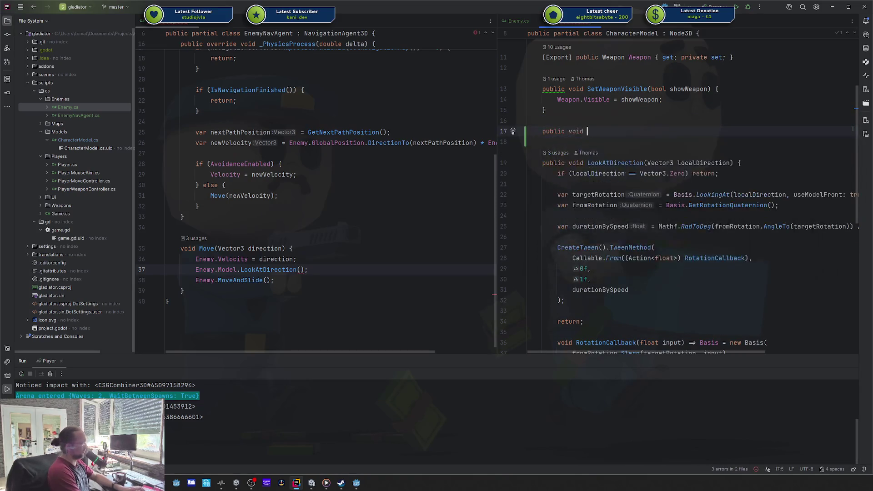
text(LookAtD)
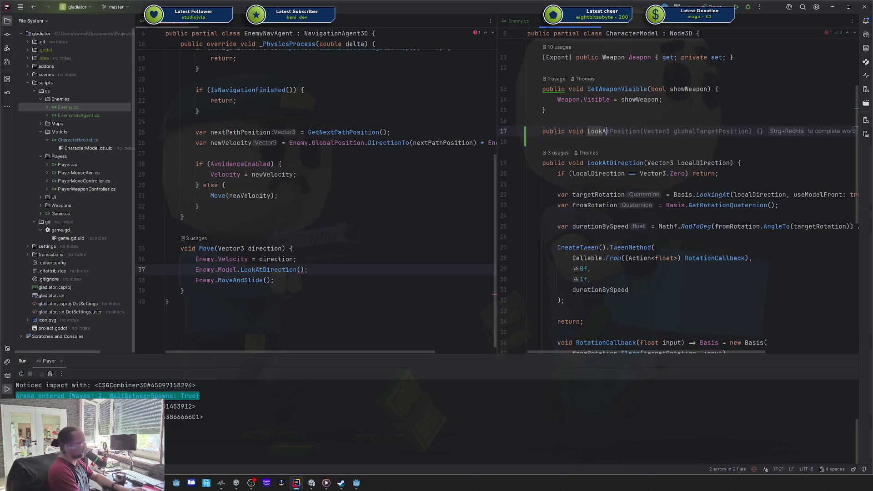
key(ctrl+z)
key(ctrl+z)
key(ctrl+z)
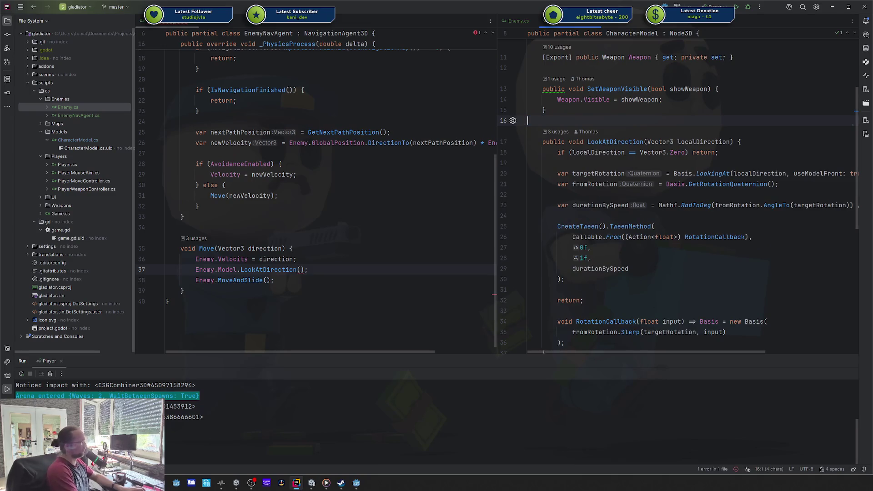
- Add a temporary LookAtPosition(Vector3 globalTargetPosition) method that calls LookAtDirection
scroll(570, 141, down, 3)
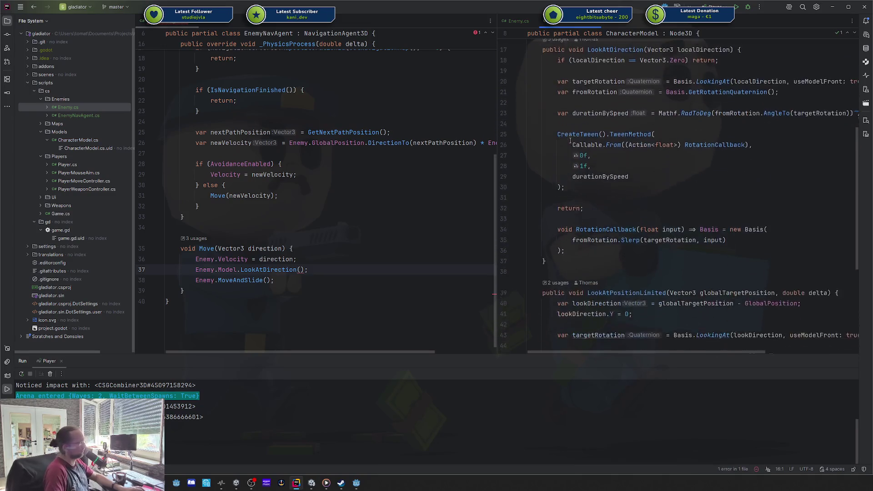
click(586, 256)
key(Return)
key(Return)
text(public void LookAtPosito)
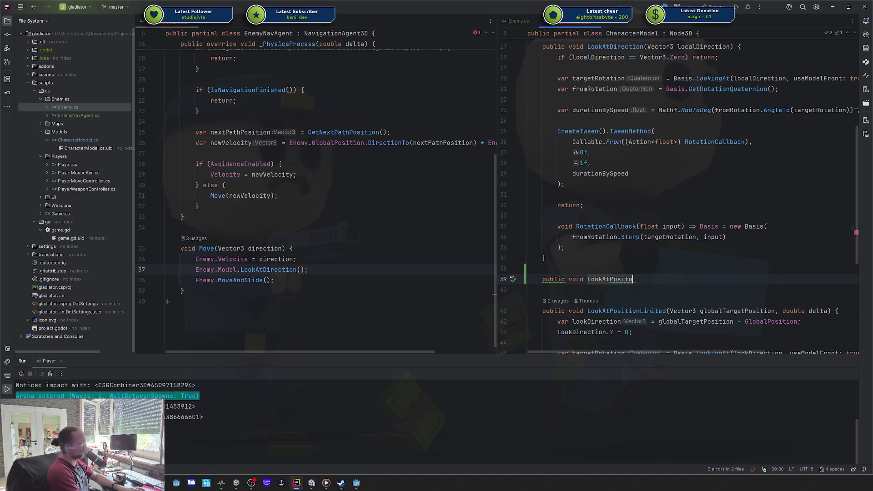
text(ion()Vector3 globalTargetPosition) {)
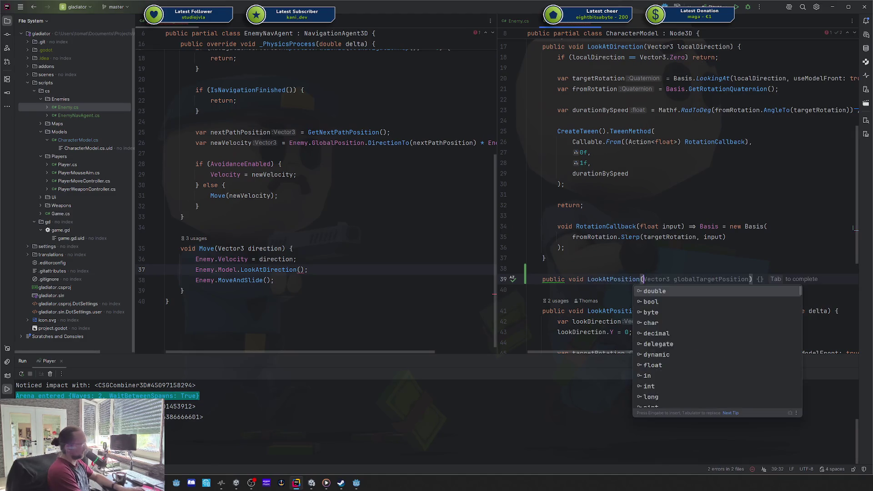
key(Return)
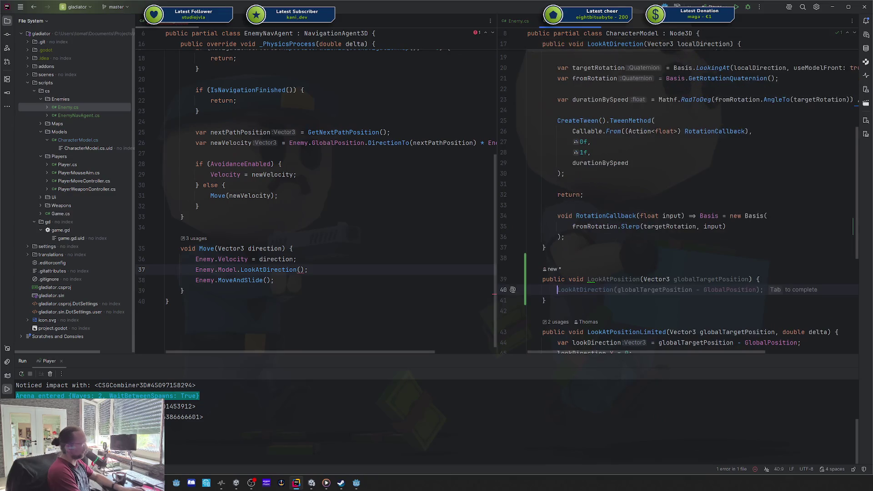
key(Tab)
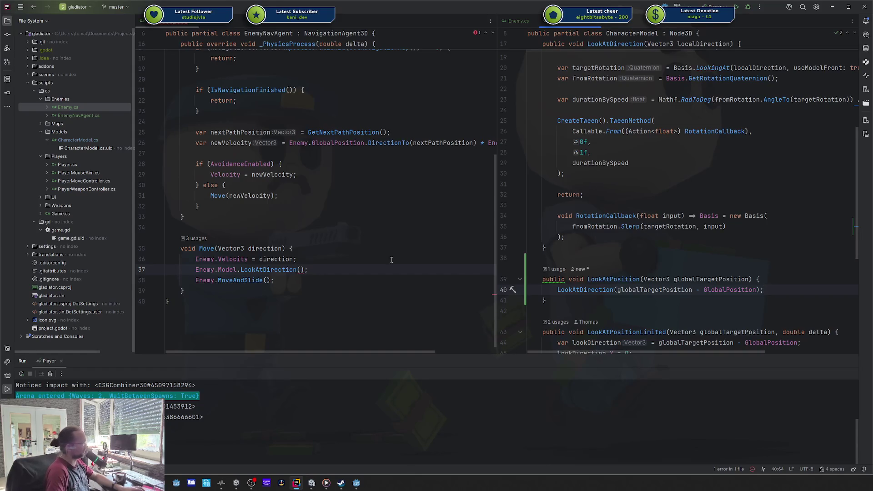
- Reselect LookAtDirection as the method called in Move
double_click(263, 269)
text(Looka)
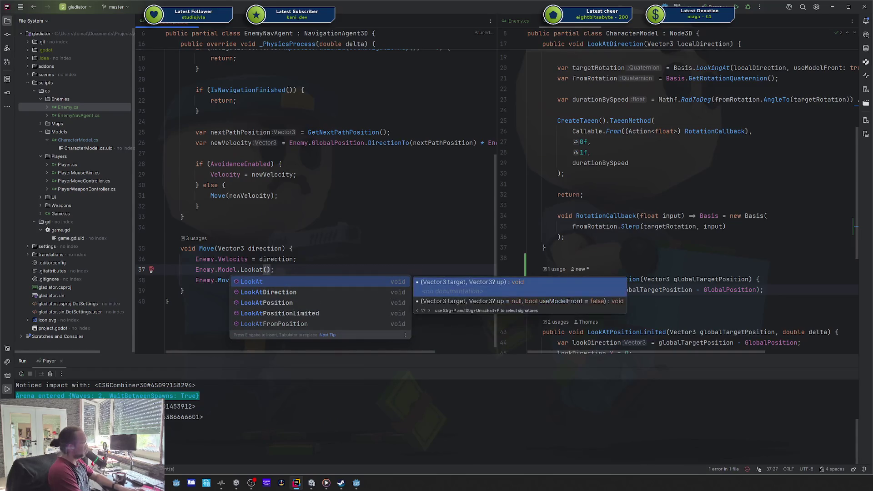
key(Return)
key(ctrl+w)
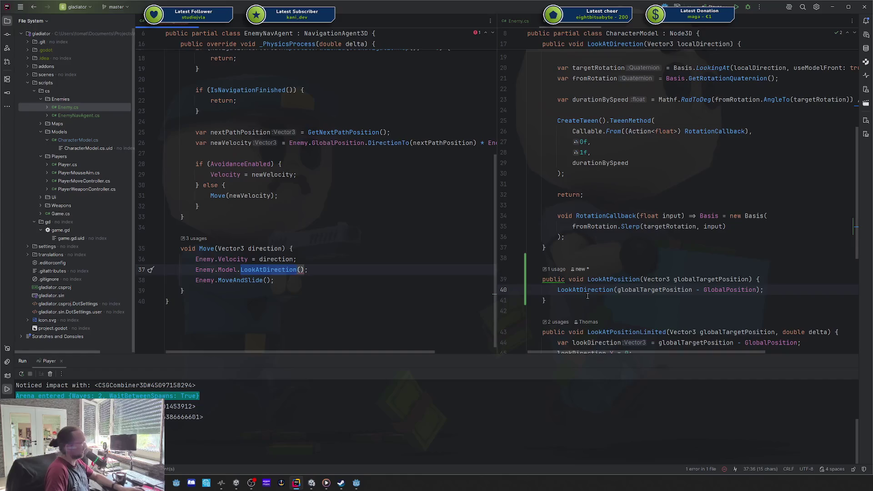
- Delete the LookAtPosition method and pass direction into the LookAtDirection call
drag(587, 296, 546, 248)
key(BackSpace)
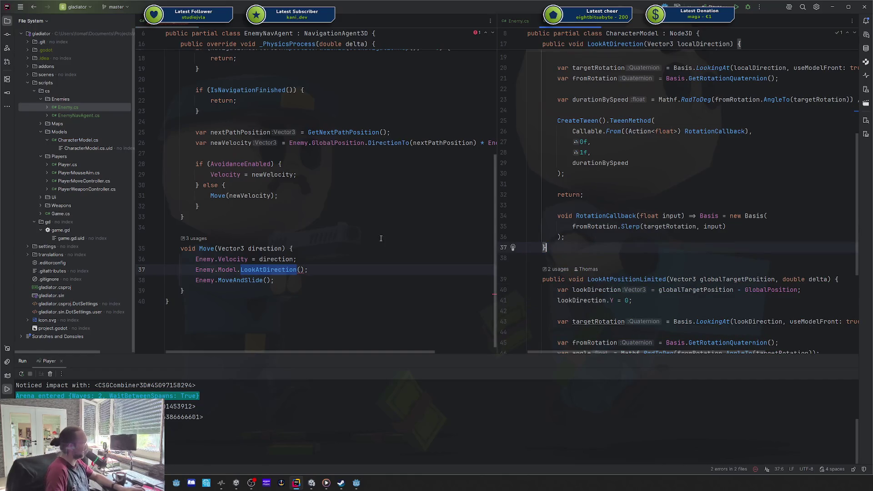
click(301, 270)
text(d)
key(Return)
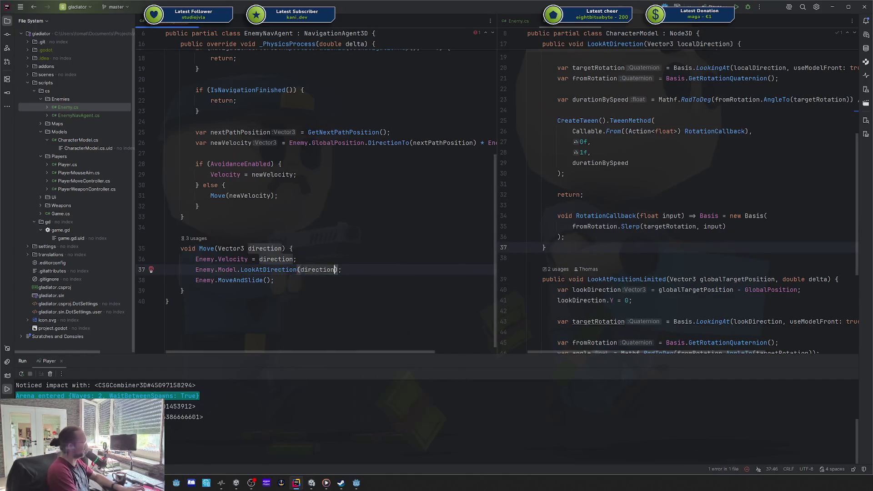
key(alt+Tab)
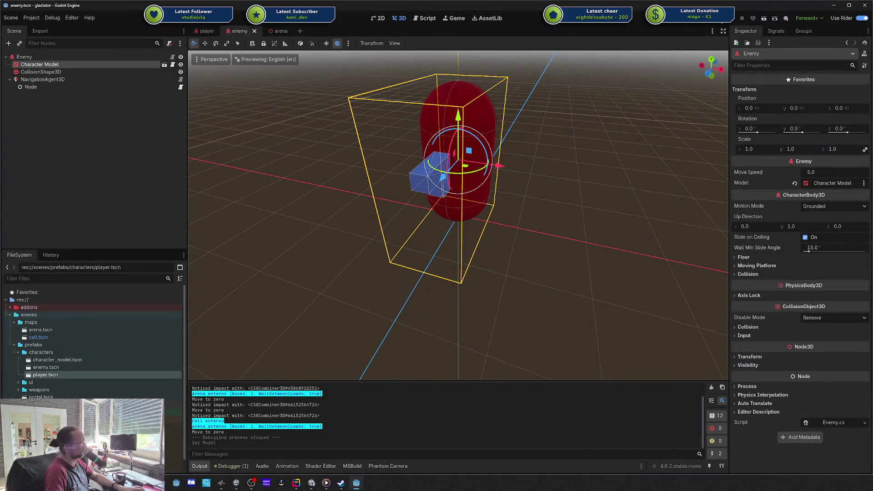
key(F5)
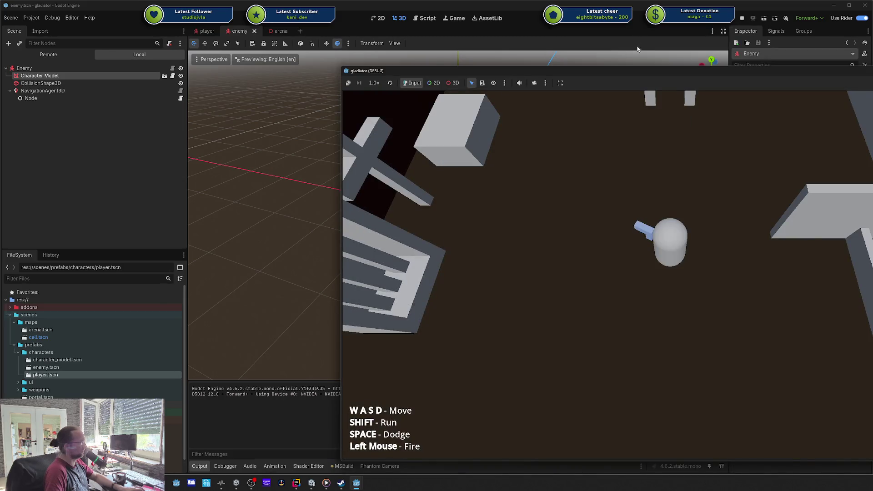
key(w)
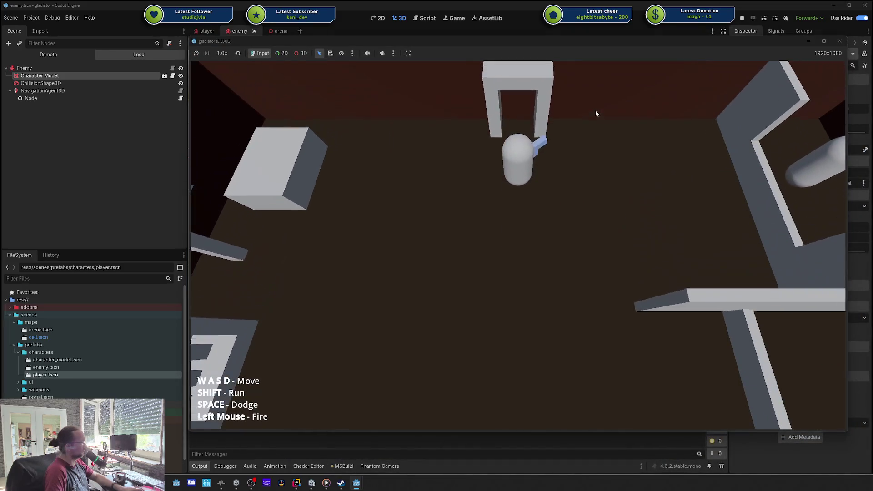
click(463, 274)
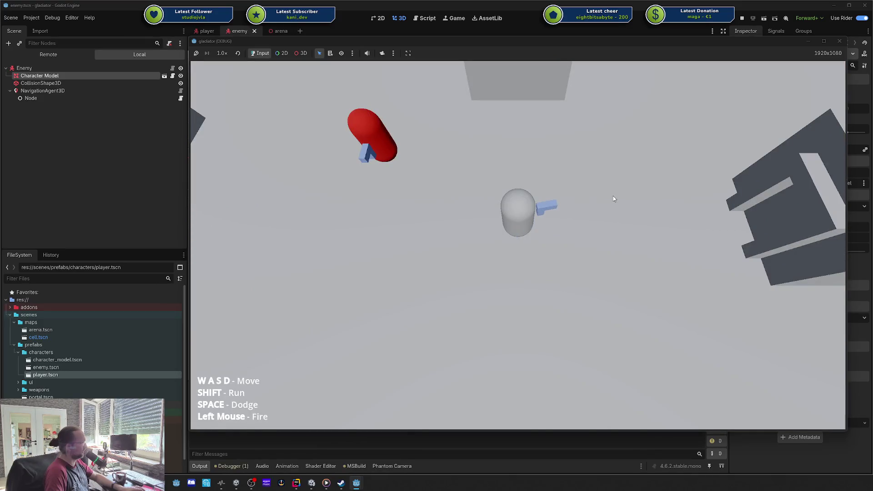
click(839, 41)
key(alt+Tab)
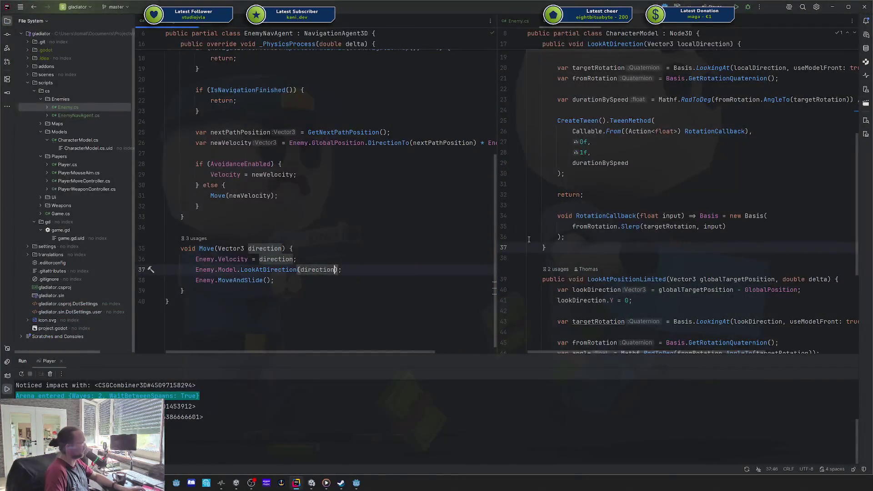
- Review LookAtDirection's localDirection parameter and the direction argument passed in Move
click(315, 174)
scroll(677, 230, up, 3)
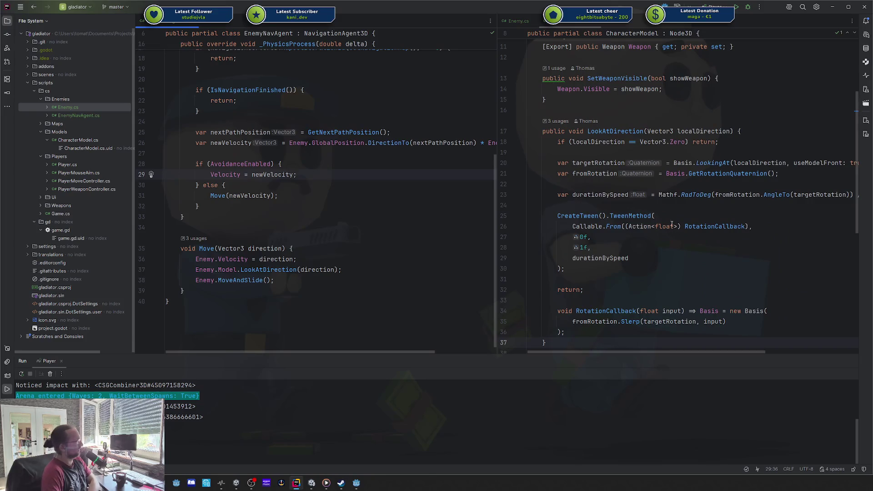
click(731, 131)
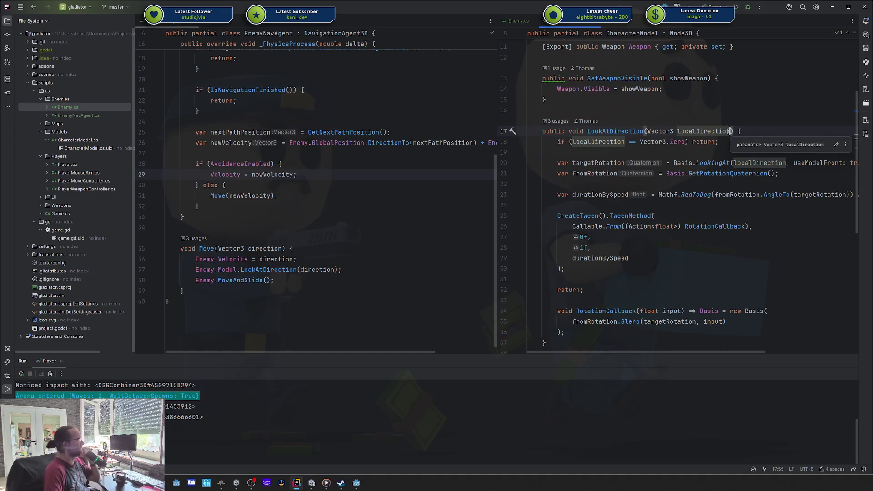
click(319, 269)
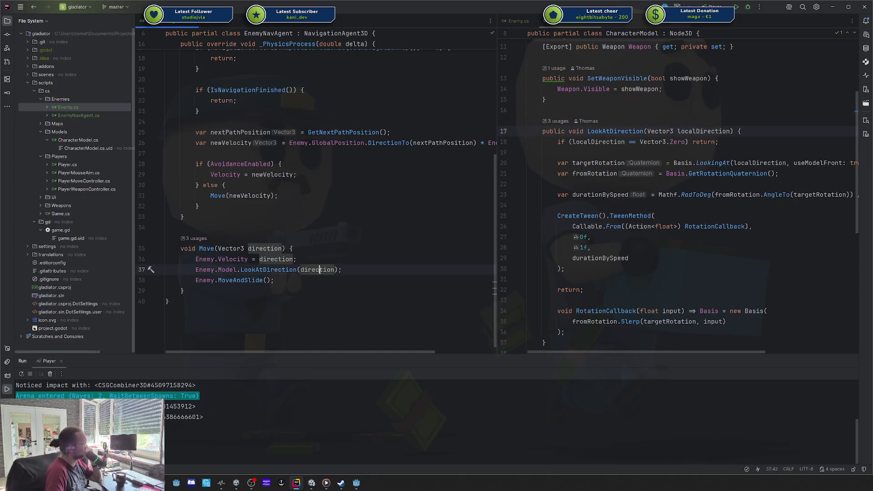
- Give LookAtDirection a 'bool equalY = true' parameter and an 'if (equalY) localDirection.Y = 0' check
click(731, 131)
text(, bool)
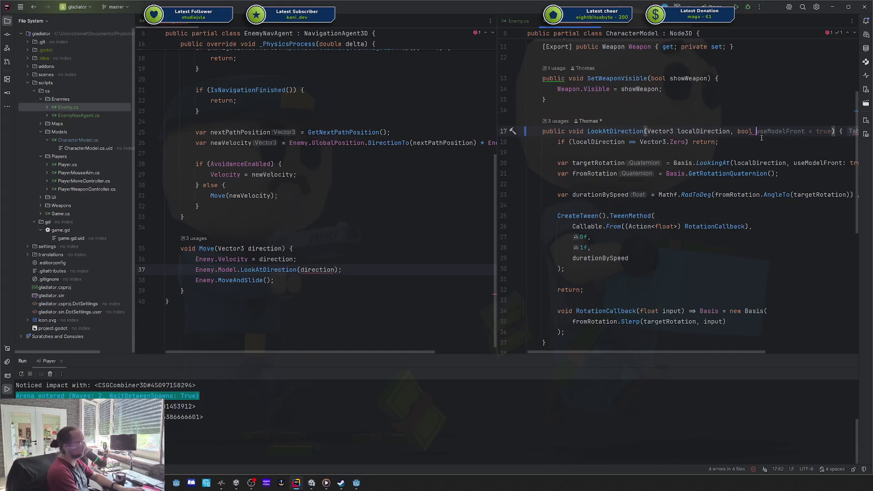
text( equalY)
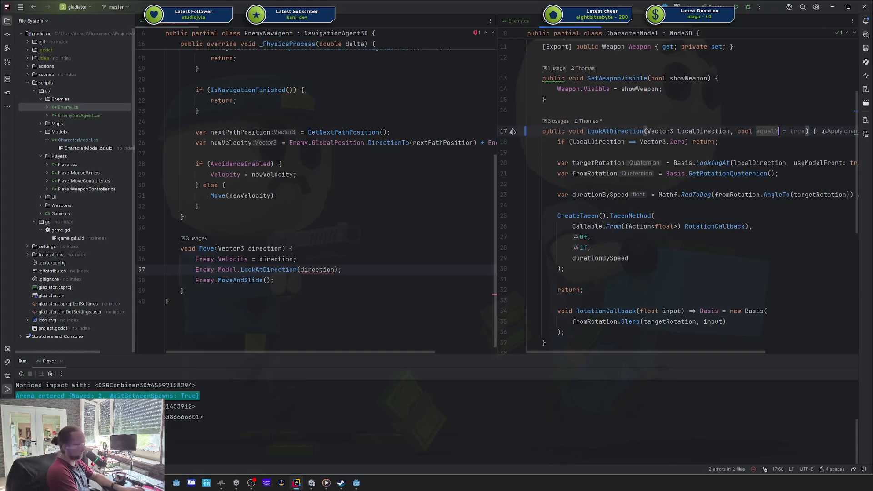
key(Down)
key(Return)
key(Return)
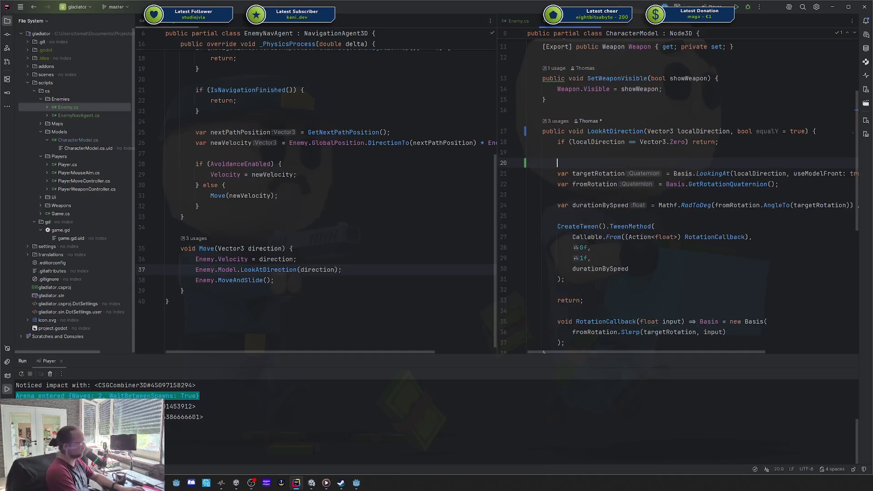
text(if)
key(Return)
text(equalY)
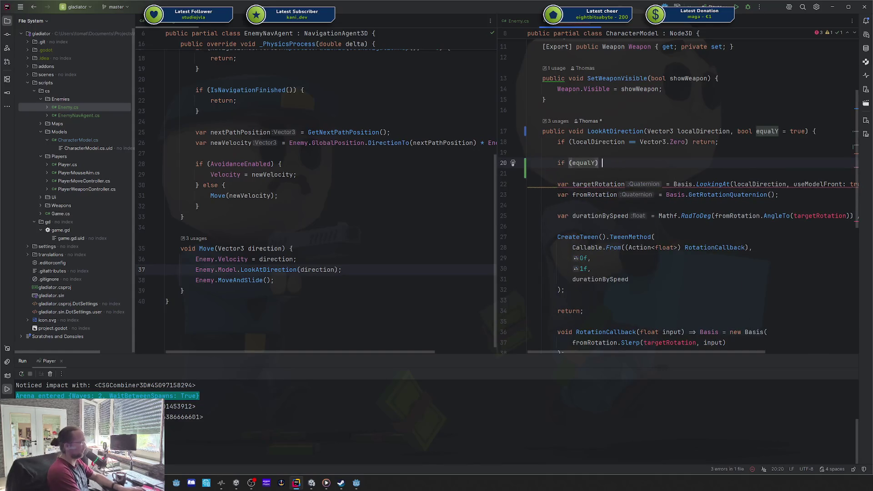
key(Return)
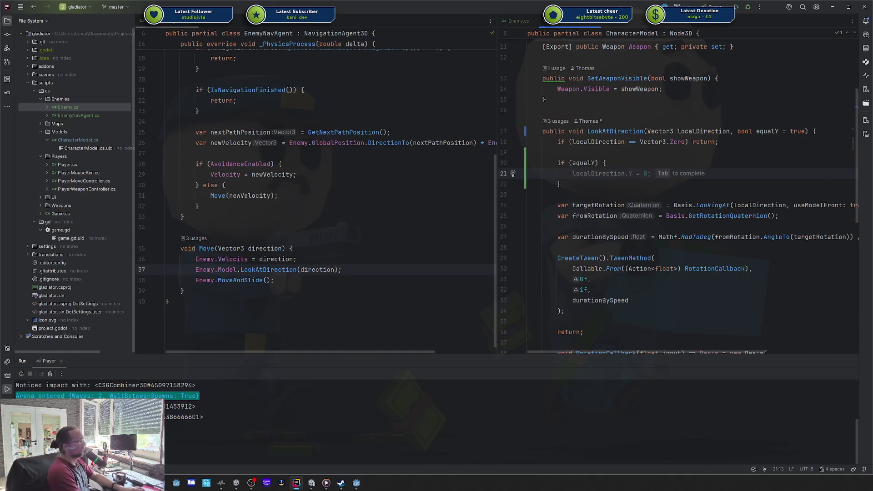
key(Tab)
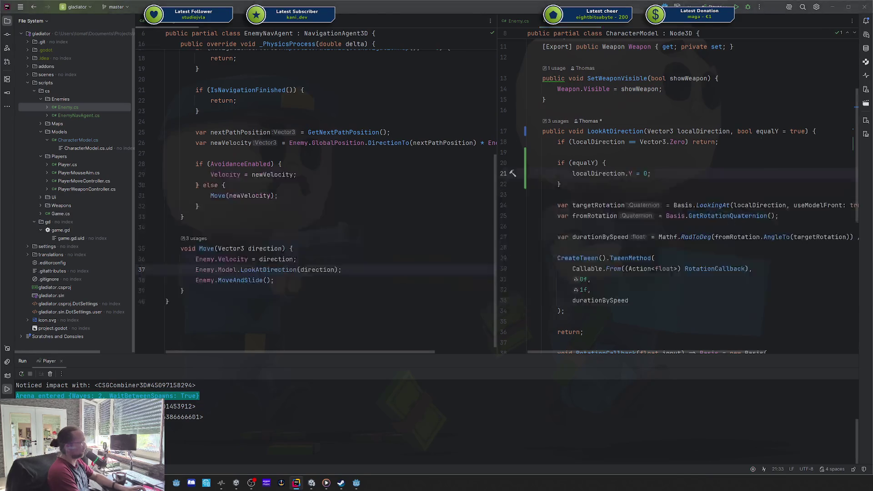
key(alt+Tab)
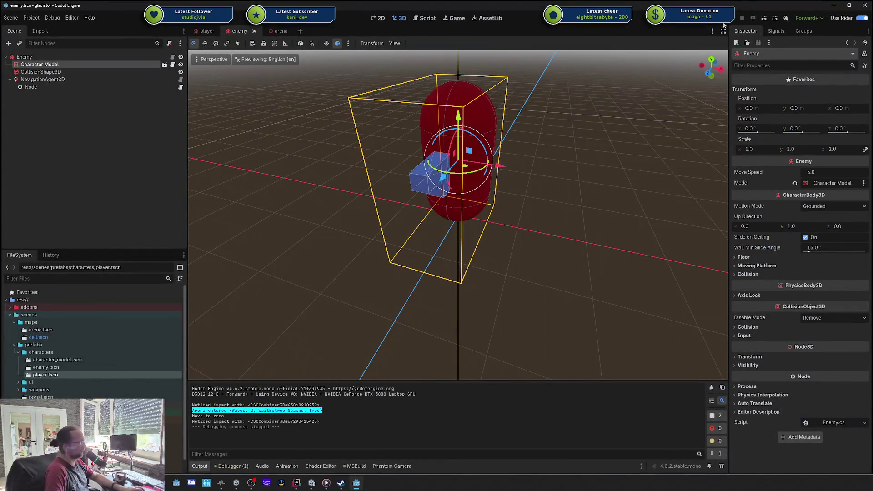
- Run the game, enter the arena and dodge the chasing red enemy, then close the game
key(F5)
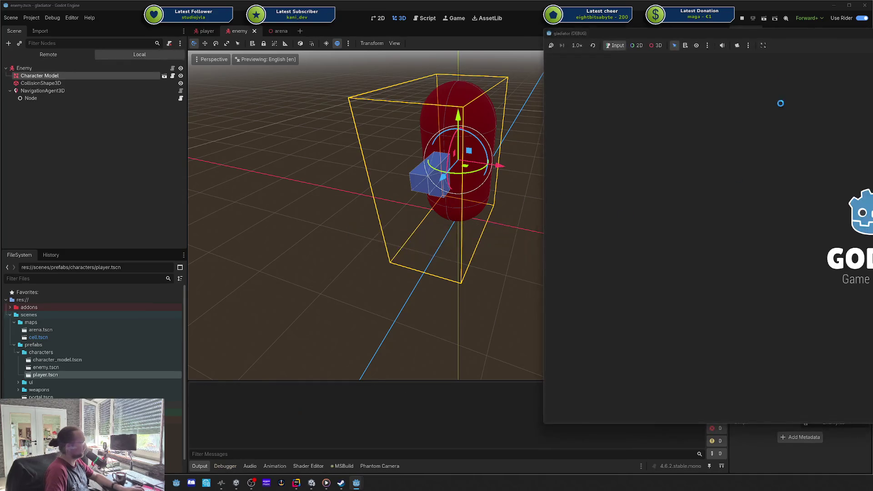
drag(756, 34, 398, 42)
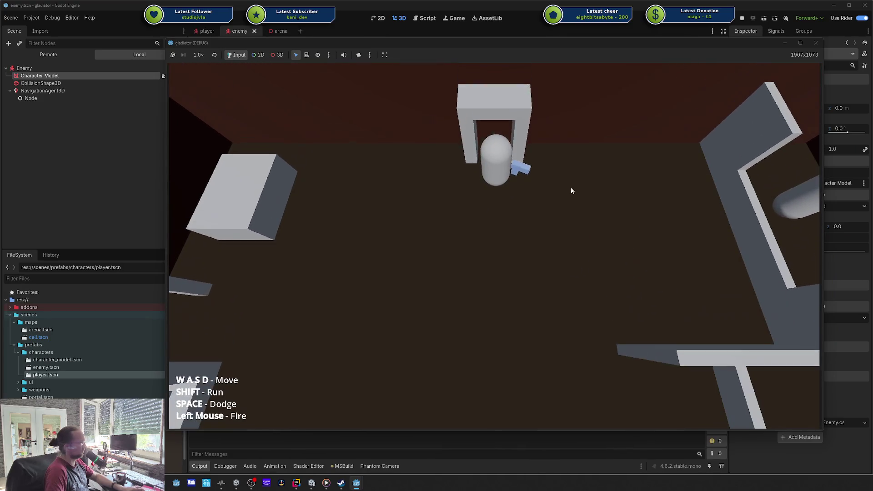
key(Return)
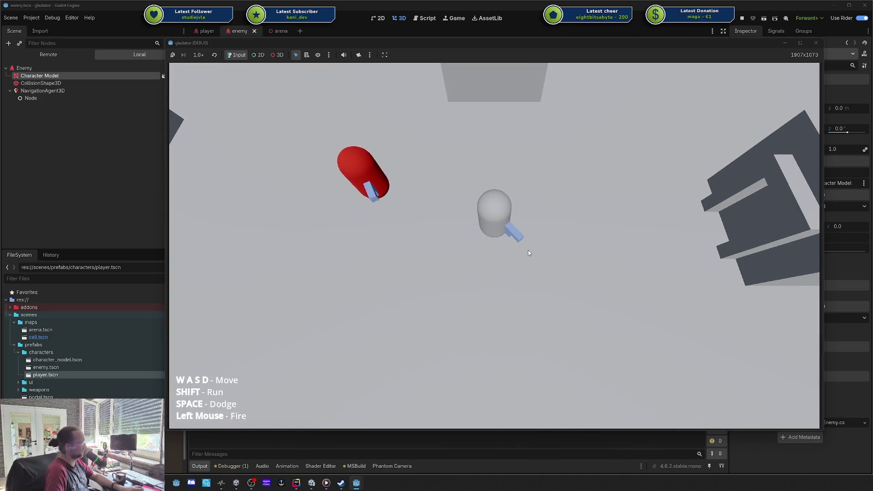
key(s)
key(d)
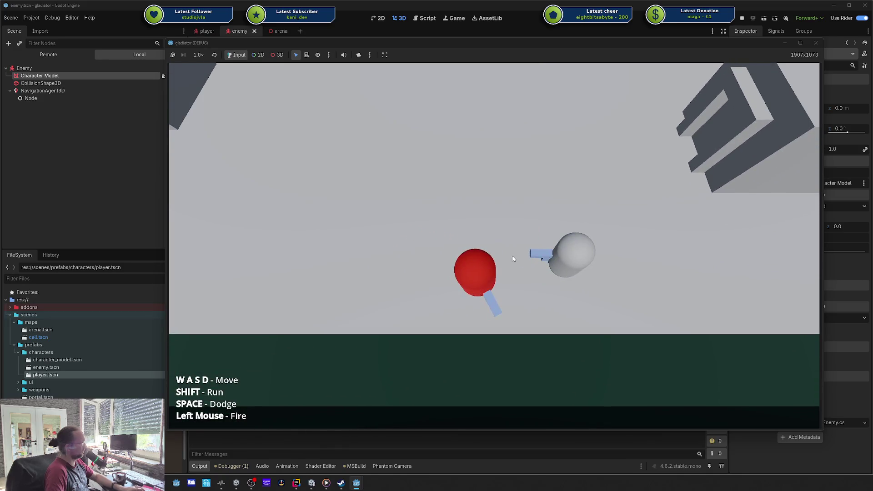
key(w)
key(a)
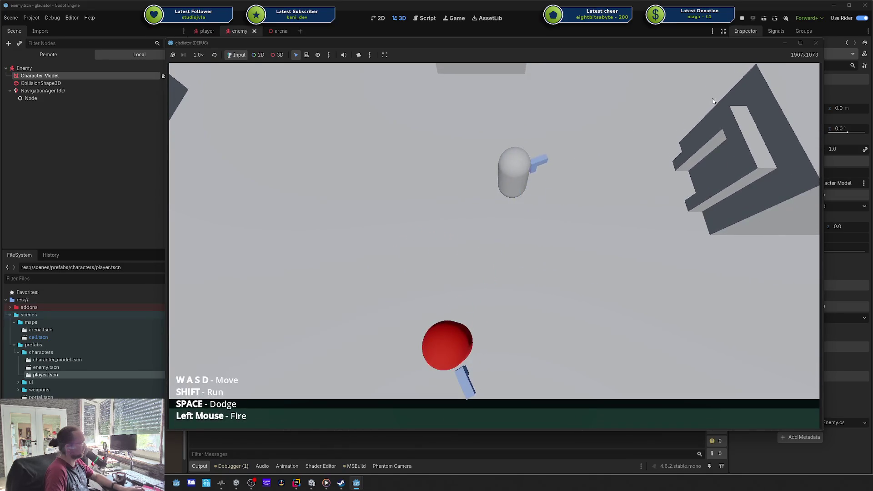
key(d)
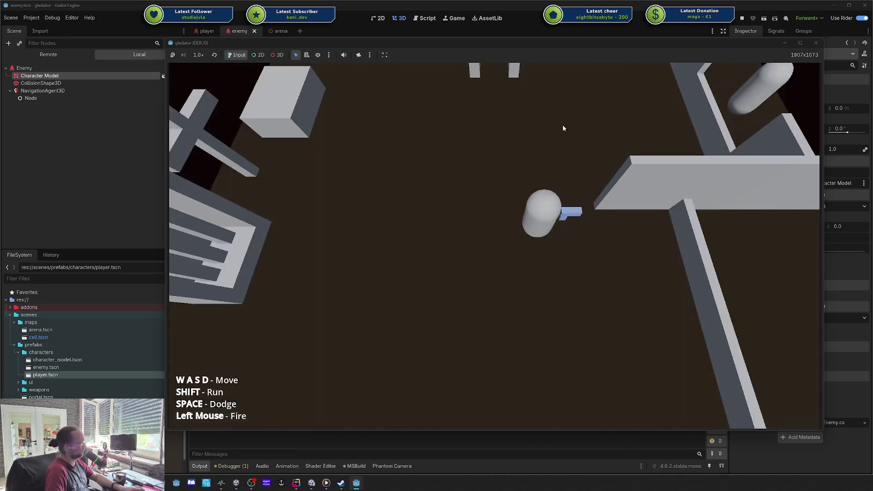
key(w)
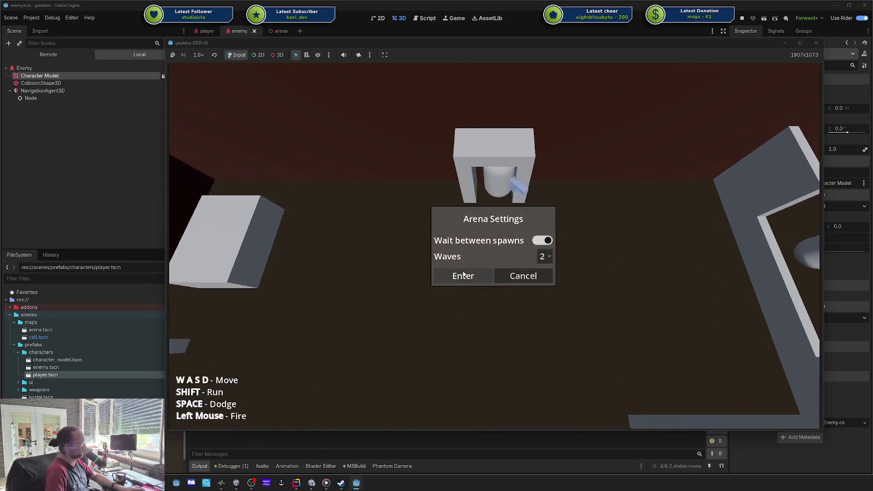
key(Return)
key(s)
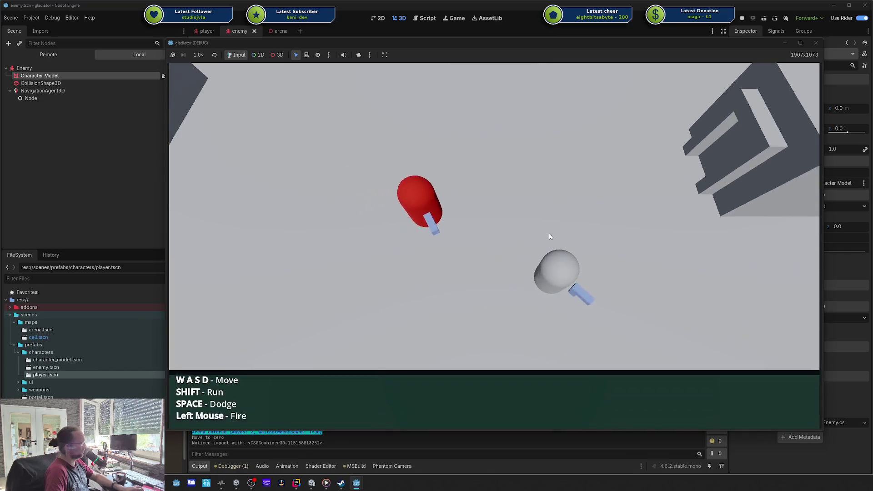
key(w)
key(s)
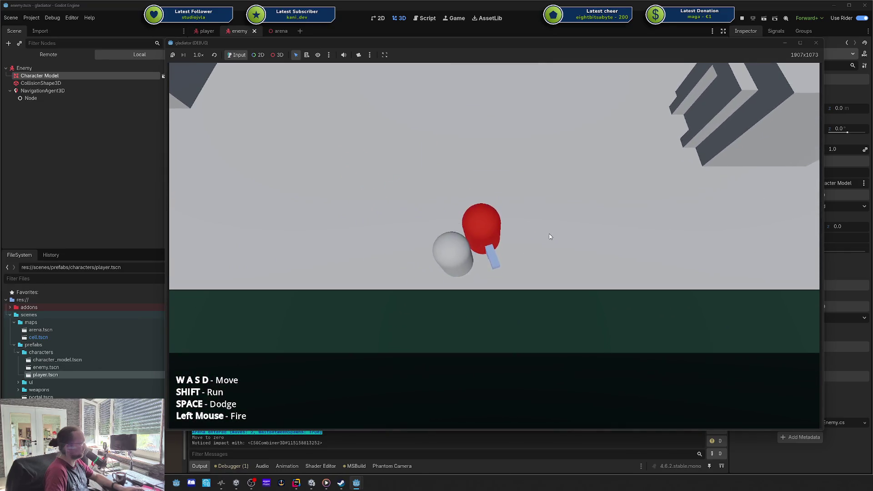
key(w)
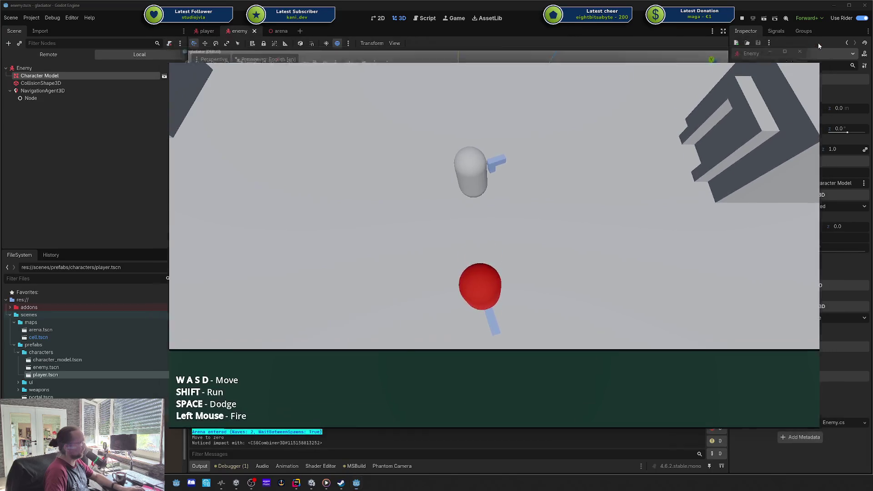
click(817, 43)
- Run the game again and enter the arena twice, moving toward and away from the enemy
key(F5)
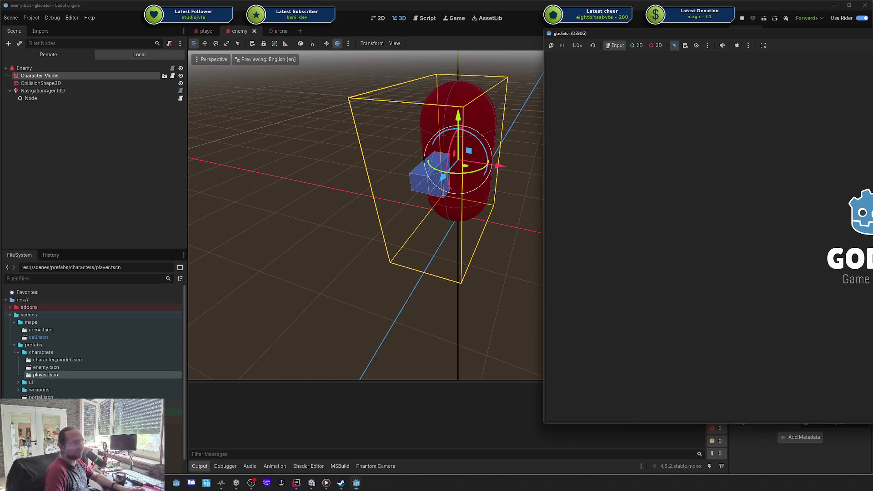
drag(791, 34, 399, 25)
key(w)
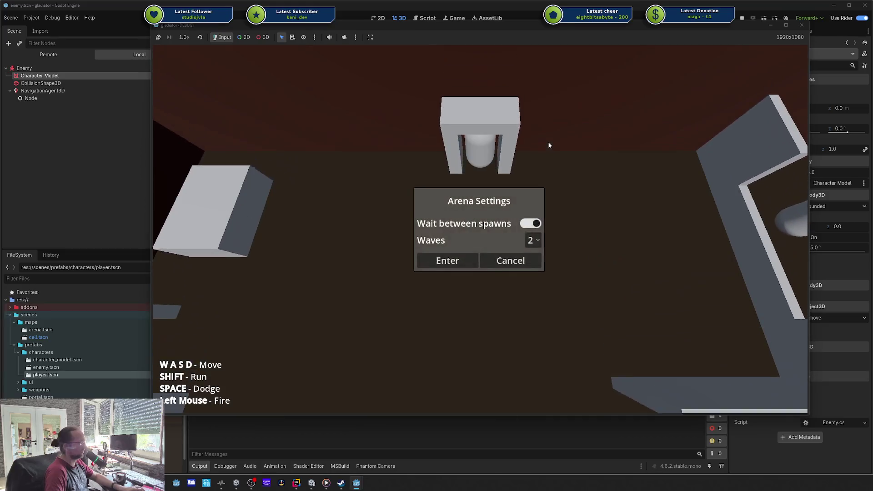
click(437, 260)
key(a)
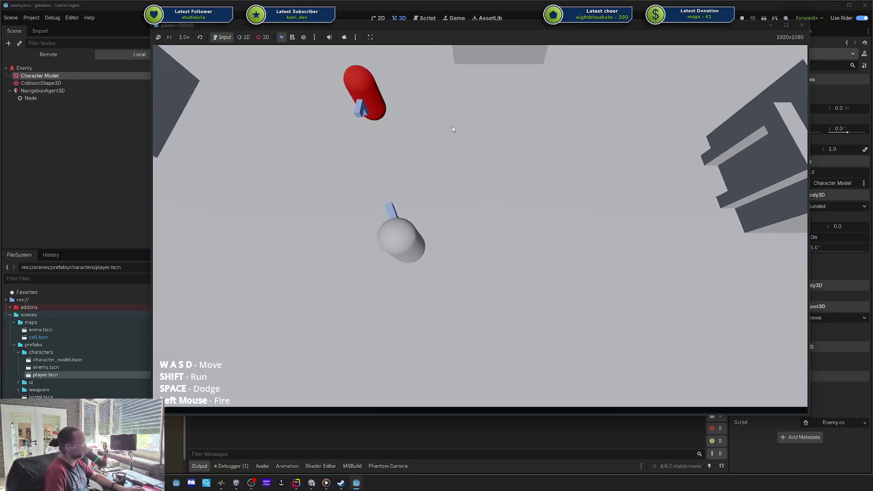
key(w)
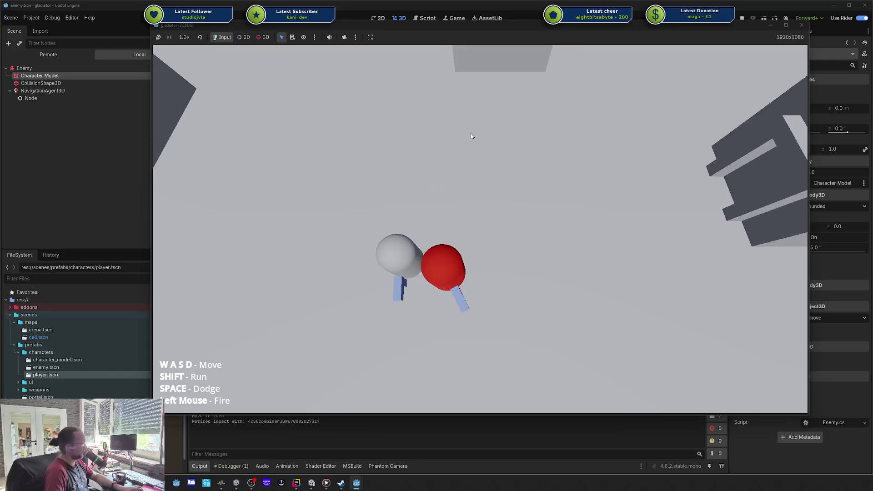
key(w)
key(d)
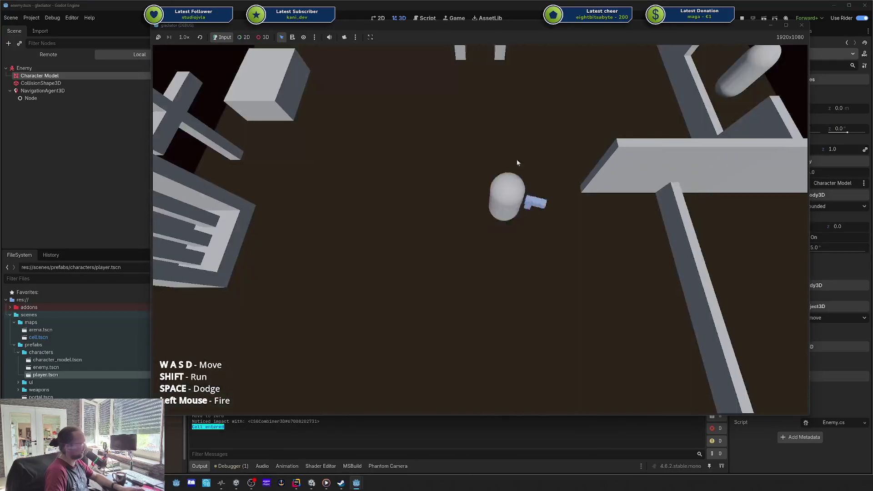
key(w)
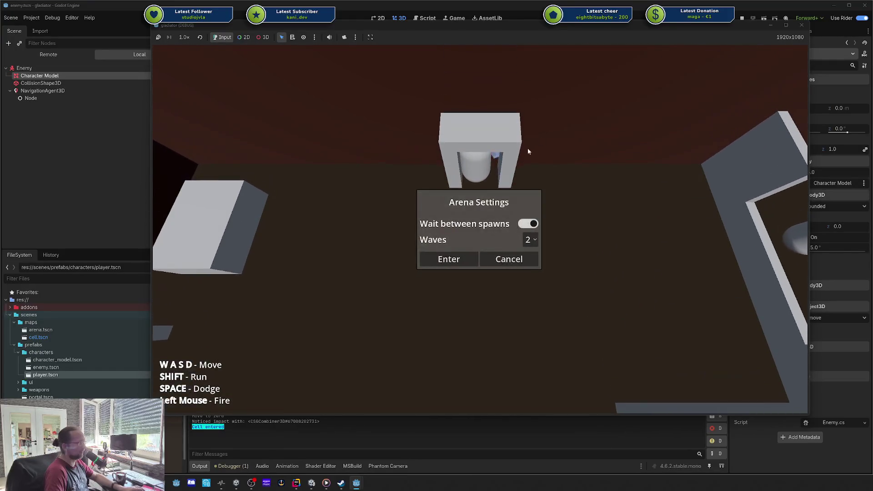
click(445, 258)
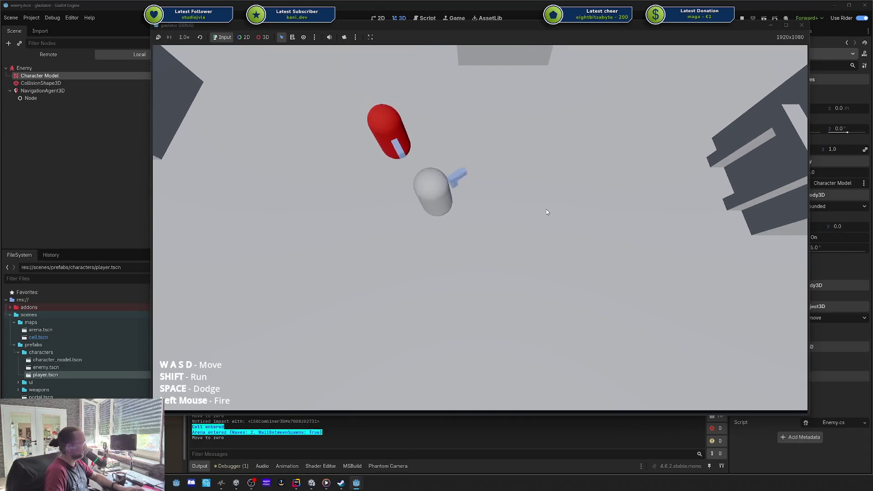
- Keep moving while the enemy circles, re-enter the arena, then close the game window
key(s)
key(d)
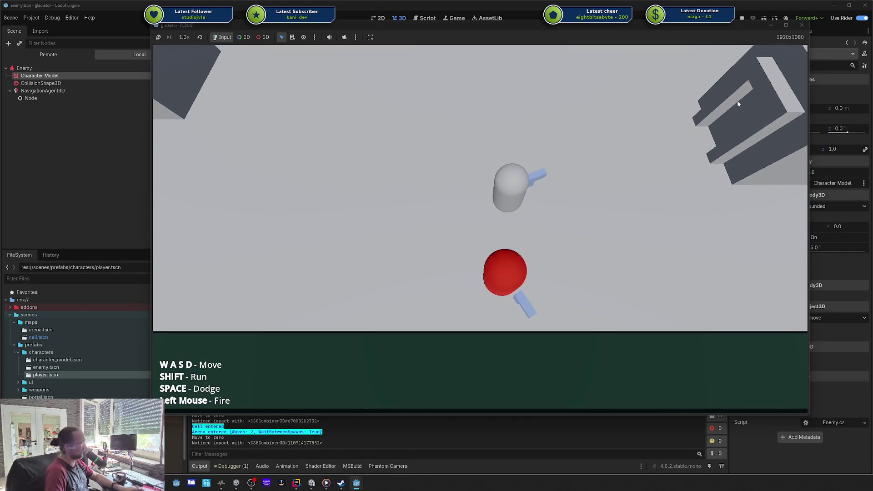
key(w)
key(d)
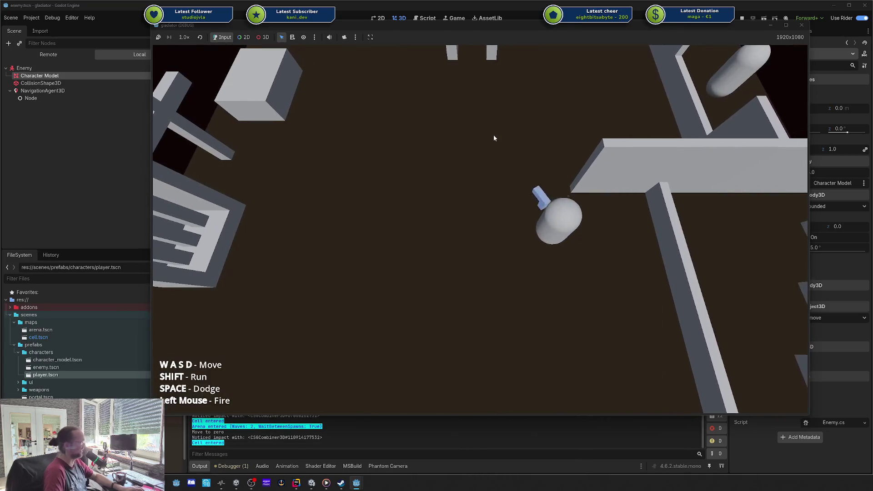
key(w)
key(a)
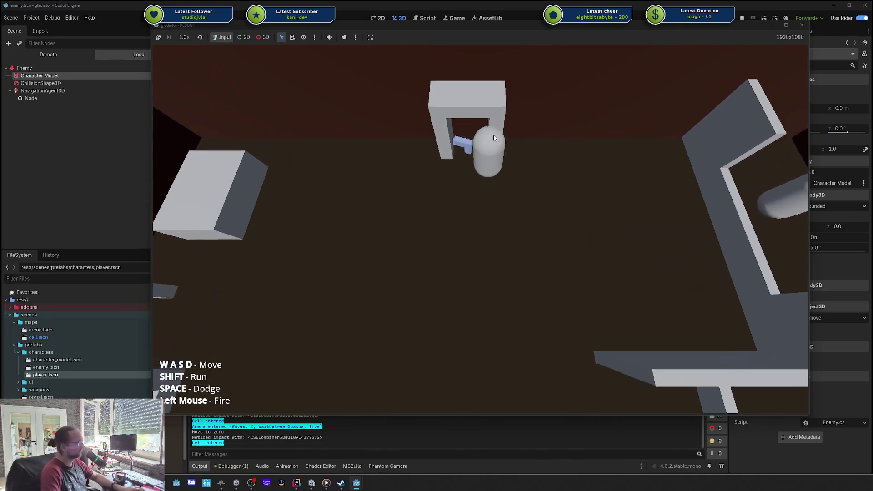
click(449, 257)
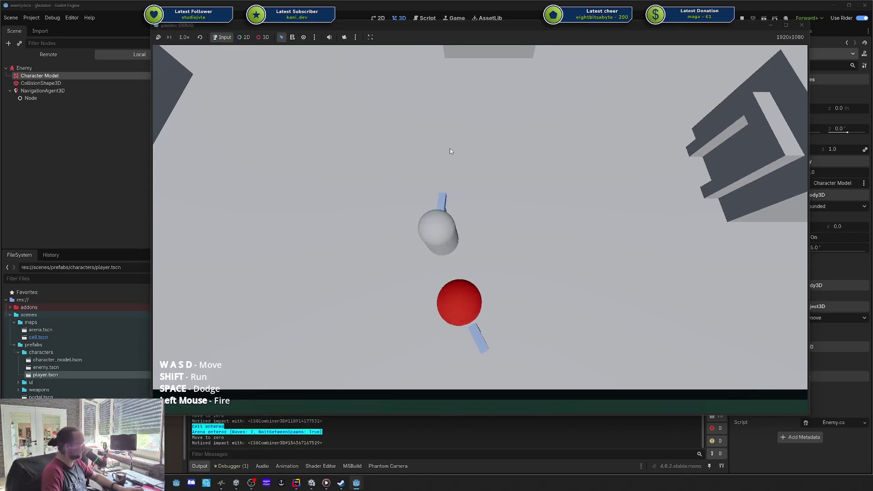
key(w)
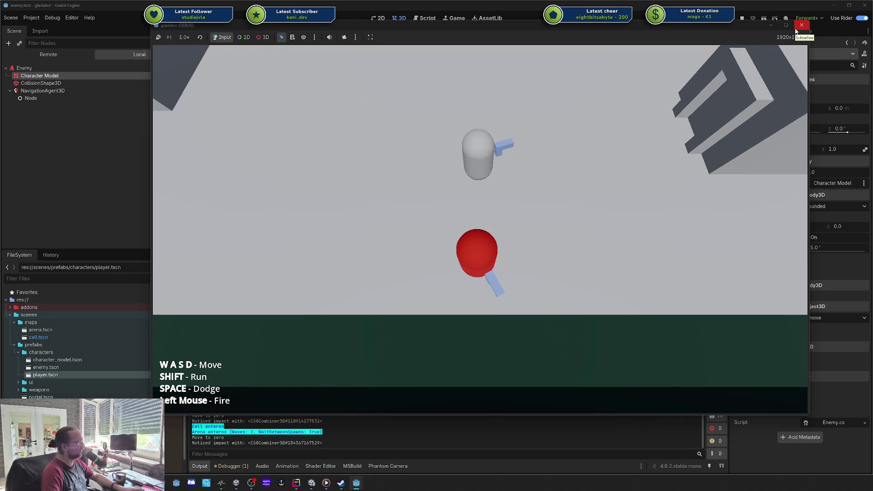
key(w)
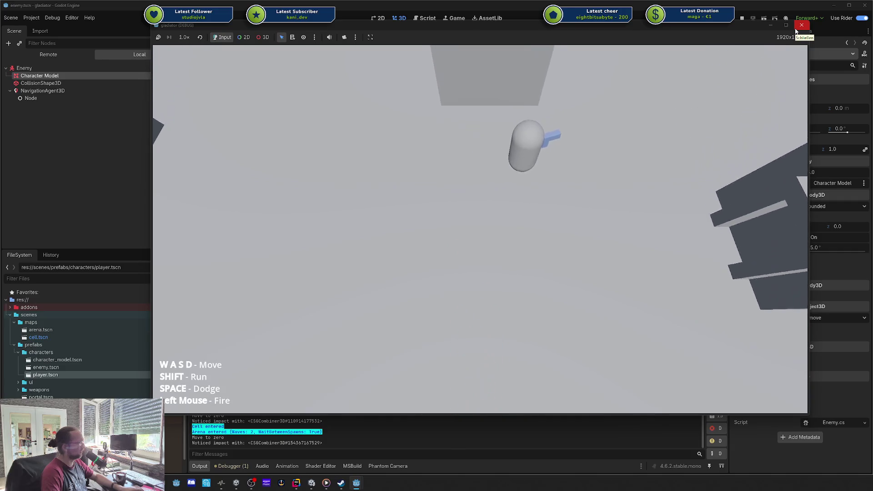
click(795, 28)
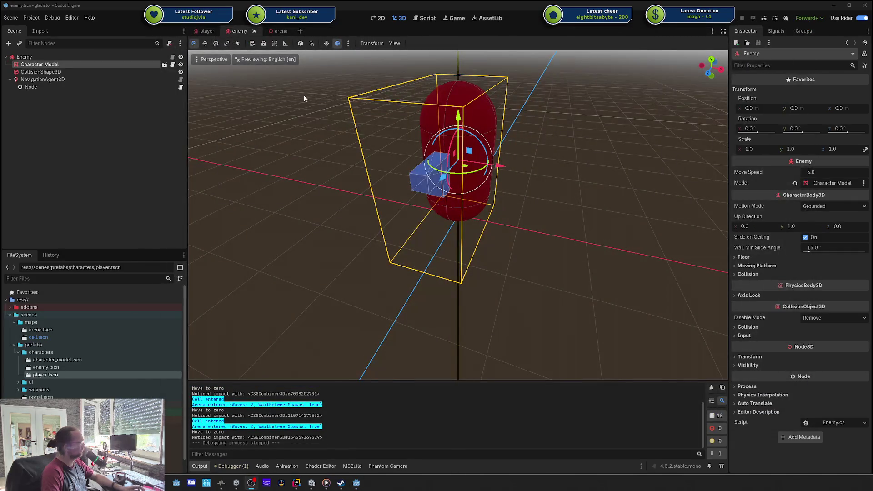
- Undo the accidental move of the character model and clear the selection
key(g)
click(311, 124)
key(ctrl+z)
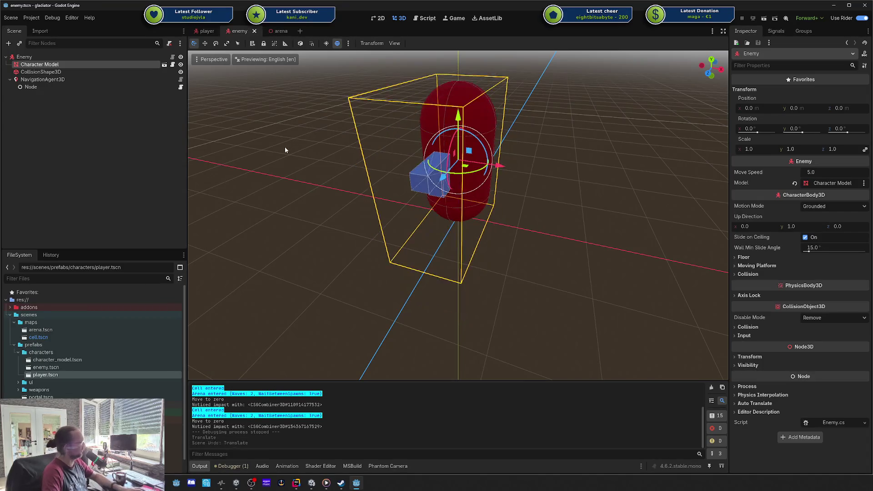
click(285, 150)
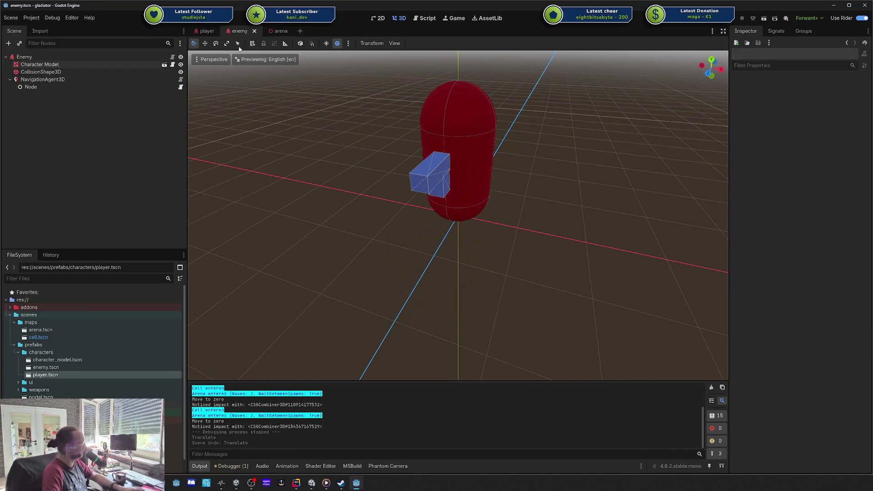
- In the arena scene, start adding a child node under the Arena root
click(272, 32)
scroll(453, 159, up, 5)
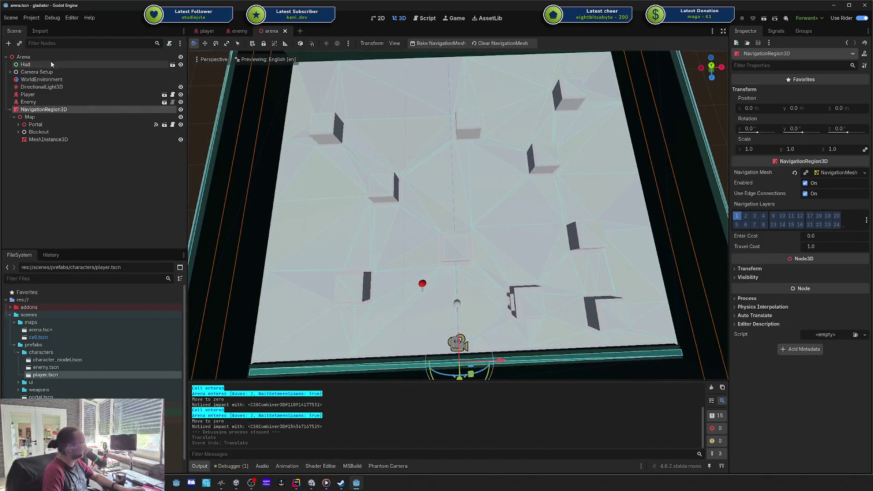
click(8, 110)
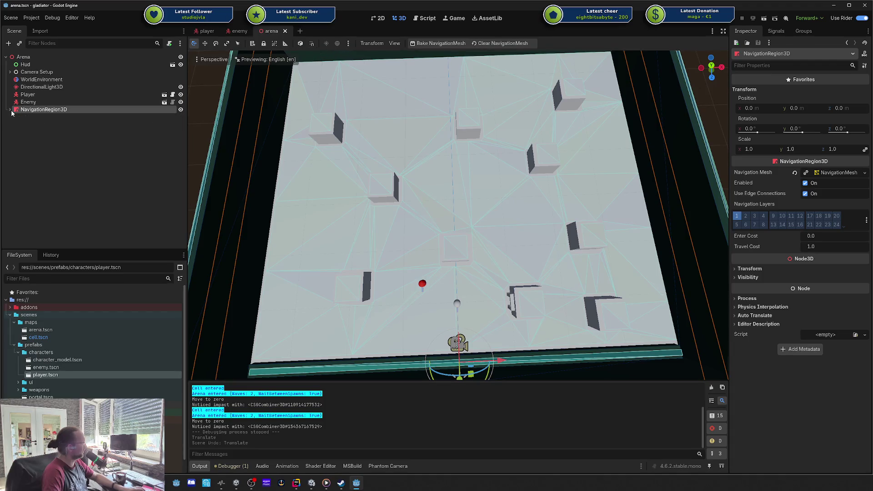
click(27, 64)
right_click(35, 58)
click(55, 66)
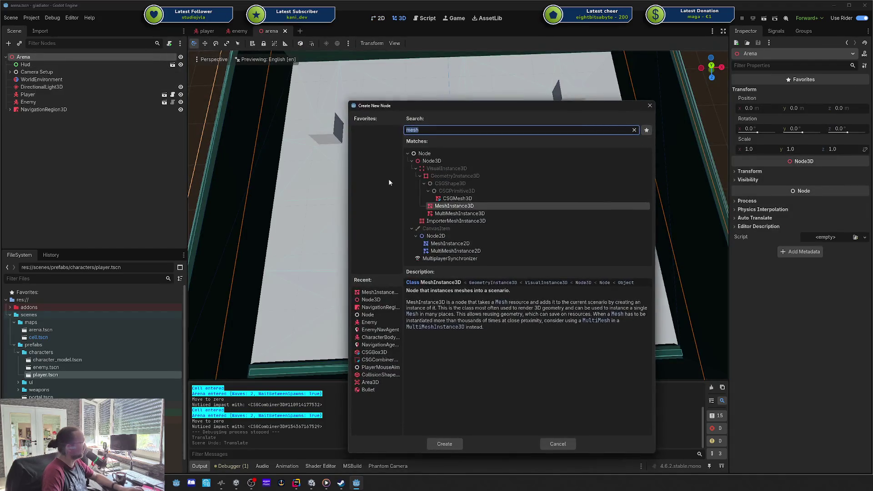
- Create a Node3D under Arena and place it at position x 5, z -20
click(431, 161)
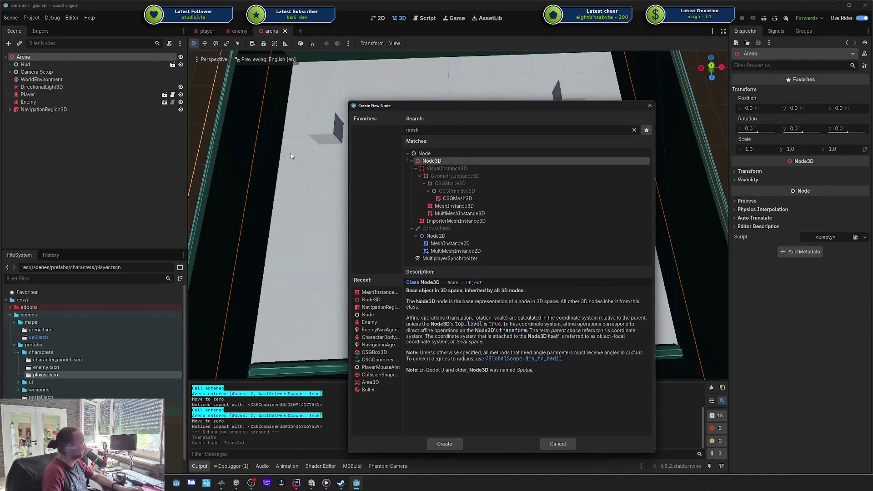
click(453, 443)
drag(470, 377, 498, 236)
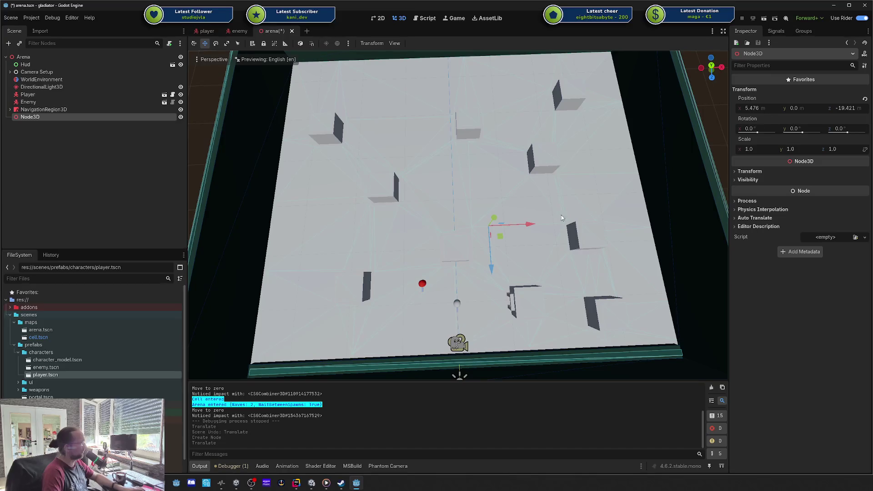
click(755, 110)
text(5)
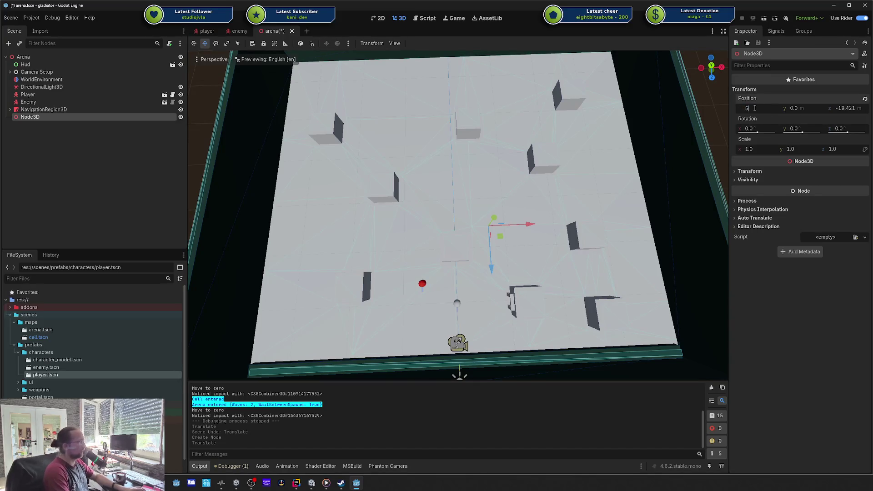
key(Tab)
key(Tab)
key(Return)
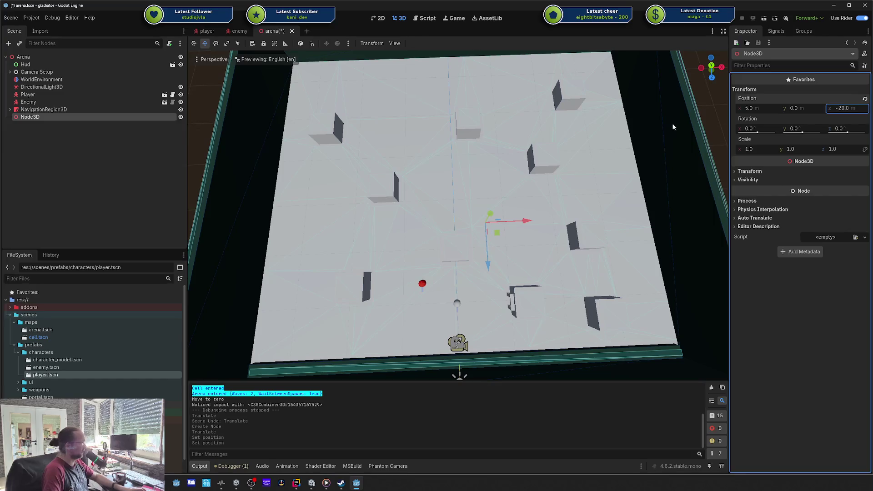
- Delete the temporary Node3D marker from the arena scene
click(72, 122)
click(64, 116)
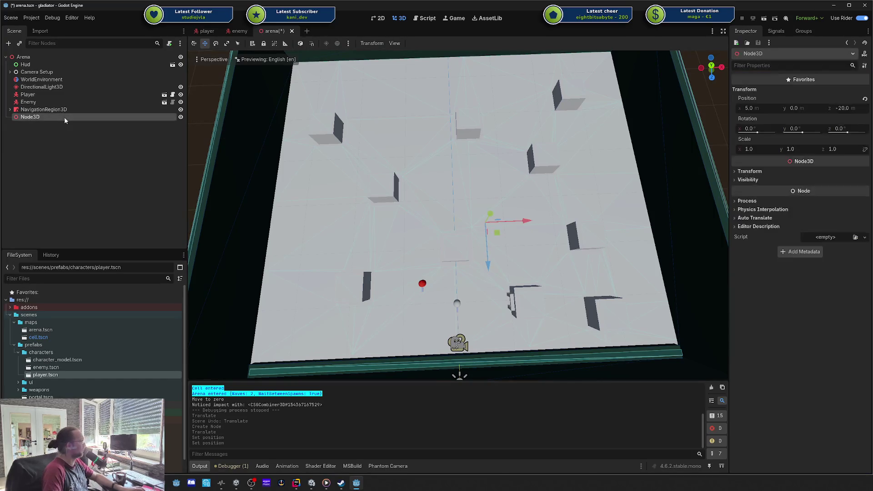
key(Delete)
key(alt+Tab)
key(alt+Tab)
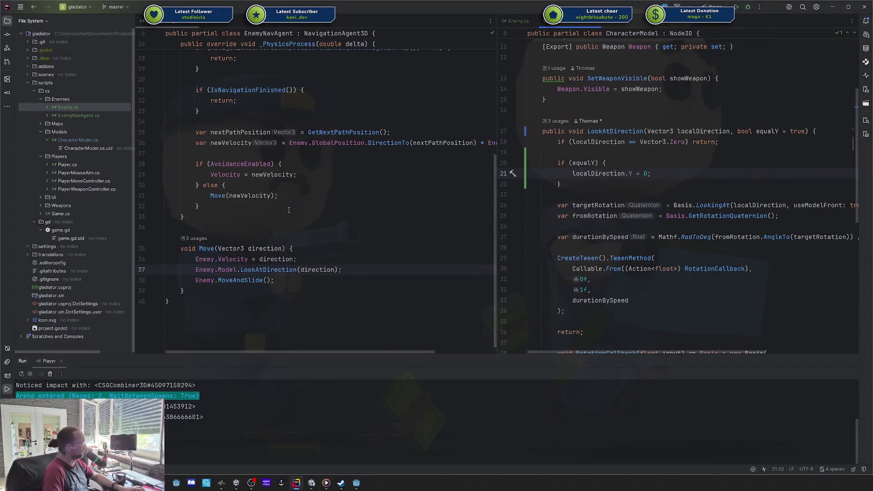
- In the enemy scene, select the debug Node and open its debug_it script
key(alt+Tab)
click(237, 31)
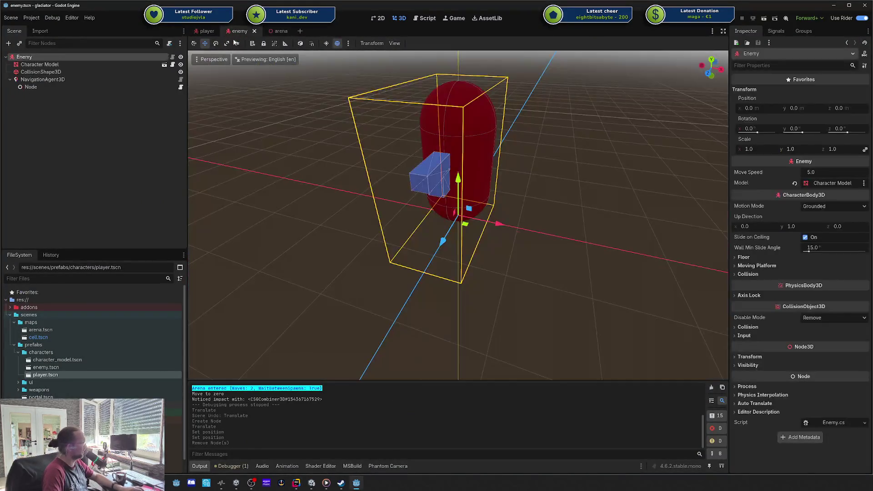
click(80, 87)
click(180, 87)
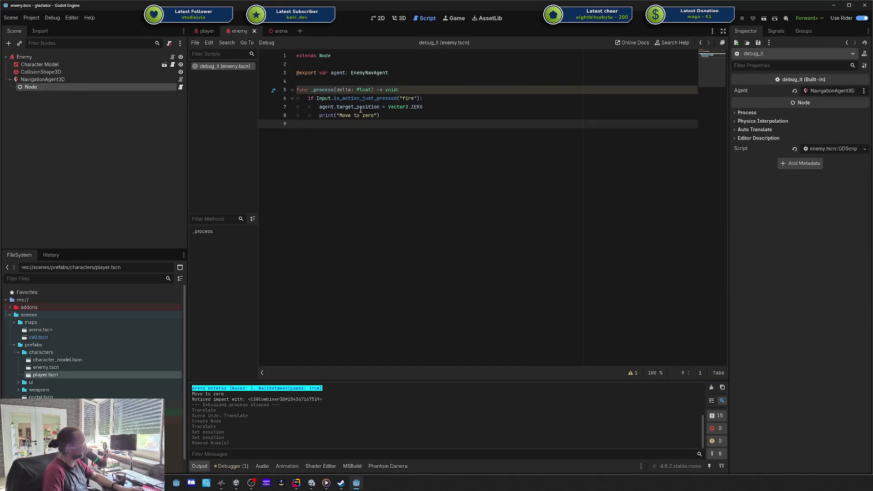
- Replace Vector3.ZERO with Vector3(5, 0, -20) and run the game with F5
double_click(415, 107)
key(BackSpace)
key(BackSpace)
text((5, 0,)
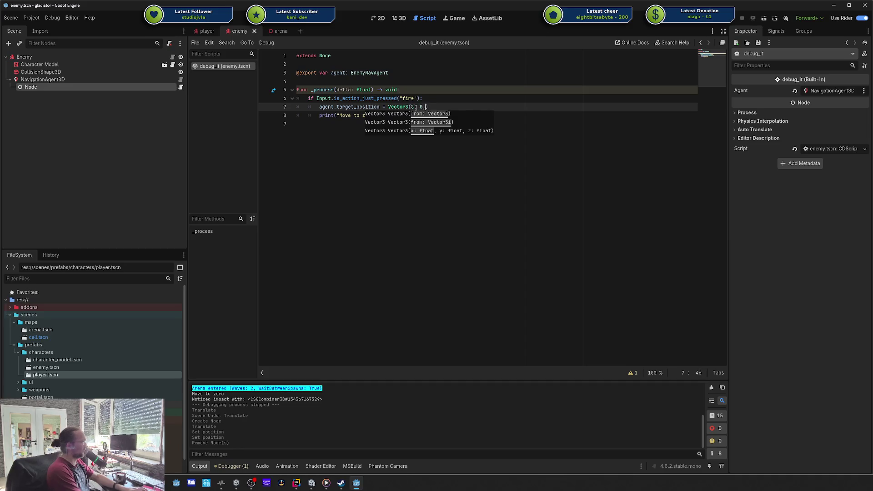
text(20)
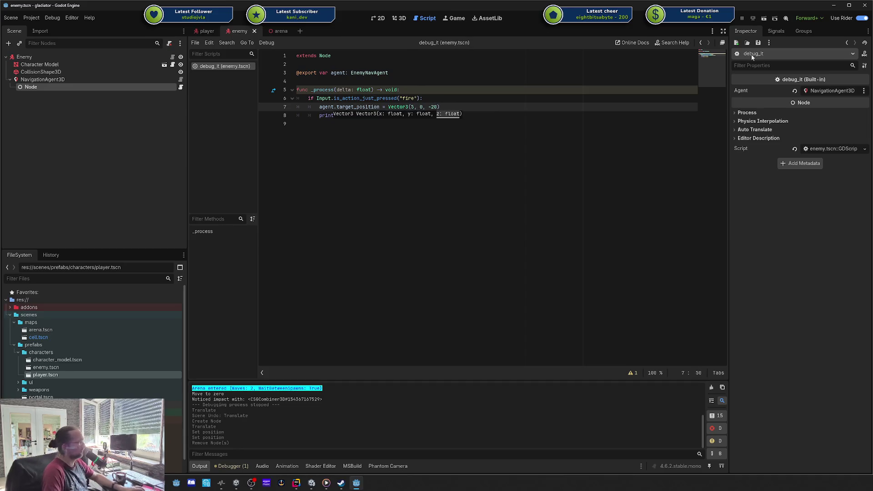
key(F5)
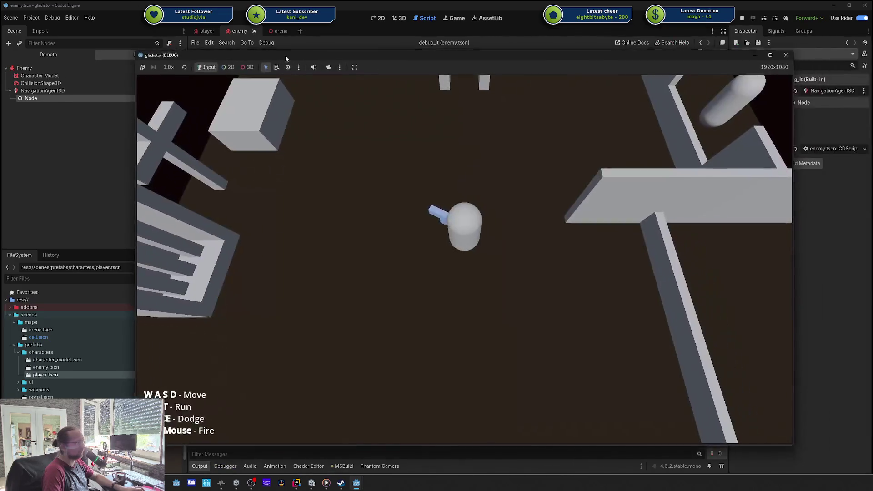
- Enter the arena from Arena Settings, walk with W so the enemy follows, then close the game
key(w)
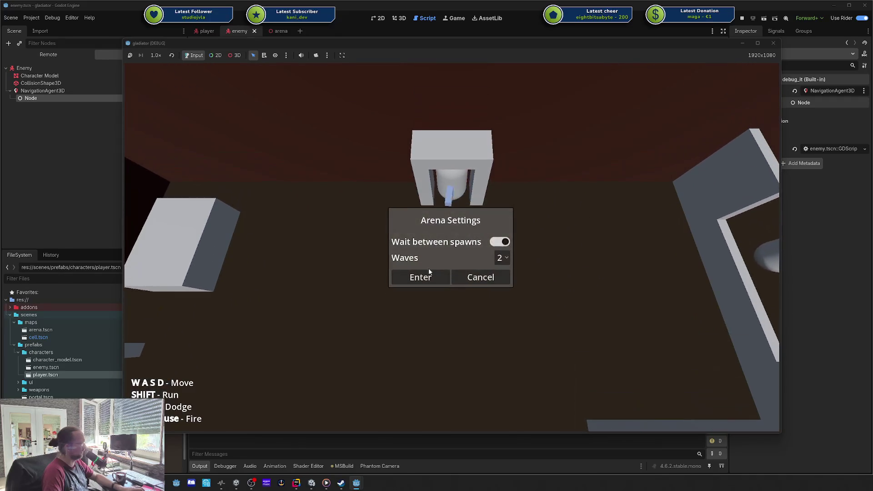
click(420, 276)
key(w)
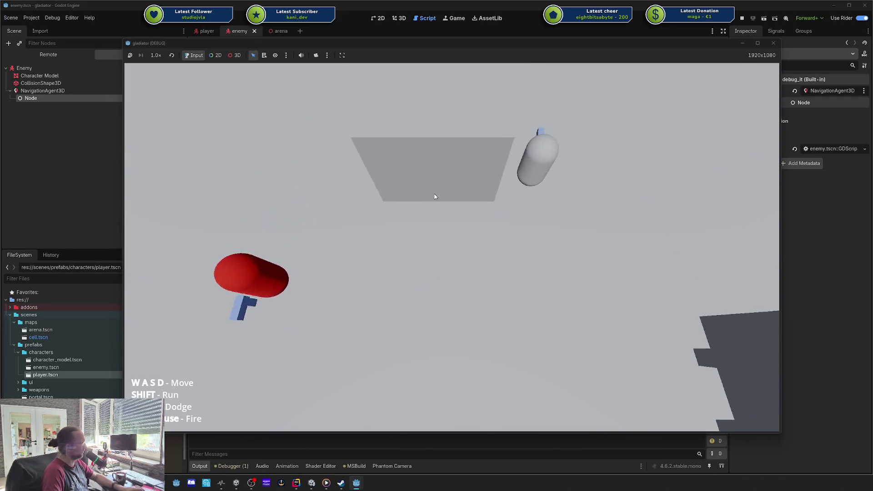
key(w)
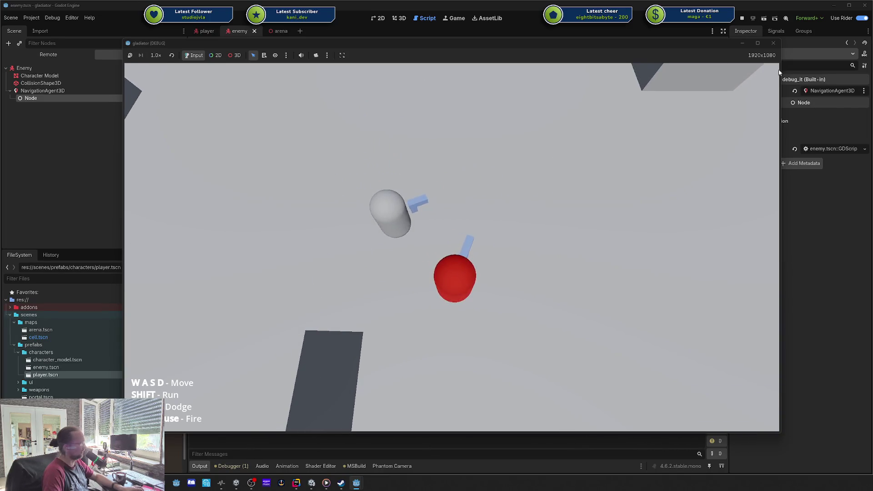
click(773, 43)
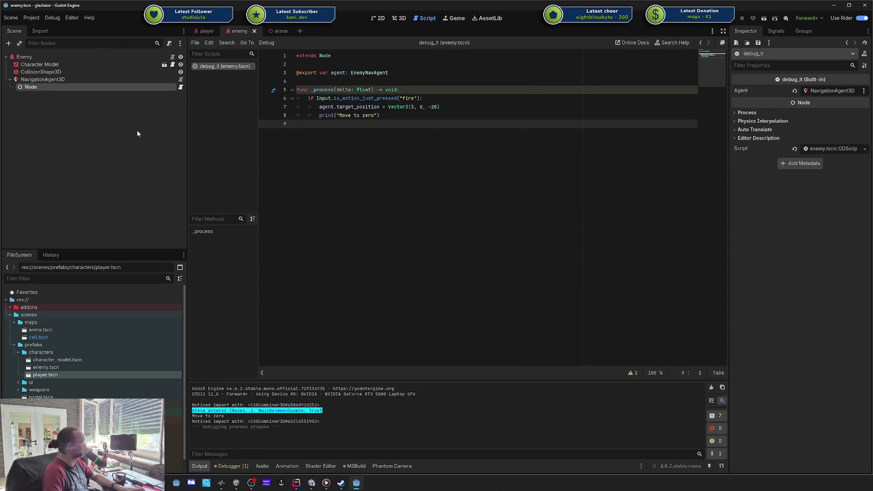
- Delete the enemy's debug Node and return to the 3D view
click(39, 87)
key(Delete)
key(Return)
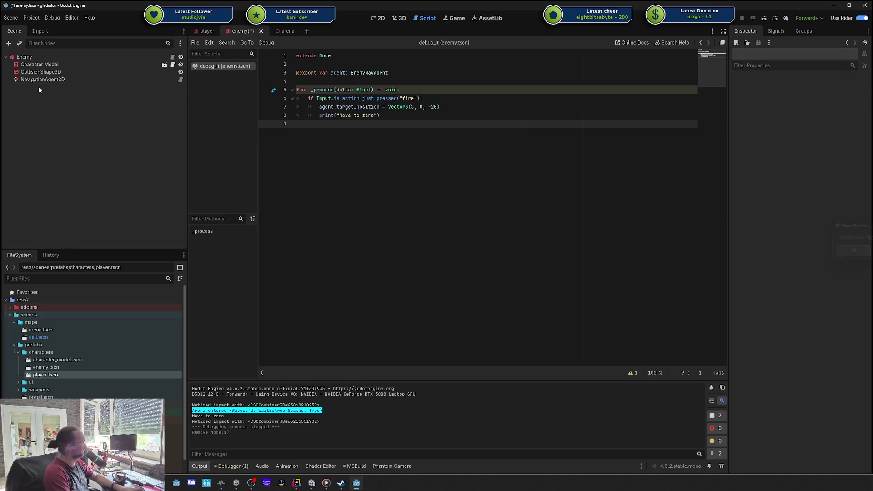
key(alt+Tab)
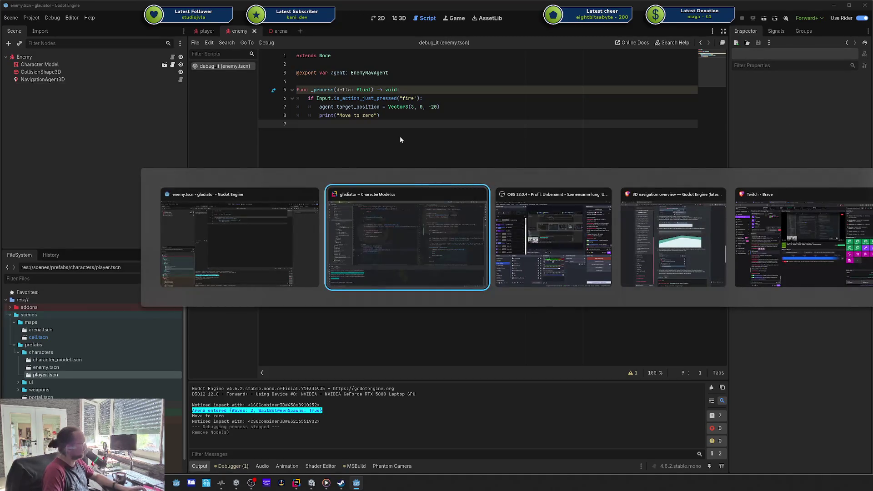
key(Escape)
click(398, 18)
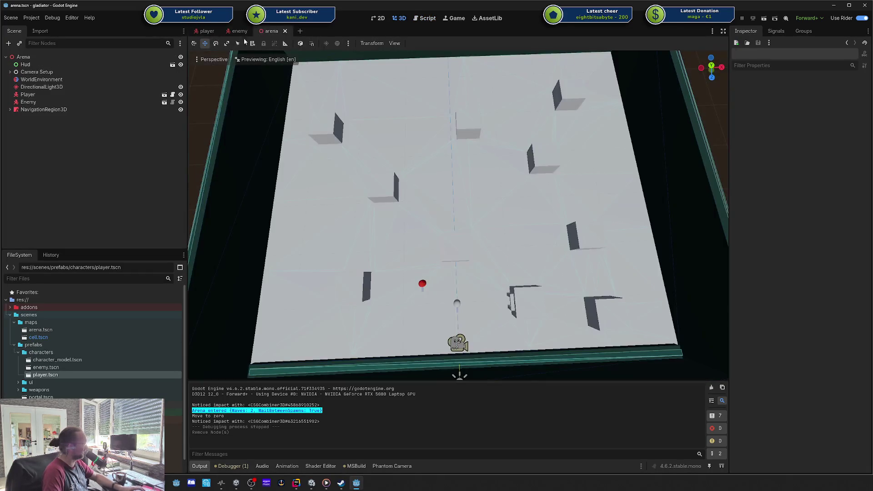
- In the arena scene, rename the floor MeshInstance3D to Ground
click(277, 31)
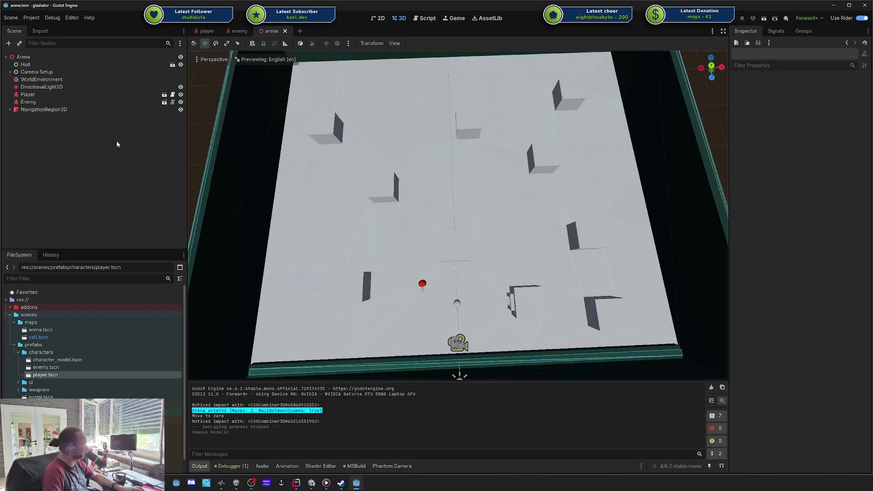
click(28, 94)
click(10, 110)
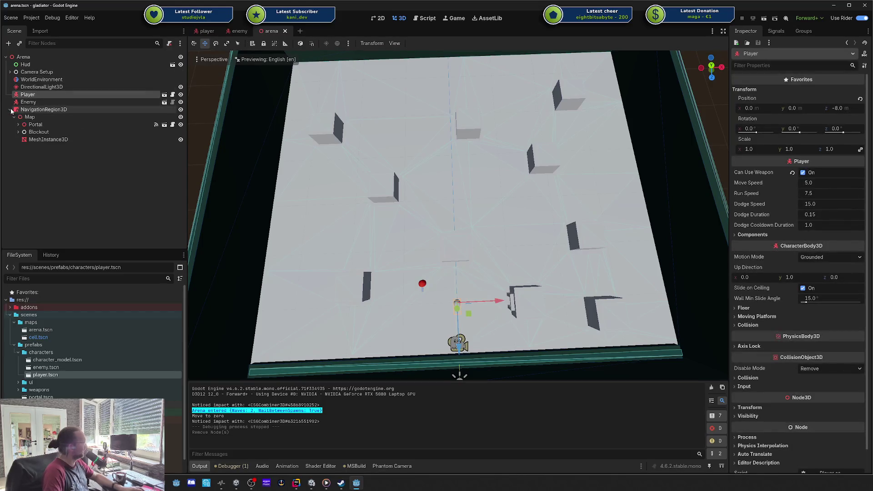
click(35, 118)
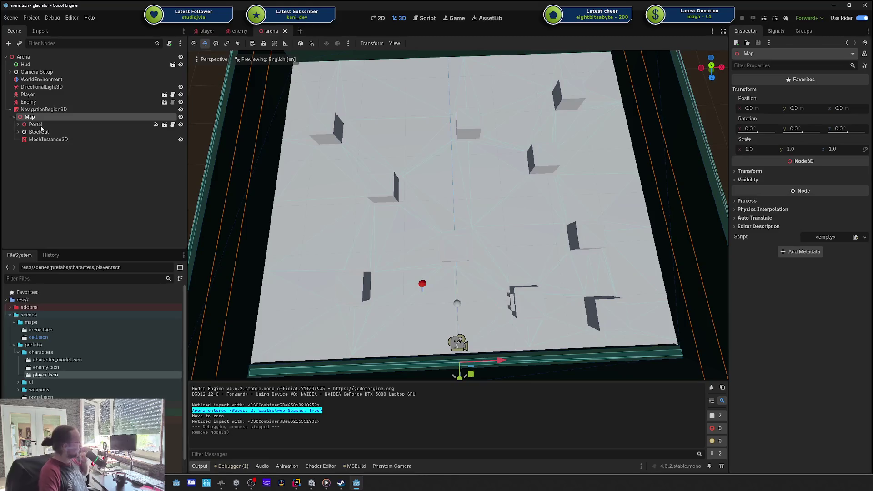
click(35, 125)
click(29, 117)
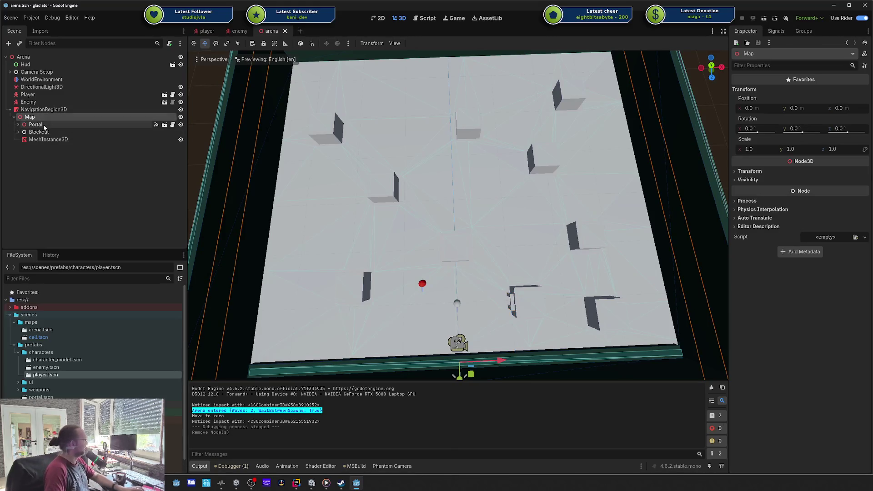
click(35, 124)
click(39, 132)
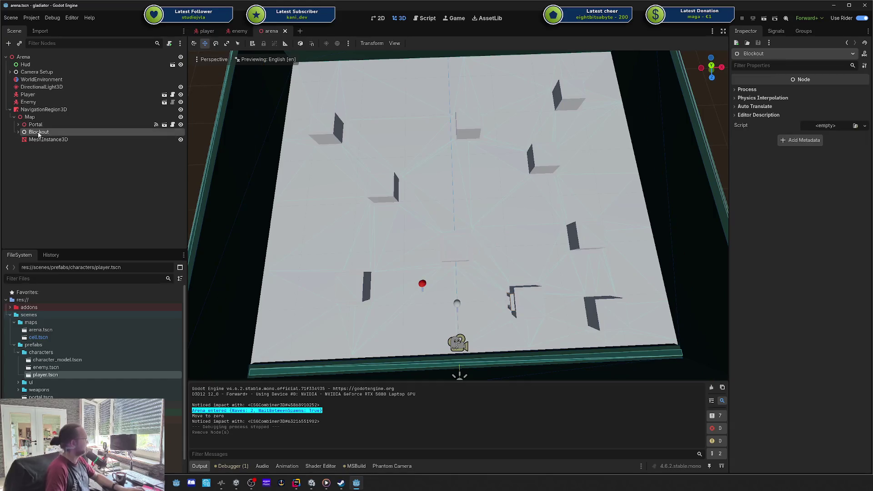
click(39, 138)
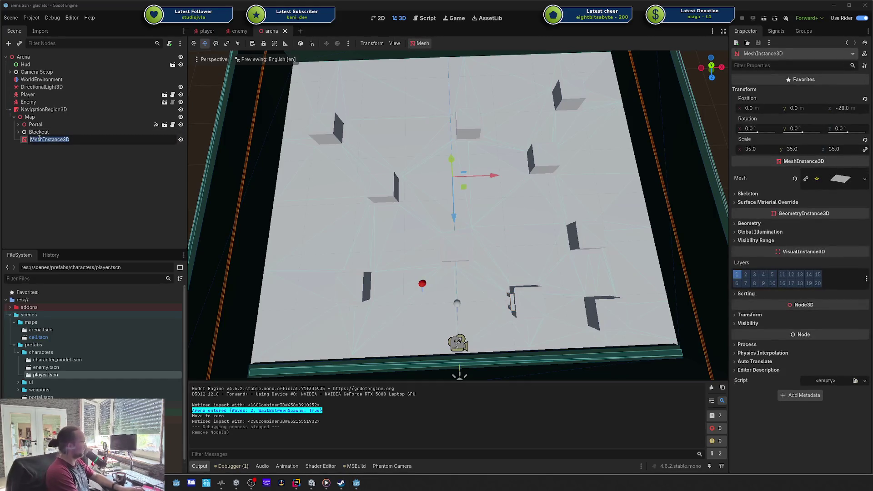
text(Ground)
key(Return)
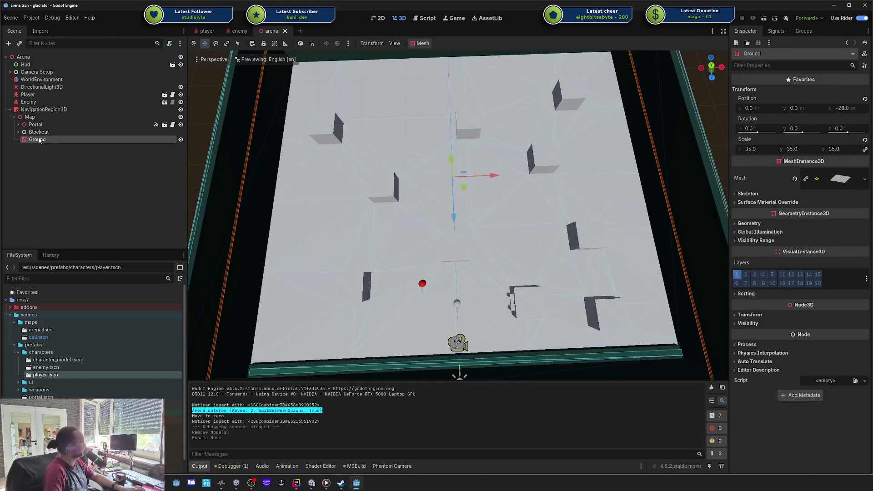
- Move Portal, Blockout and Ground into NavigationRegion3D, delete the old Map, rename the region Map
click(36, 125)
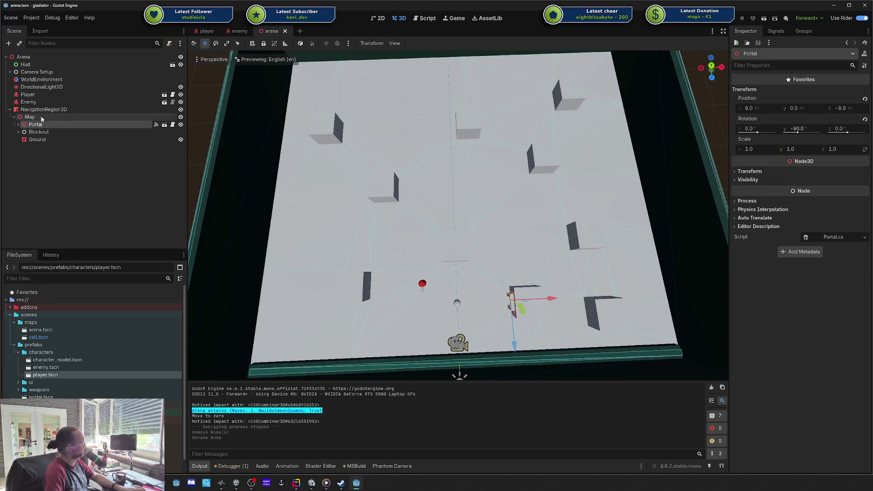
click(34, 117)
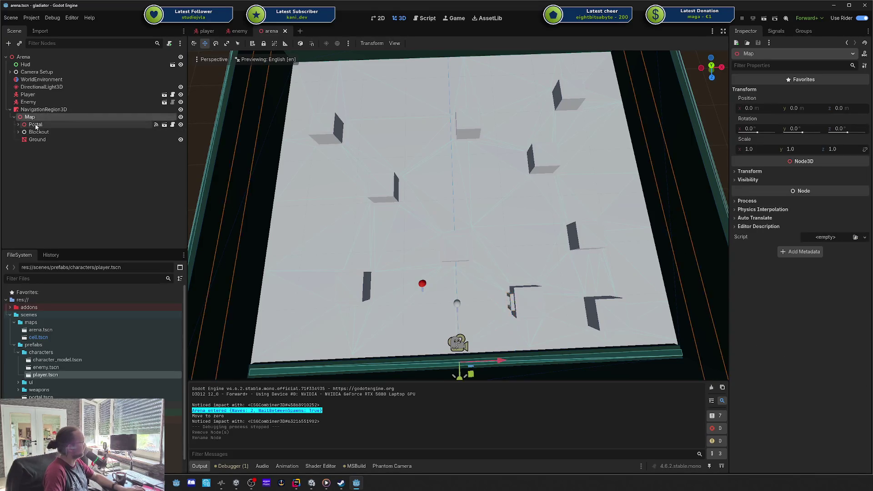
click(35, 124)
shift+click(38, 139)
drag(37, 139, 40, 115)
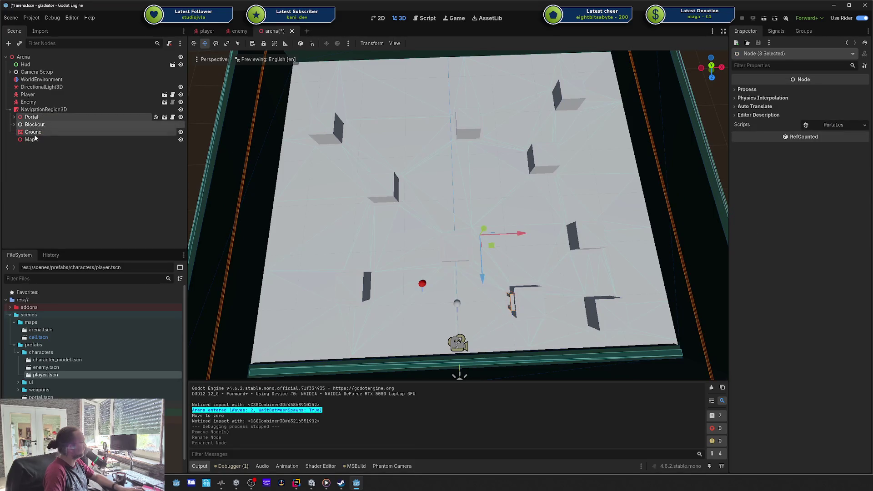
click(36, 139)
key(Delete)
key(Return)
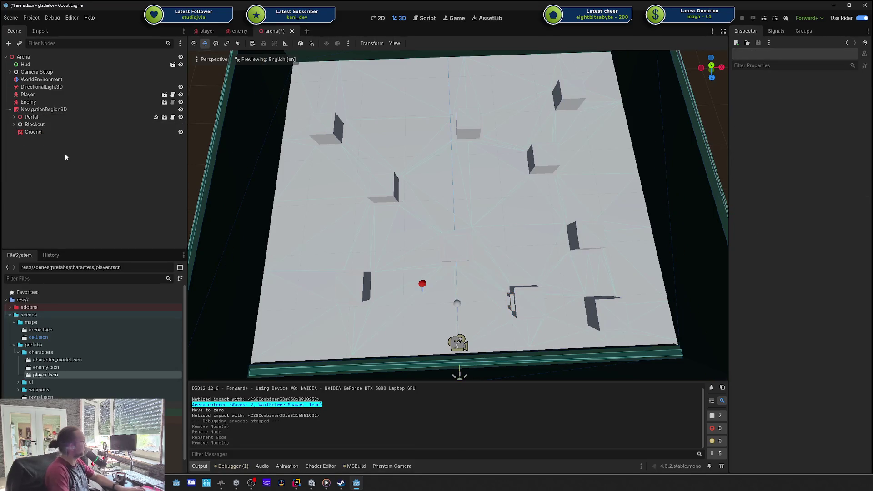
double_click(59, 111)
text(Map)
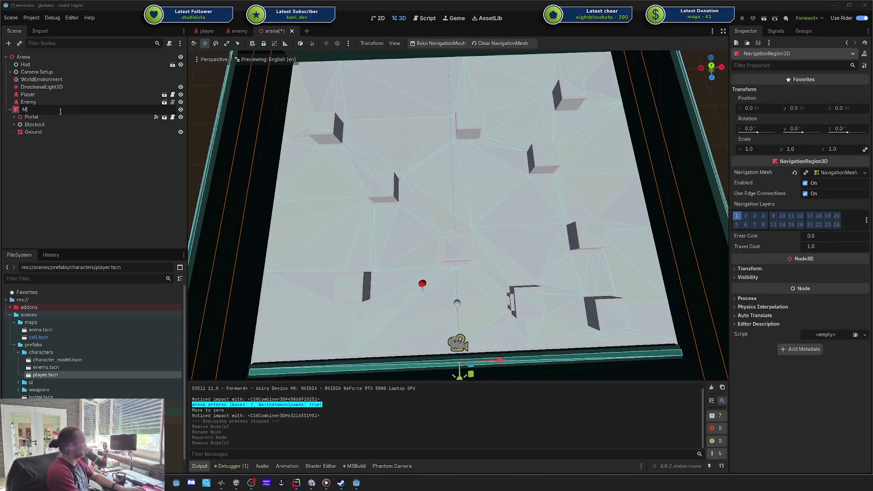
key(Return)
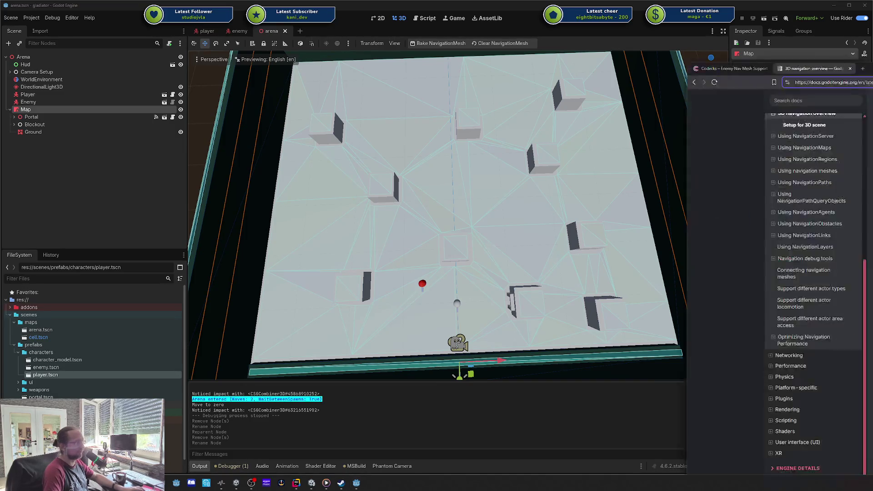
- Scroll to the C# example and highlight CallDeferred, ActorSetup and PathDesiredDistance
drag(872, 27, 446, 26)
scroll(525, 141, down, 5)
scroll(525, 141, down, 2)
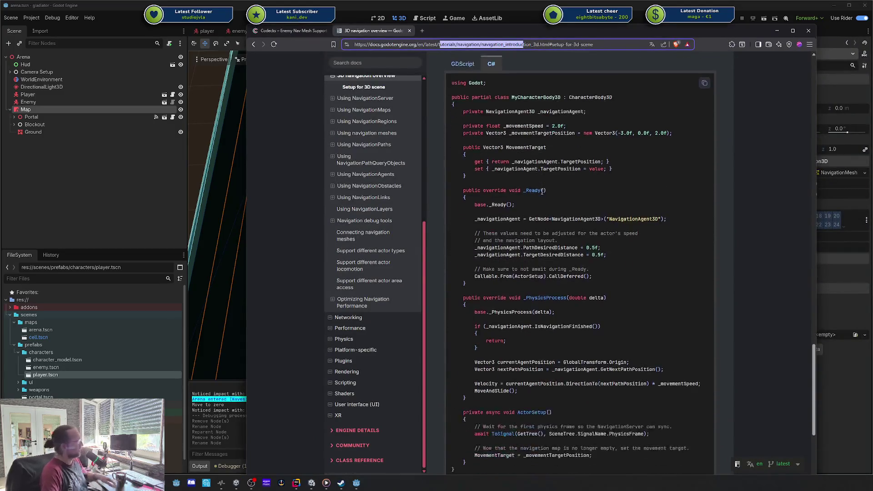
drag(612, 29, 632, 16)
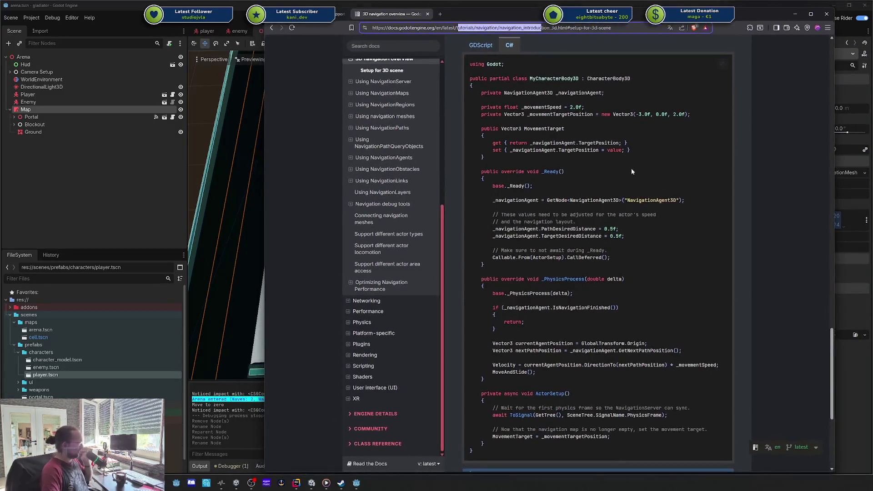
scroll(533, 180, down, 3)
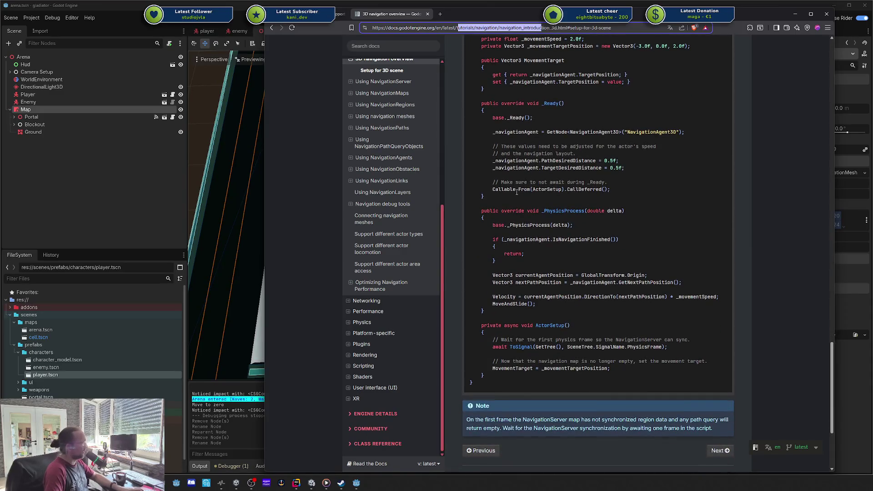
double_click(581, 189)
double_click(548, 189)
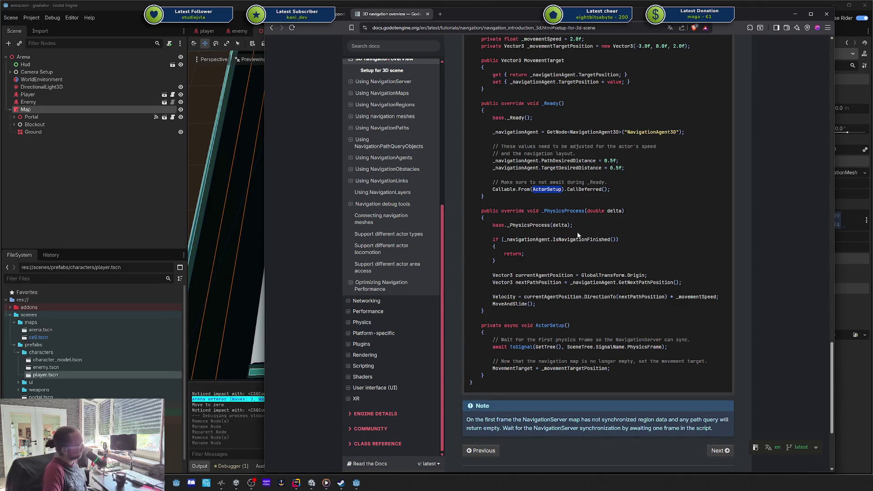
double_click(584, 161)
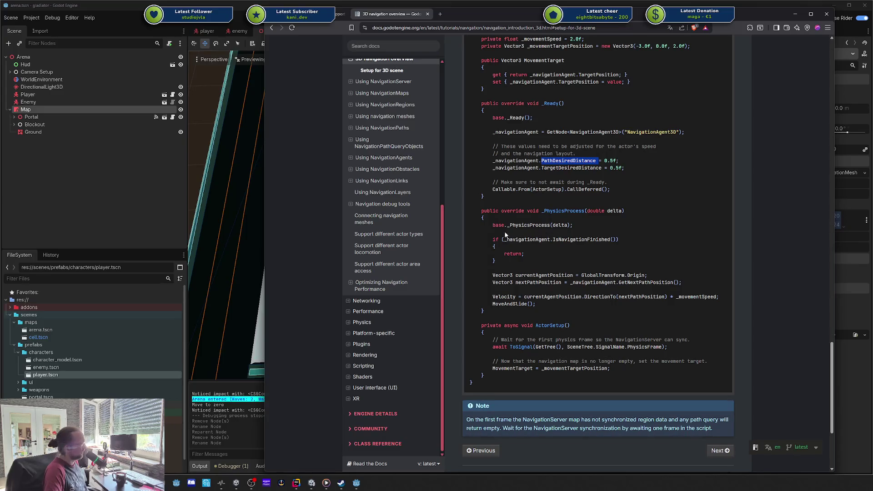
click(568, 212)
- Highlight IsNavigationFinished and the GlobalTransform current-position line in the example
scroll(568, 213, up, 1)
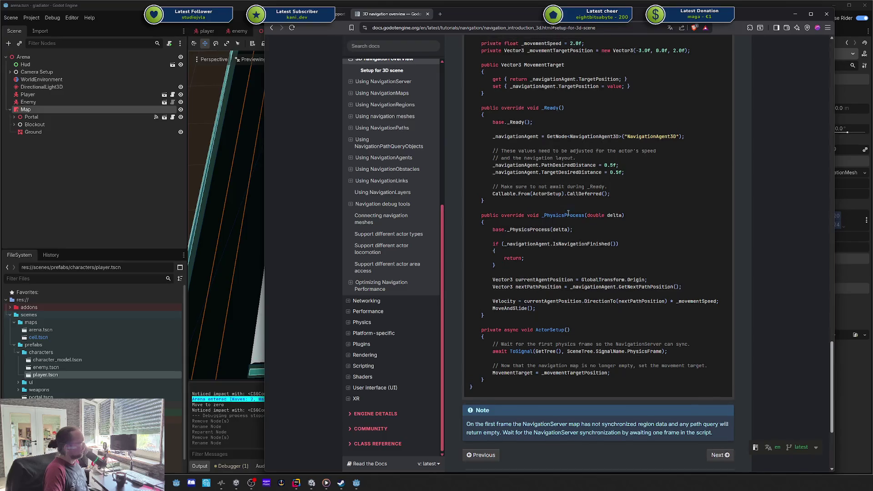
scroll(568, 213, up, 2)
scroll(566, 212, down, 2)
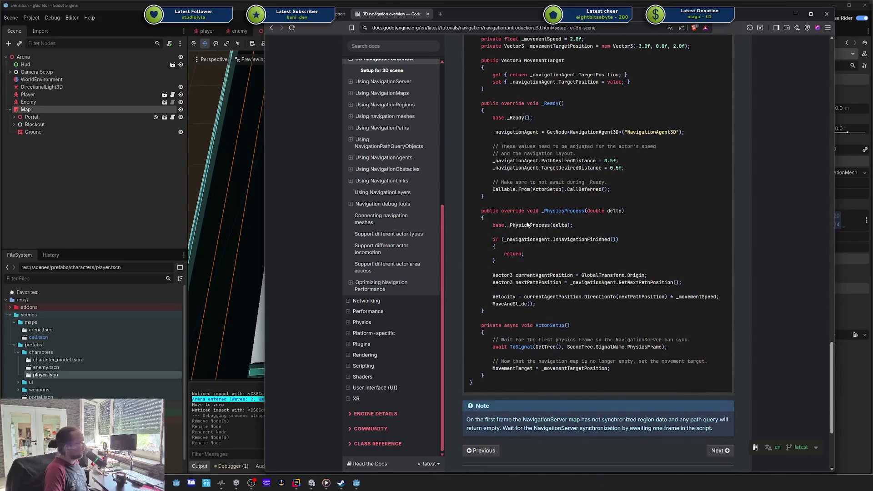
click(545, 246)
drag(515, 239, 586, 240)
click(587, 239)
scroll(591, 228, up, 1)
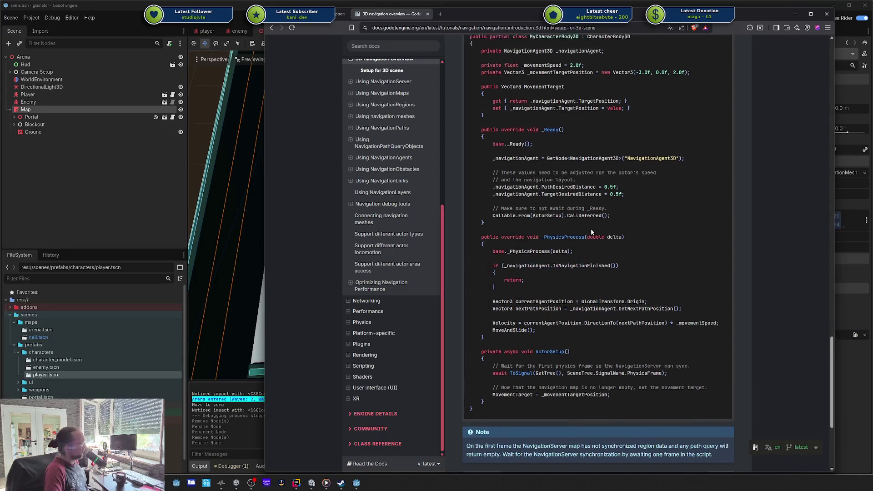
double_click(589, 273)
scroll(590, 272, down, 1)
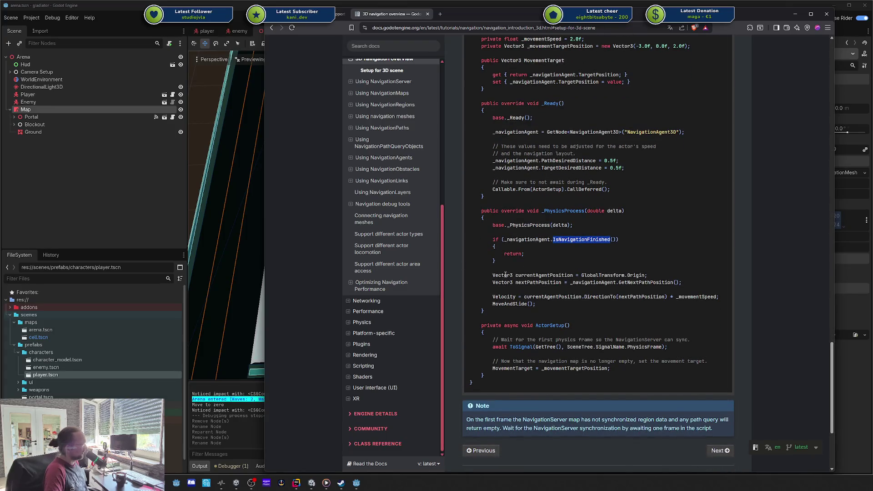
drag(505, 274, 555, 275)
double_click(590, 275)
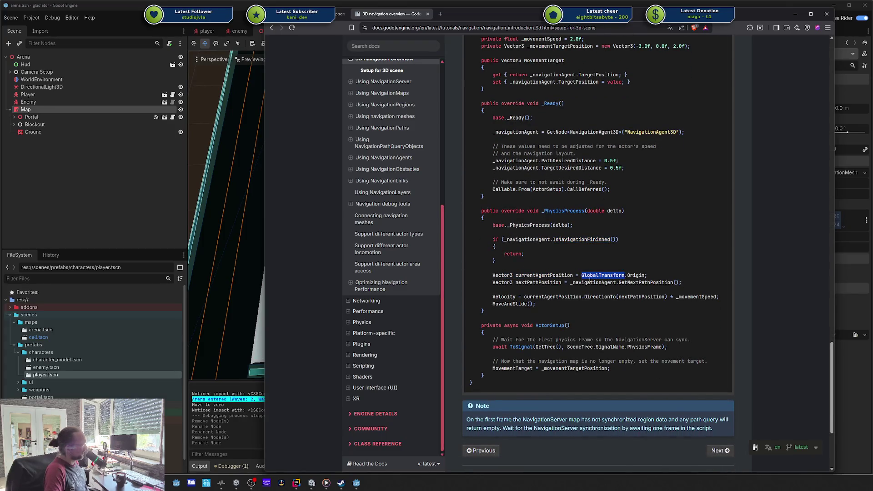
click(522, 282)
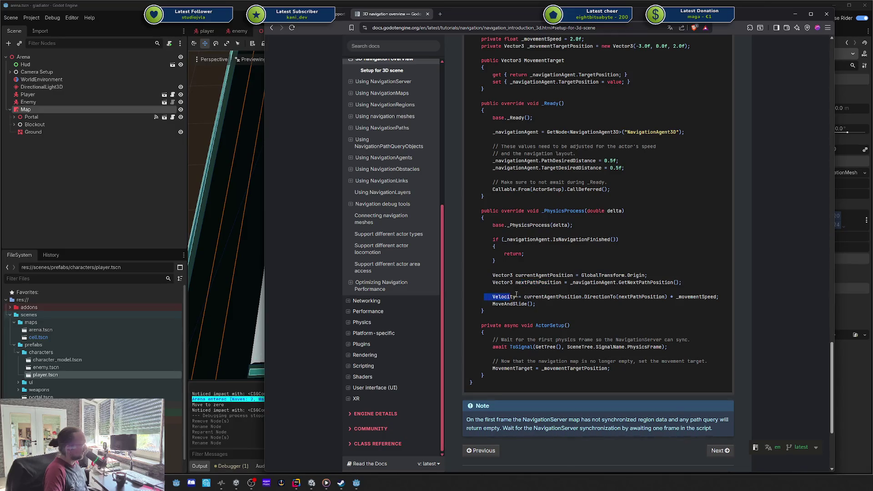
click(556, 295)
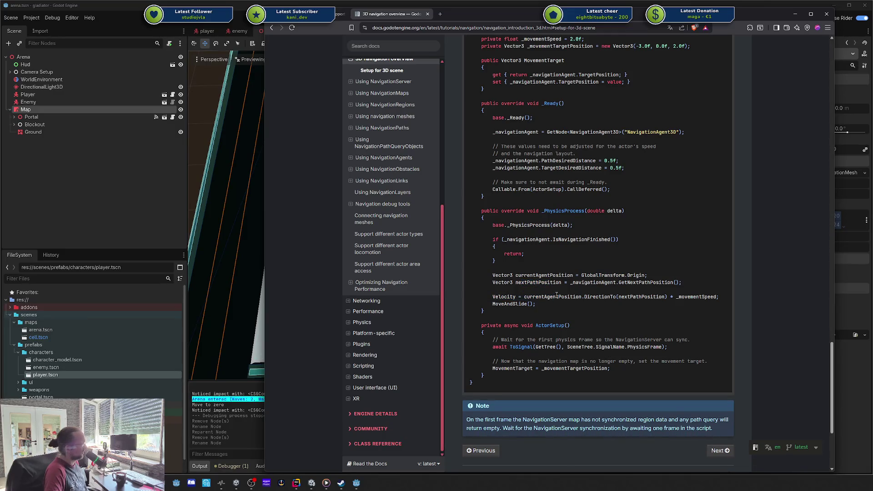
- Highlight currentAgentPosition, DirectionTo and the MoveAndSlide code, then return to Godot
double_click(555, 296)
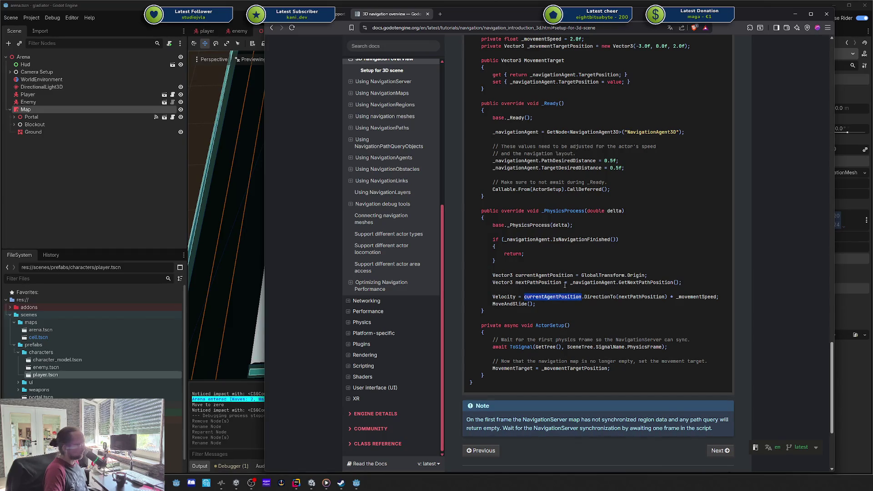
click(587, 298)
double_click(587, 298)
click(563, 296)
double_click(589, 298)
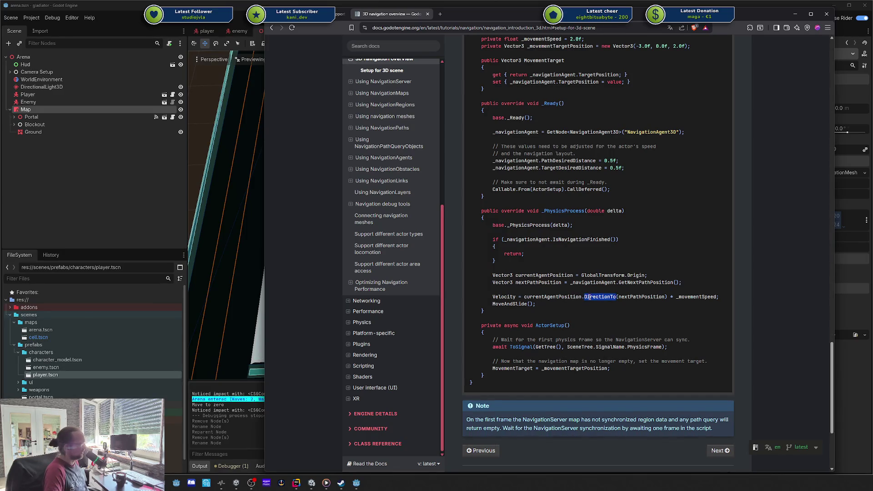
click(653, 302)
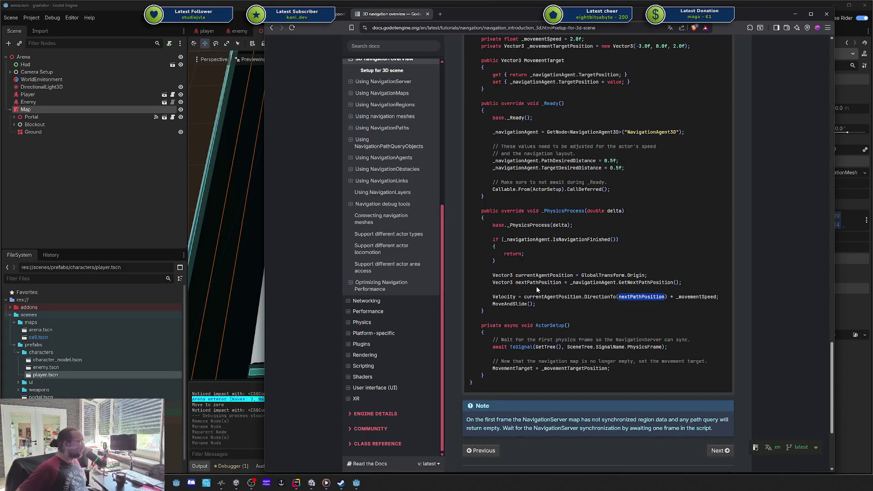
drag(536, 285, 506, 228)
drag(583, 296, 536, 304)
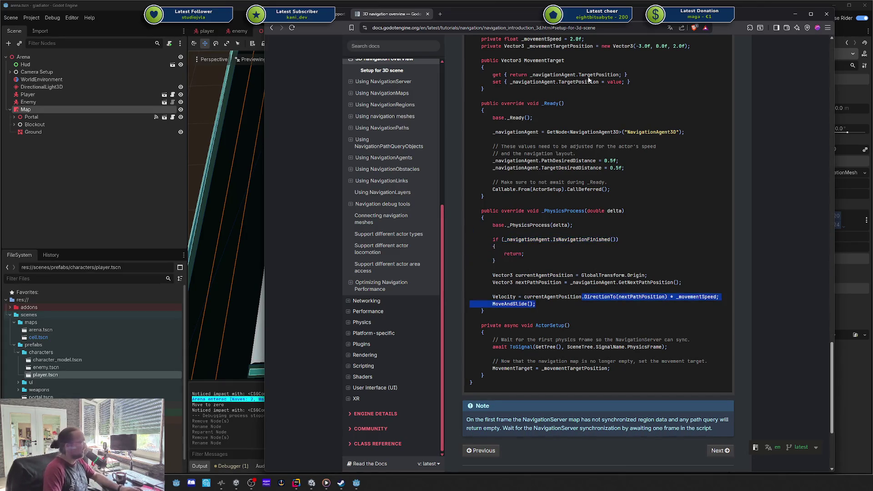
key(alt+Tab)
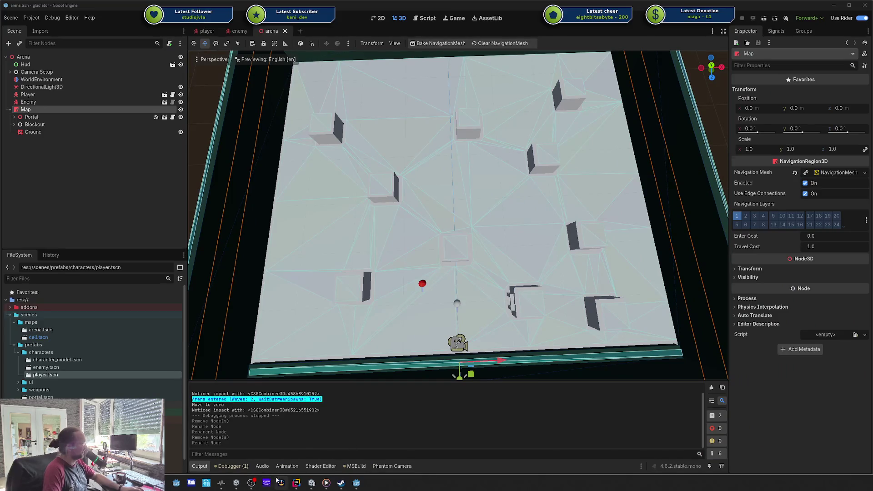
- In Rider, inspect EnemyNavAgent.cs's _PhysicsProcess early-return and GetNavigationMap lines
click(296, 482)
scroll(657, 183, down, 5)
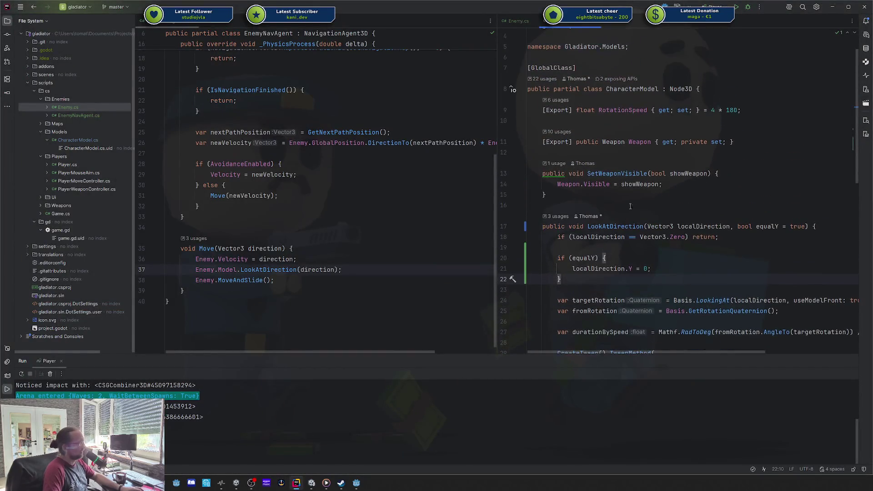
scroll(733, 114, down, 7)
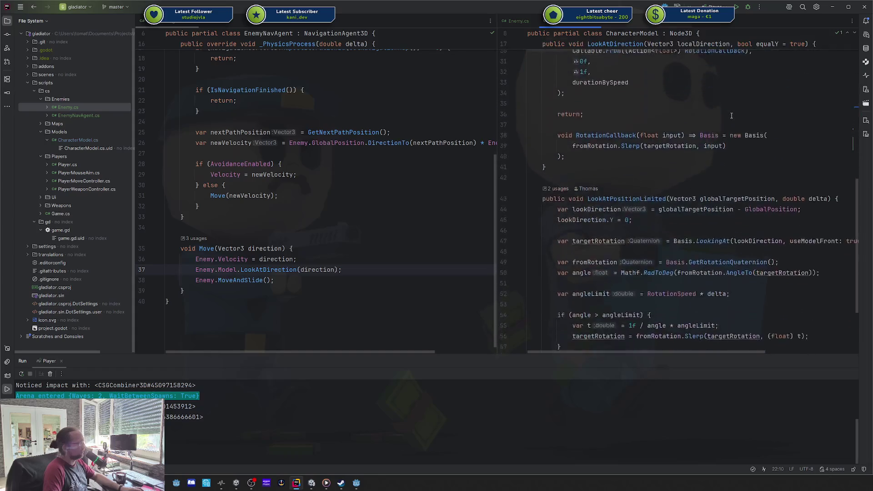
scroll(299, 152, up, 3)
scroll(299, 153, up, 1)
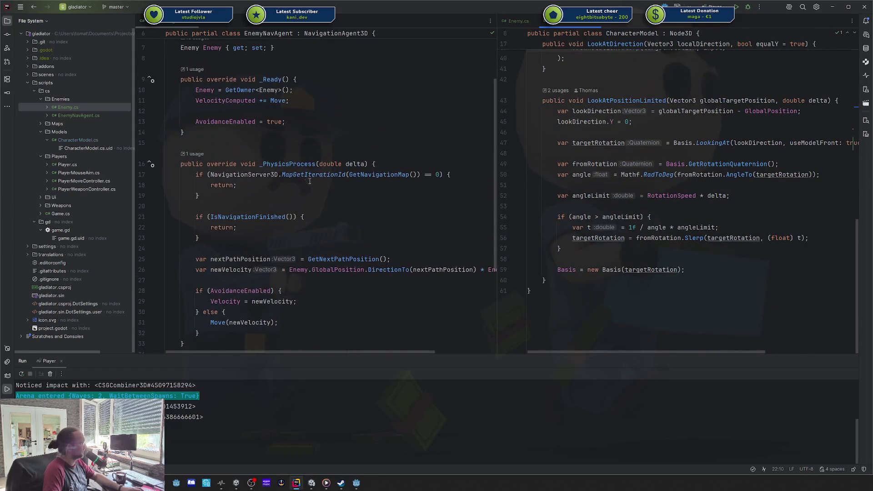
click(306, 188)
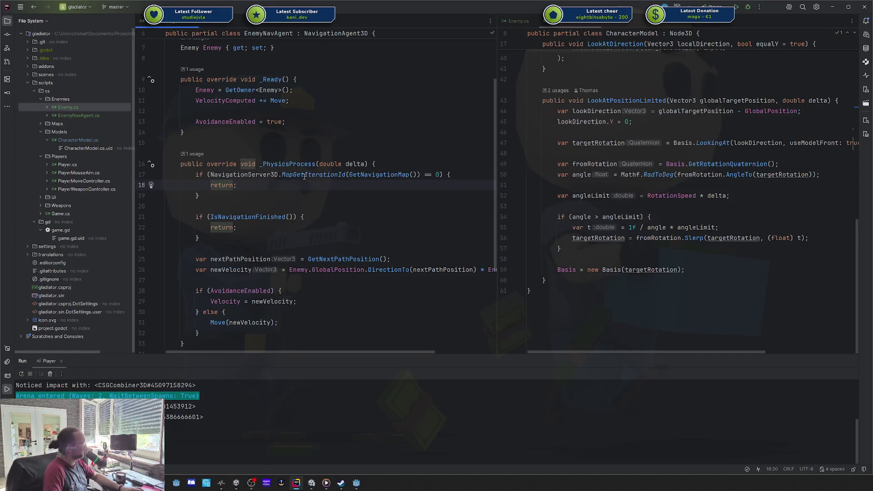
mouse_move(303, 177)
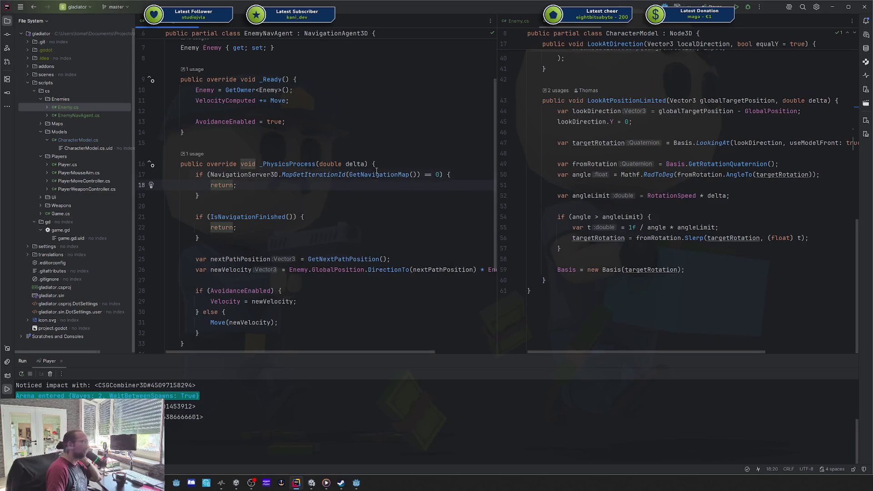
click(376, 171)
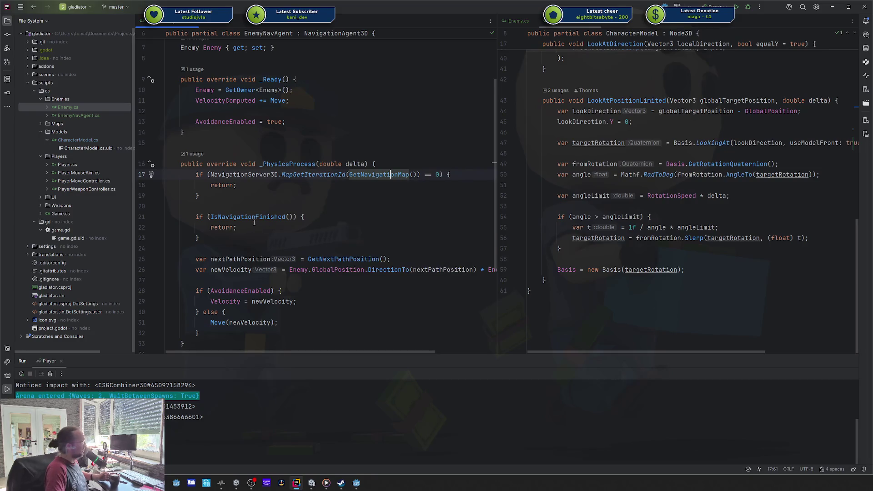
mouse_move(255, 213)
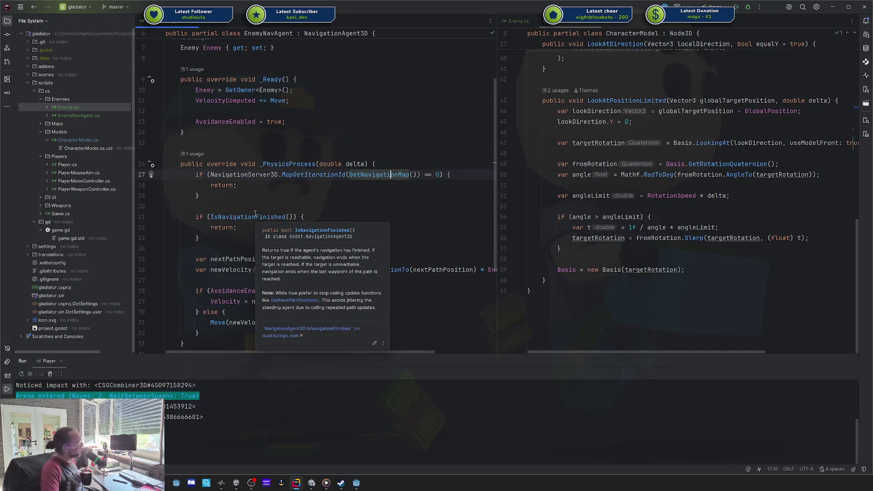
click(196, 175)
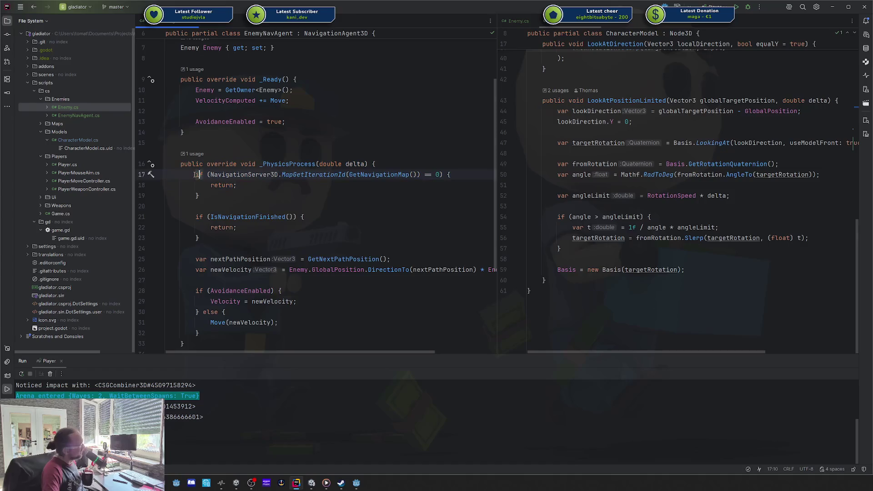
drag(197, 174, 218, 200)
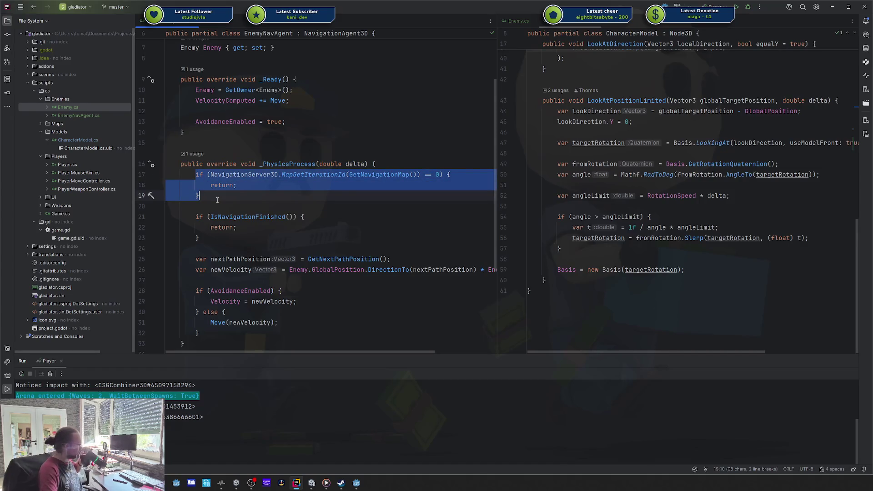
click(360, 175)
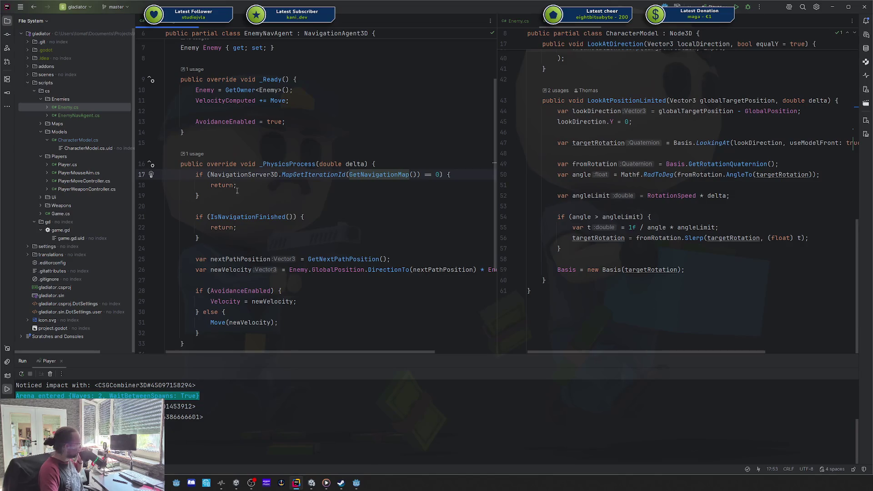
key(ctrl+w)
key(ctrl+w)
key(ctrl+w)
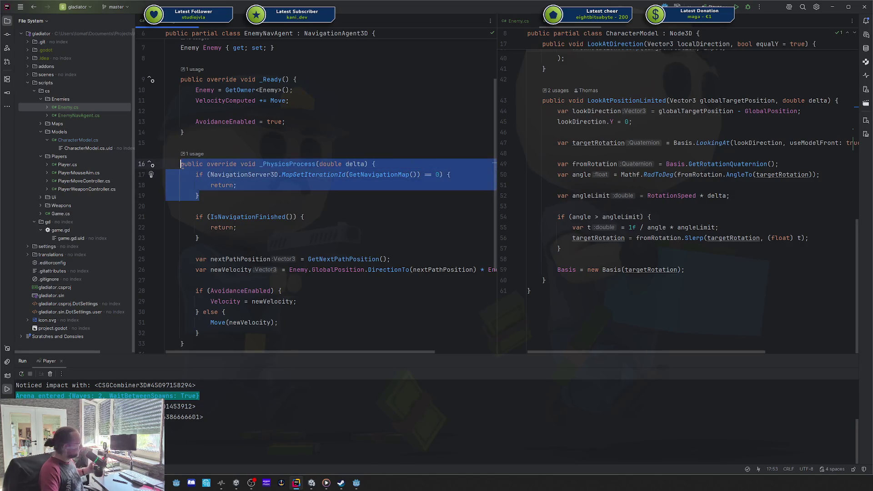
key(ctrl+shift+w)
click(224, 194)
key(ctrl+w)
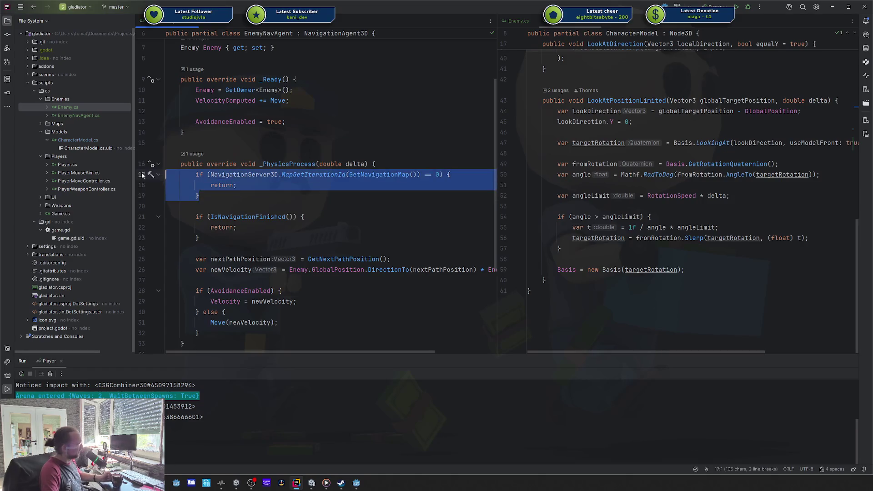
click(239, 183)
mouse_move(247, 179)
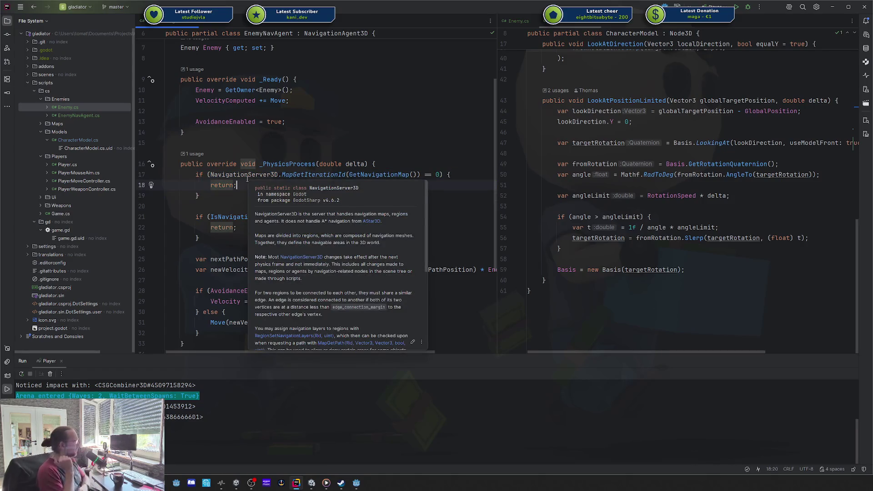
click(237, 227)
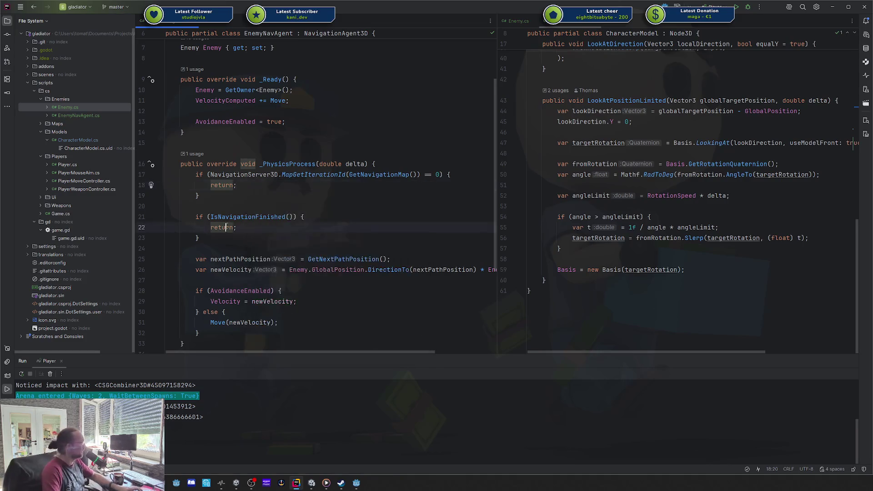
key(ctrl+w)
key(ctrl+w)
key(ctrl+w)
click(237, 227)
click(258, 217)
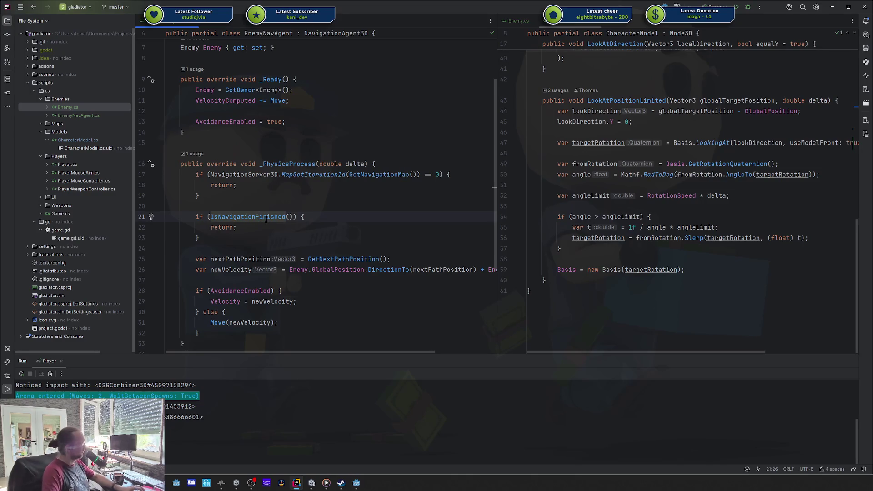
click(245, 237)
key(ctrl+w)
key(ctrl+w)
key(ctrl+w)
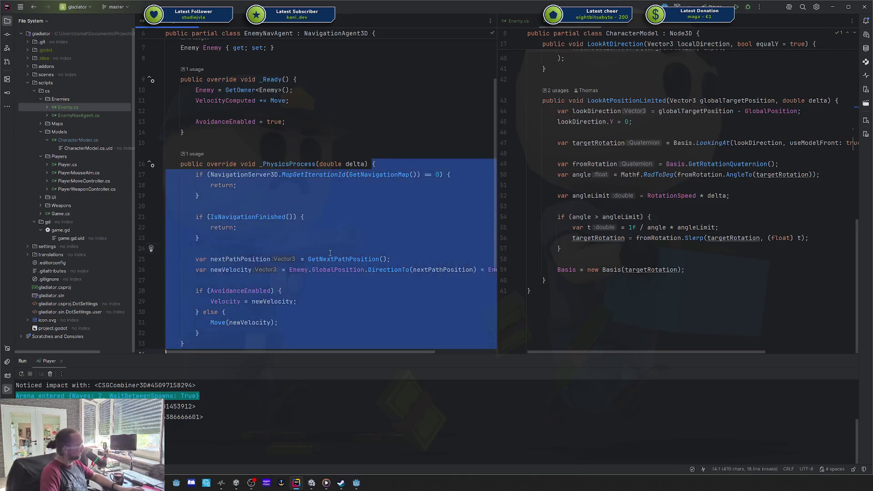
click(327, 259)
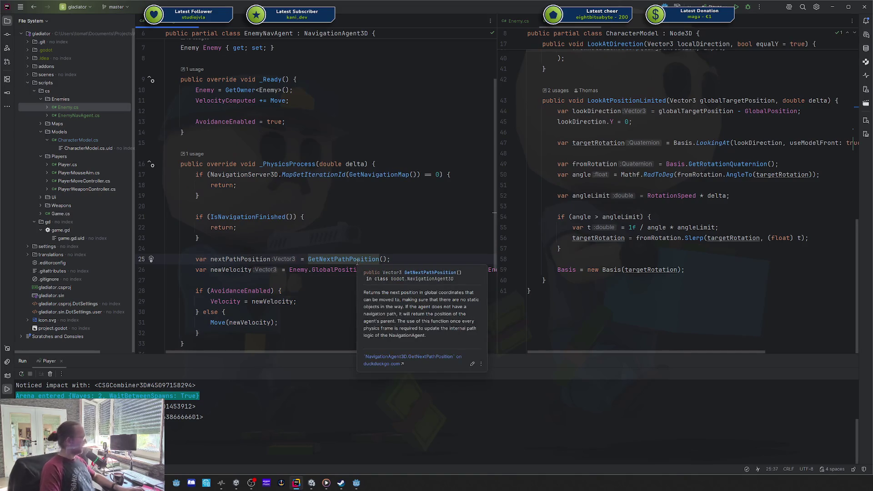
scroll(359, 261, down, 1)
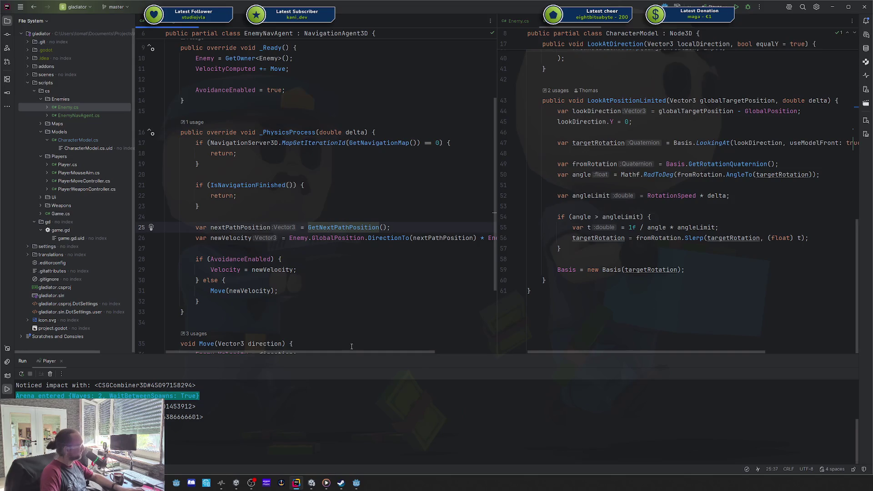
scroll(352, 347, right, 3)
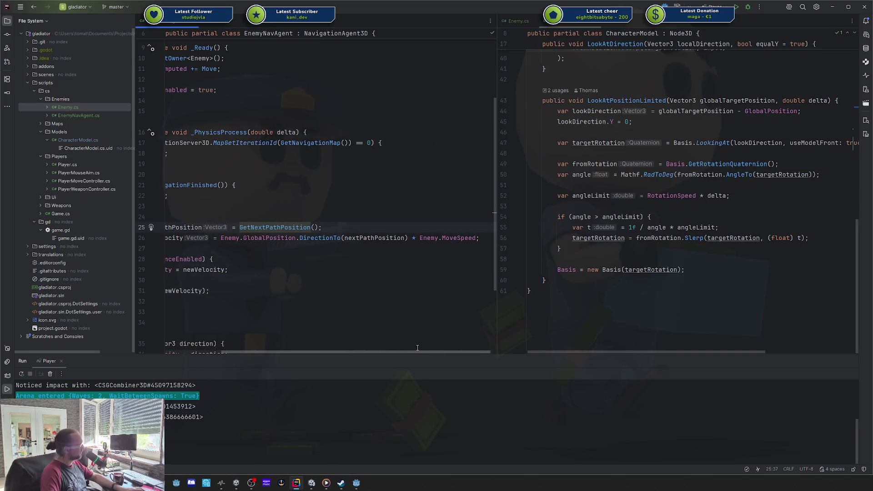
scroll(418, 347, left, 2)
double_click(309, 238)
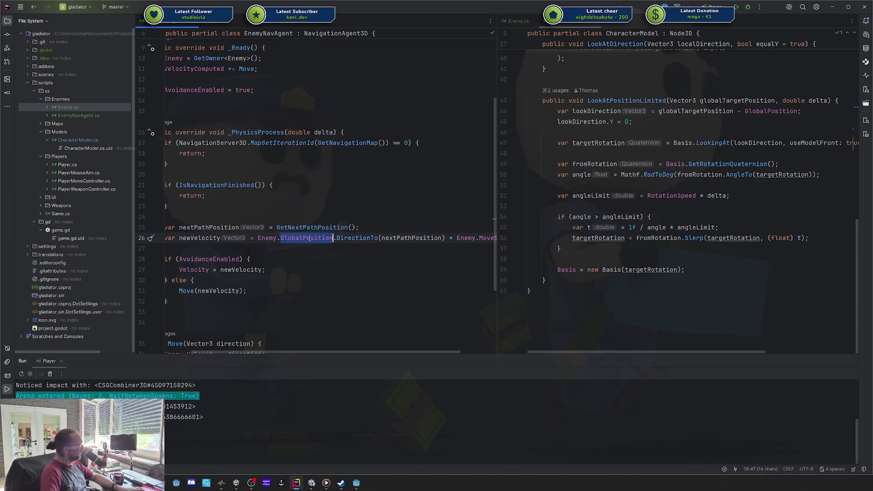
double_click(417, 239)
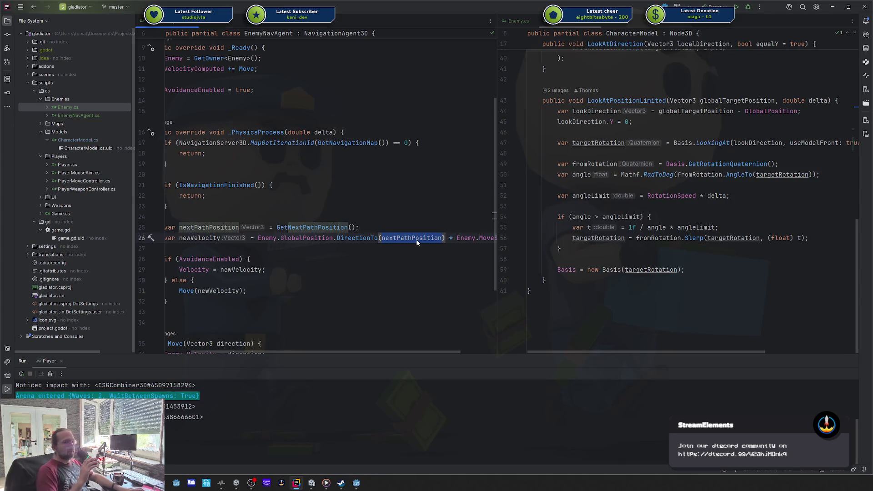
click(367, 237)
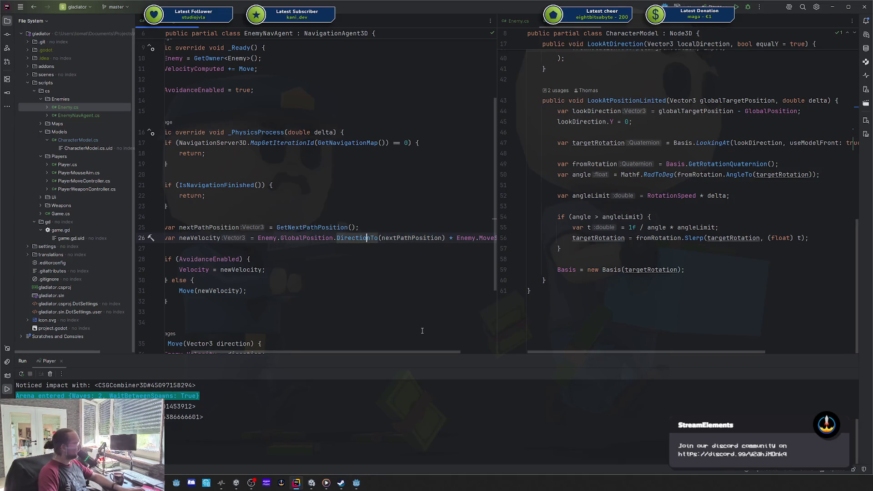
click(258, 238)
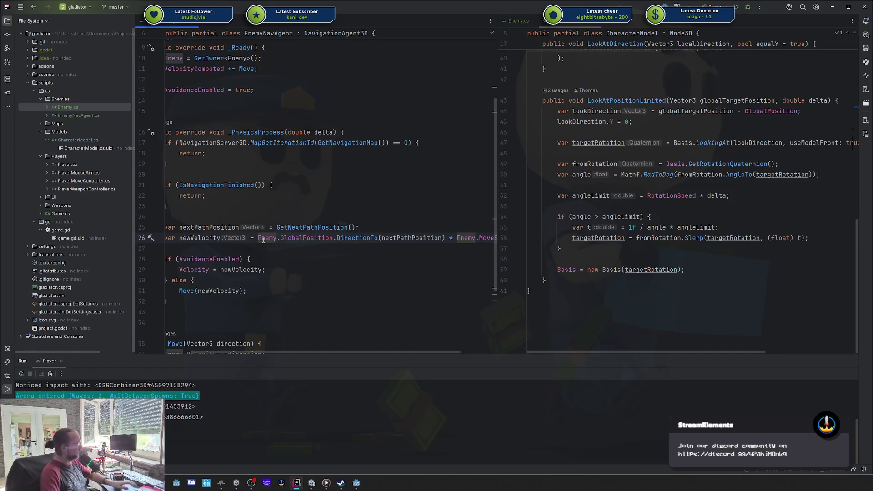
double_click(215, 228)
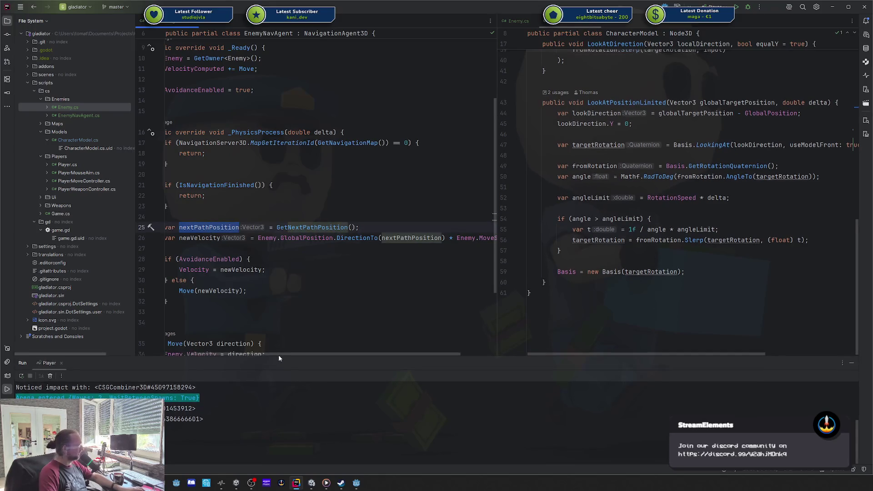
drag(278, 354, 283, 357)
scroll(283, 354, left, 2)
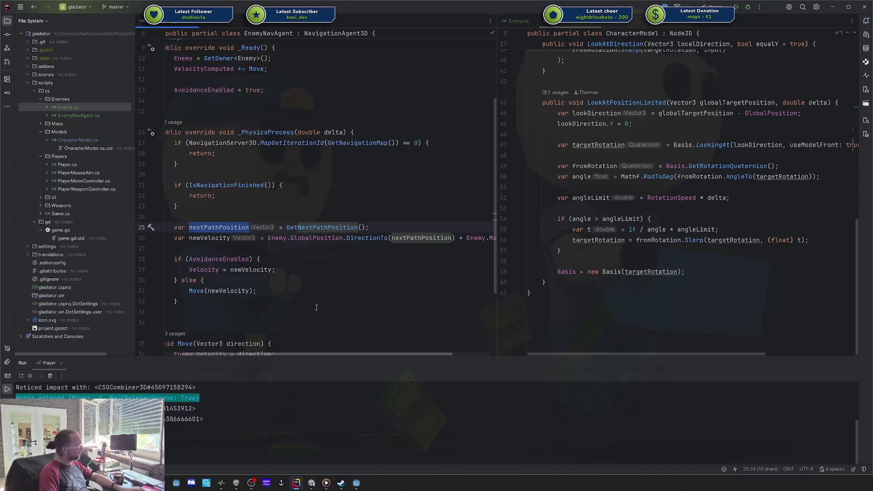
scroll(442, 241, down, 2)
double_click(215, 196)
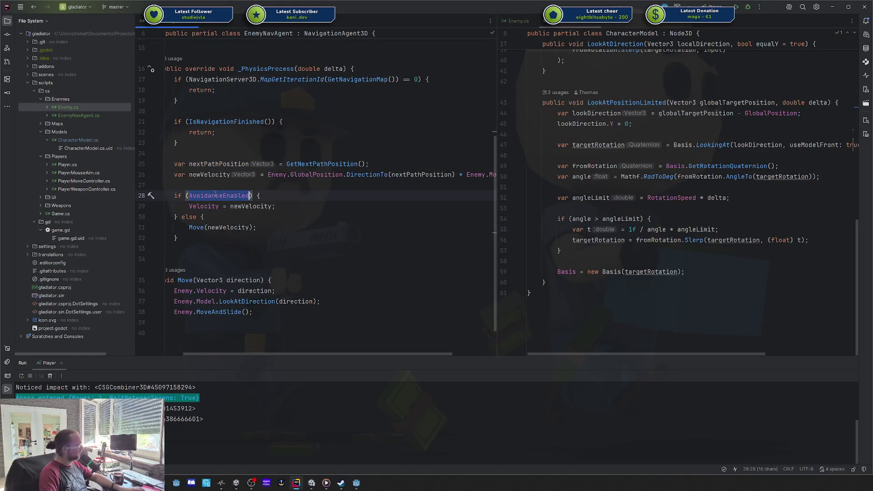
click(207, 206)
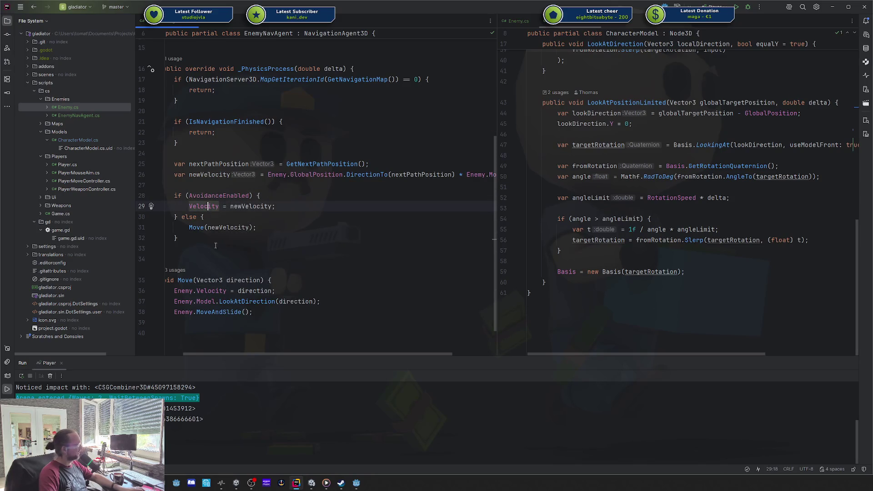
scroll(284, 219, up, 5)
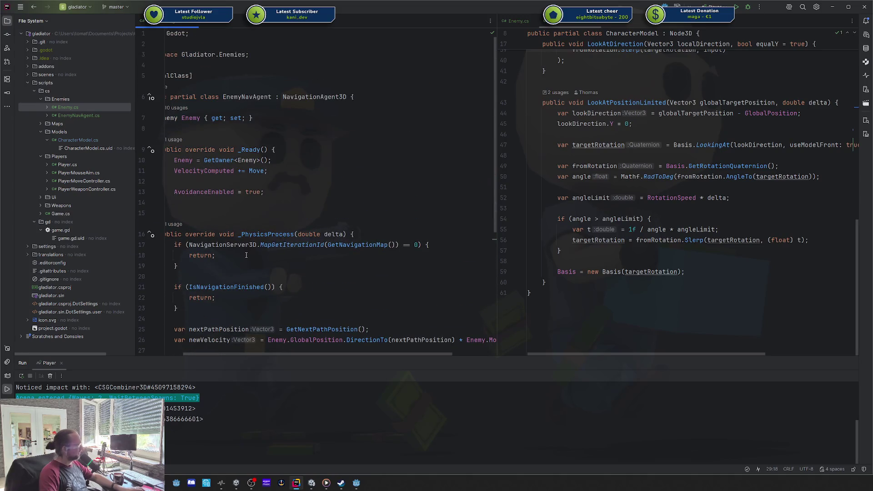
scroll(246, 255, down, 2)
scroll(247, 263, up, 2)
scroll(270, 341, left, 2)
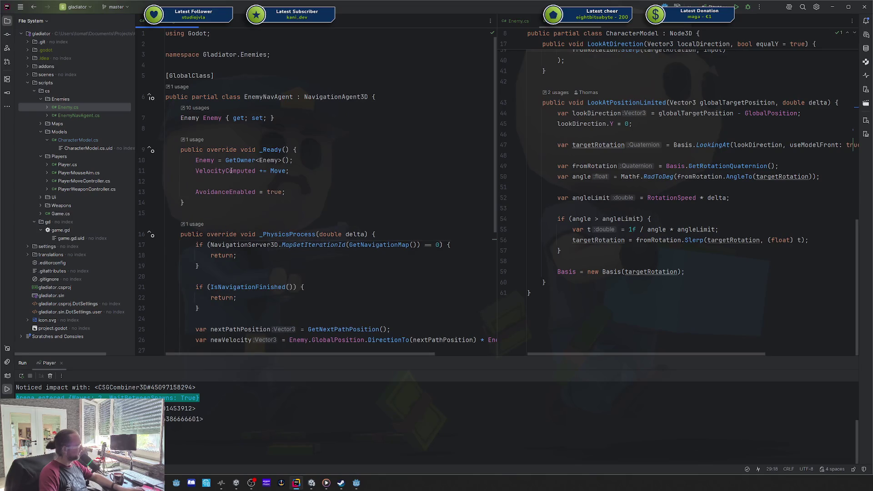
mouse_move(230, 171)
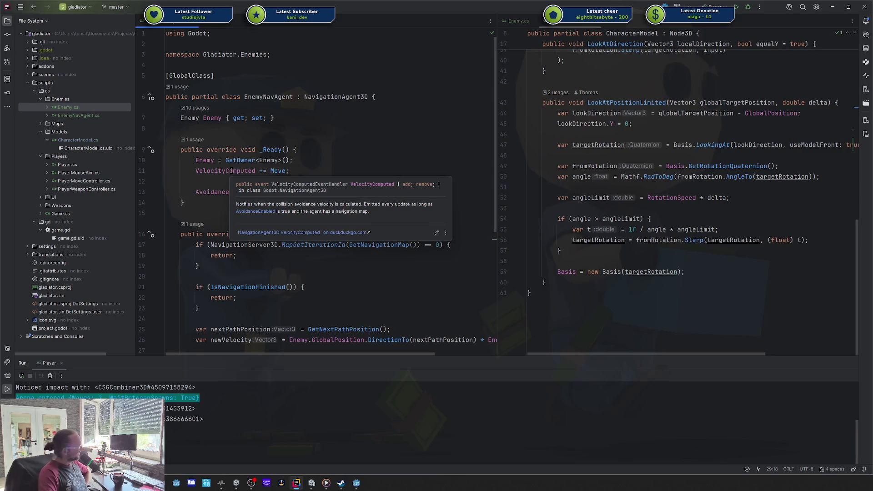
scroll(245, 204, down, 4)
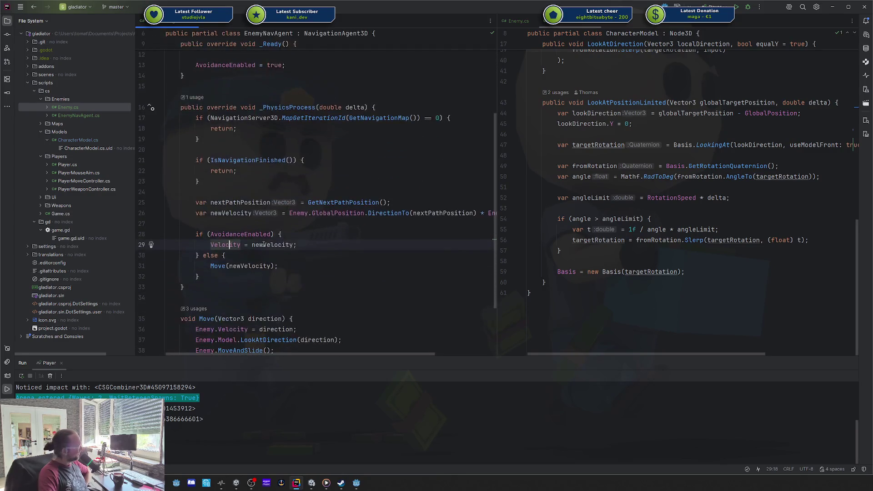
double_click(263, 245)
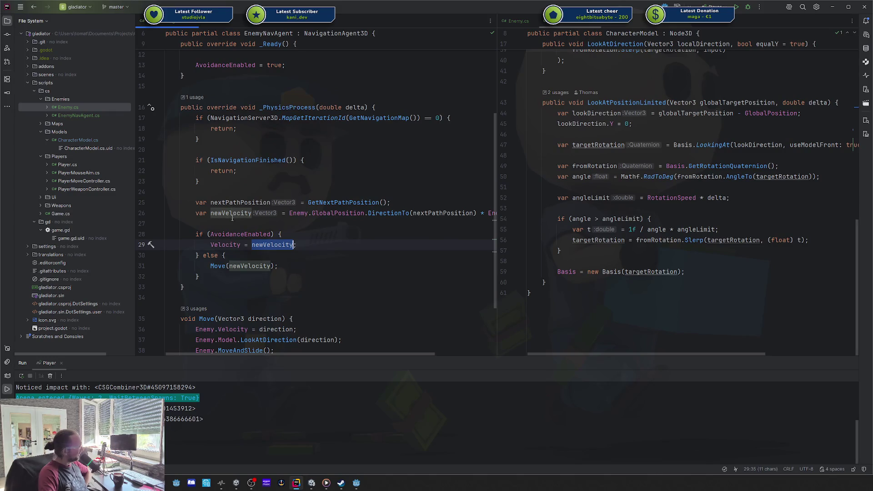
double_click(230, 234)
mouse_move(230, 234)
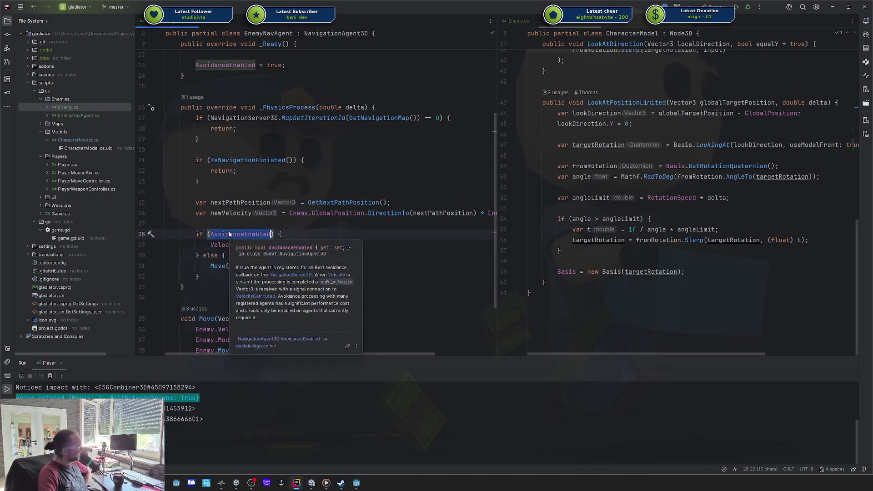
scroll(197, 255, down, 3)
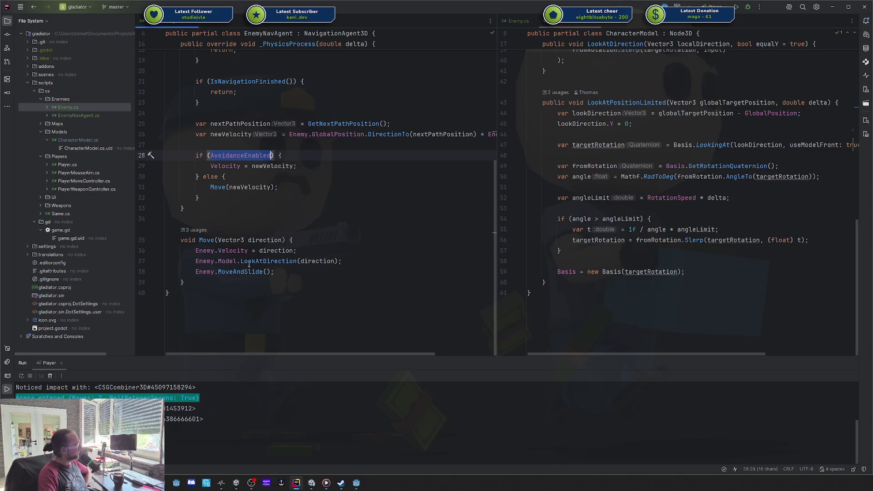
scroll(277, 273, up, 6)
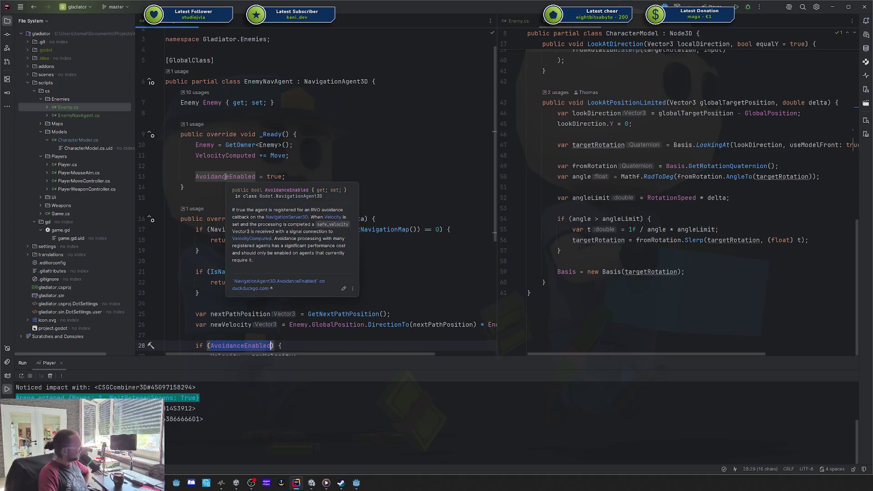
scroll(225, 177, down, 3)
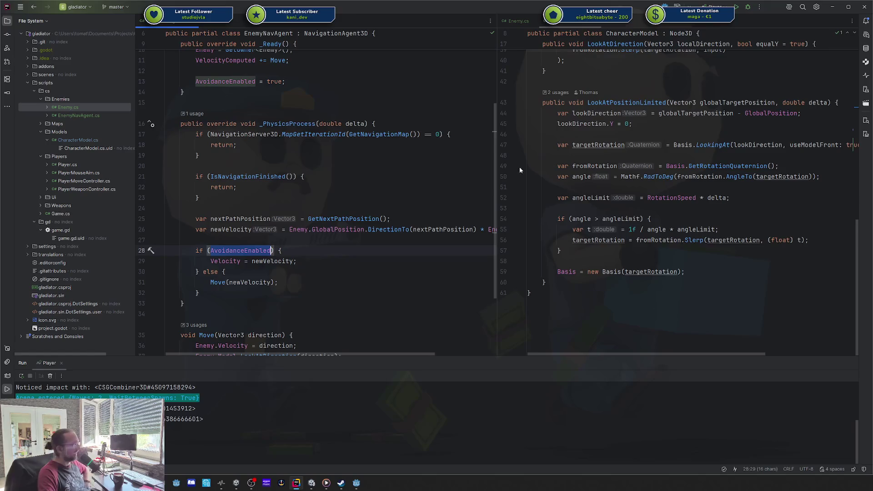
scroll(283, 345, up, 4)
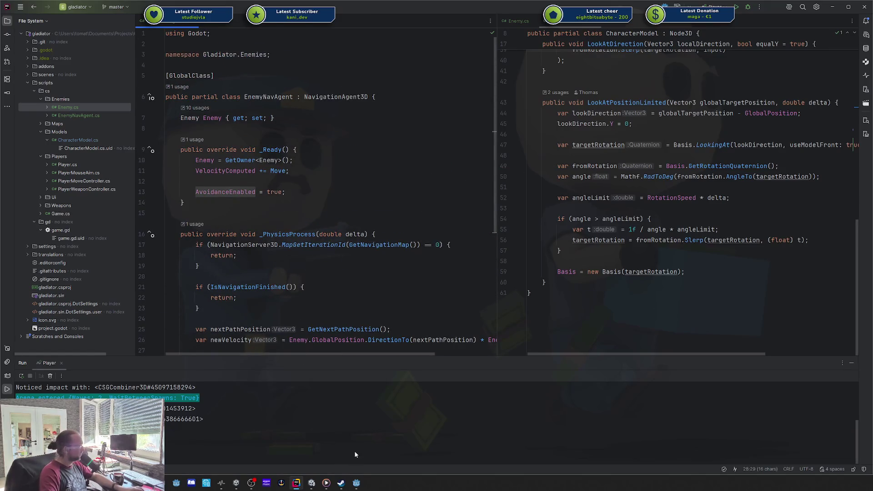
- Review the enemy NavigationAgent3D's Pathfinding properties and save the enemy scene
click(356, 483)
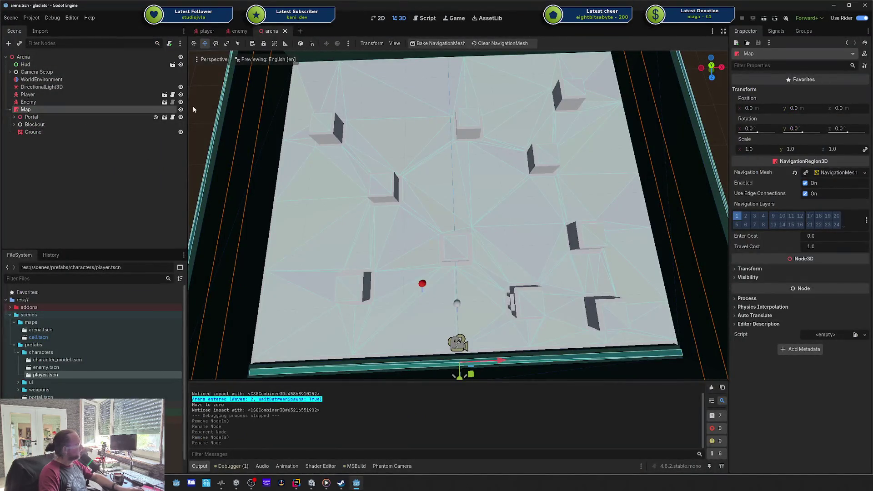
click(238, 31)
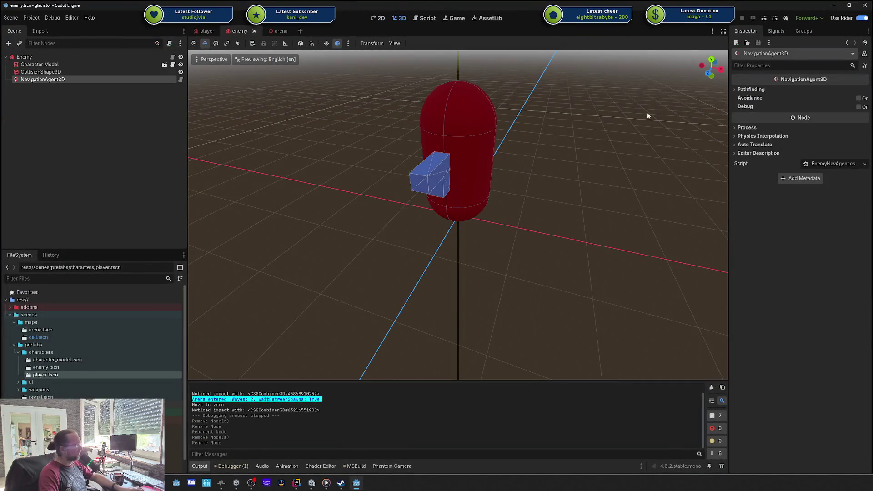
click(743, 91)
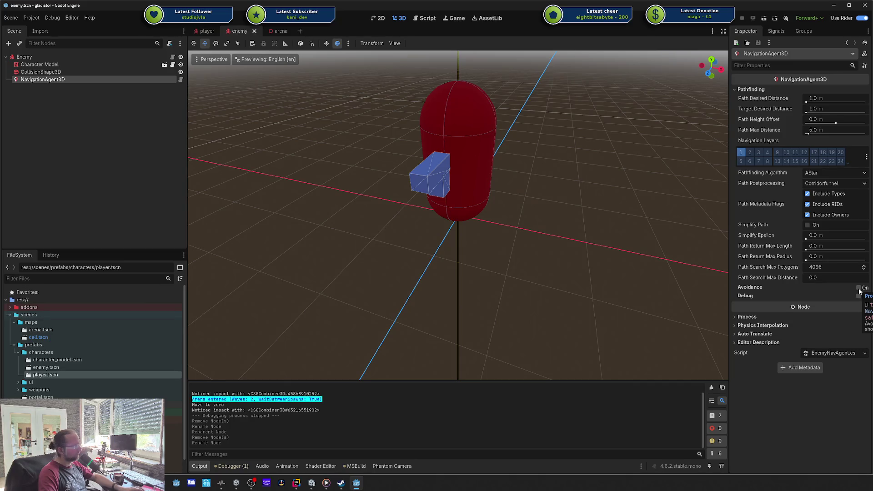
click(751, 89)
key(ctrl+s)
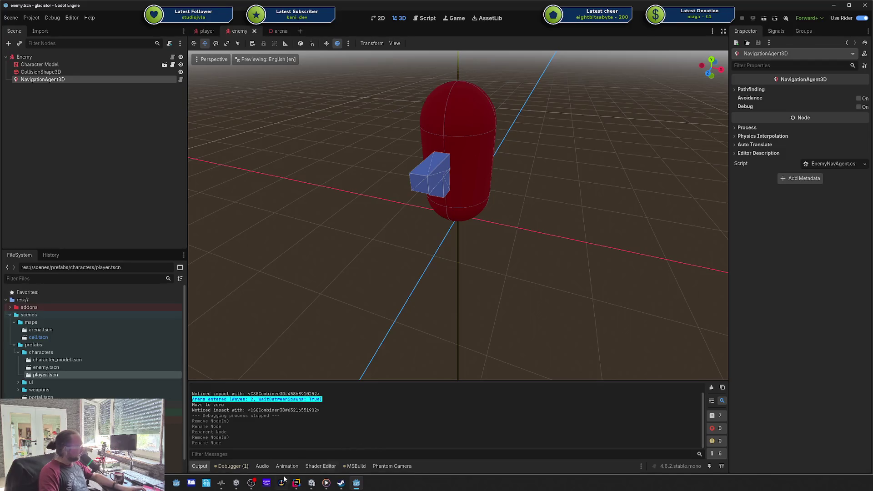
- Tick the 'Arena supports Nav Mesh' task on the card and return to Godot
click(356, 483)
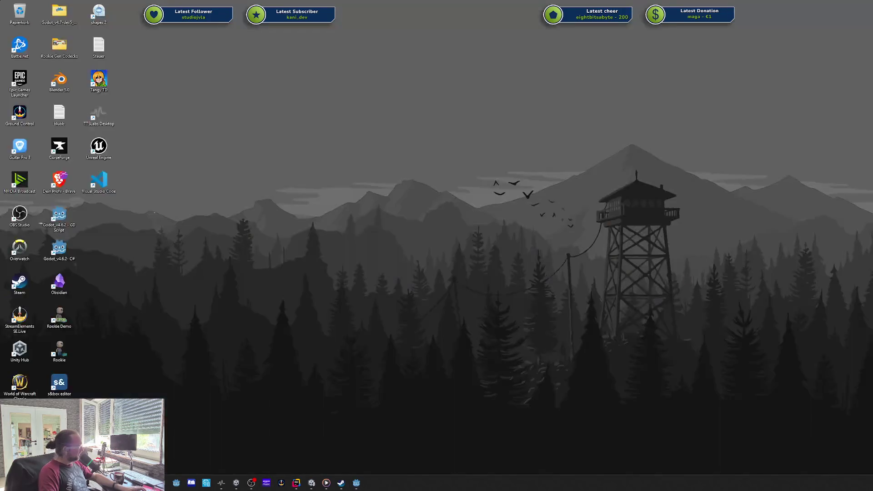
click(355, 483)
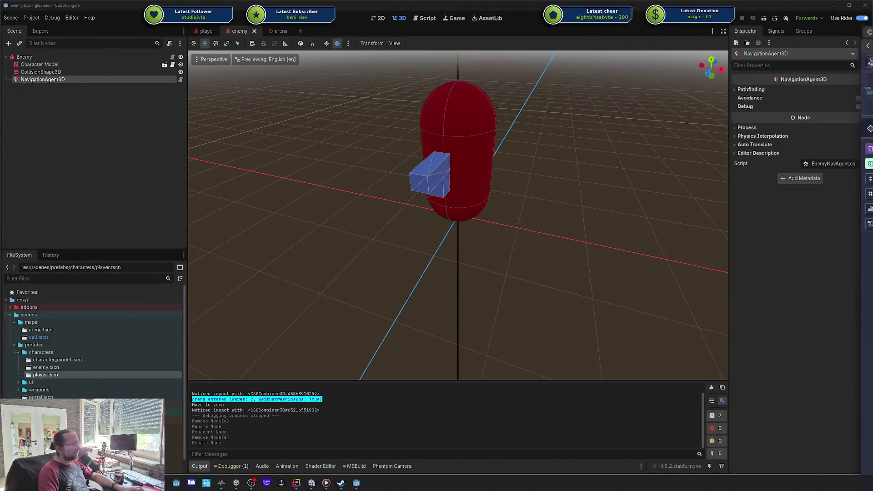
key(alt+Tab)
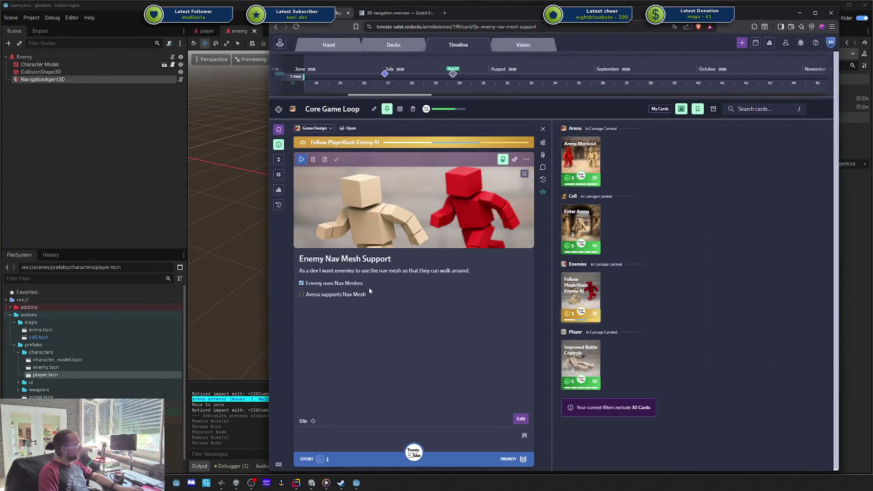
click(350, 294)
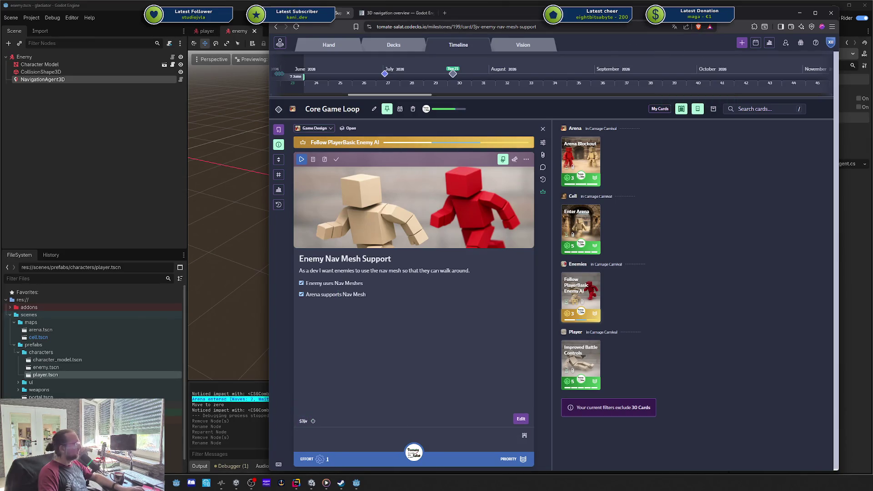
key(alt+Tab)
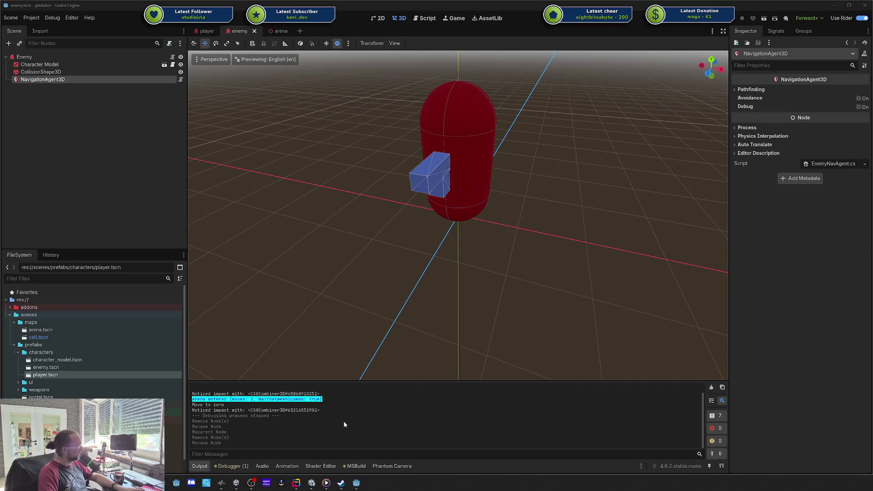
- Commit all 7 changed files as '$3jv added navmeshagent support' and push to origin/master
click(296, 482)
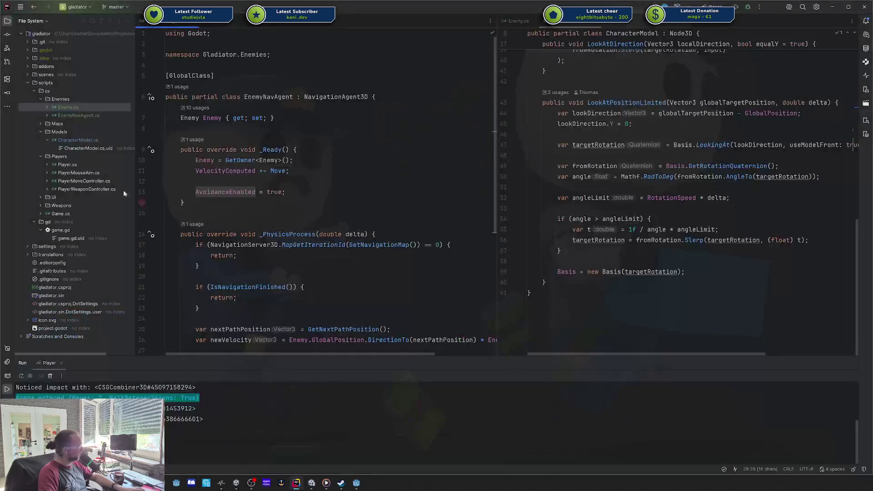
drag(35, 78, 32, 48)
click(28, 45)
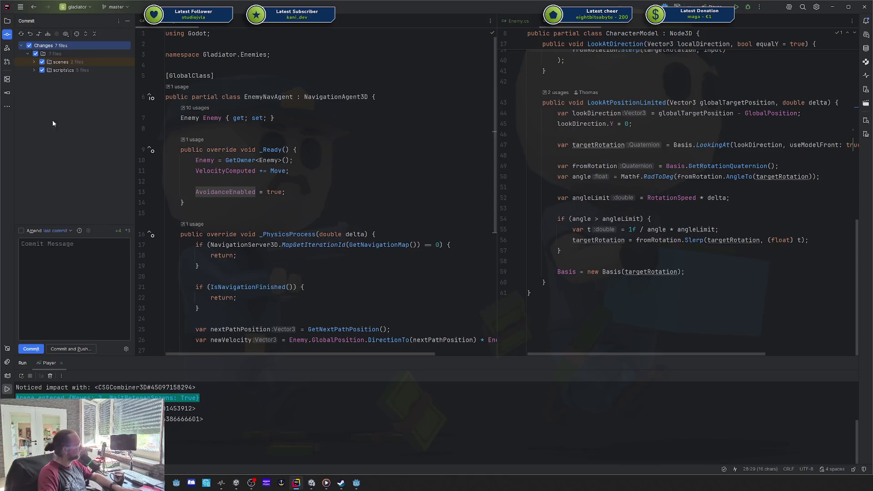
click(70, 267)
text($3jv added navmeshagent support)
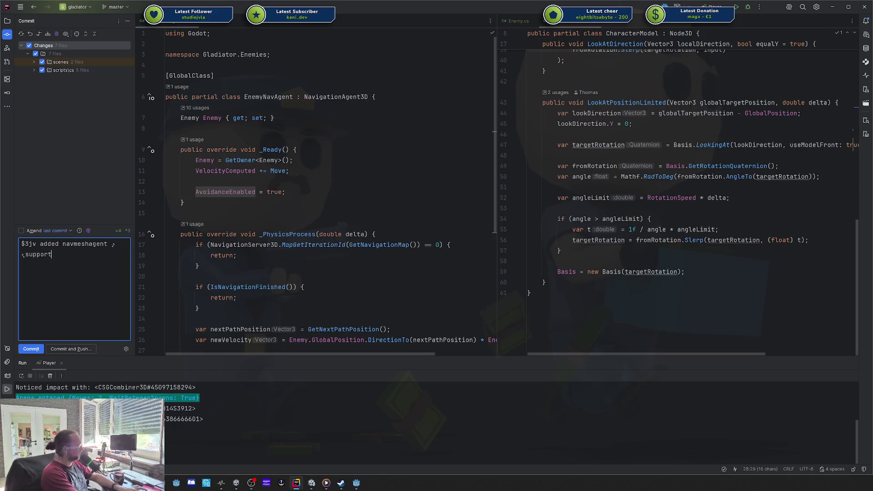
key(ctrl+alt+k)
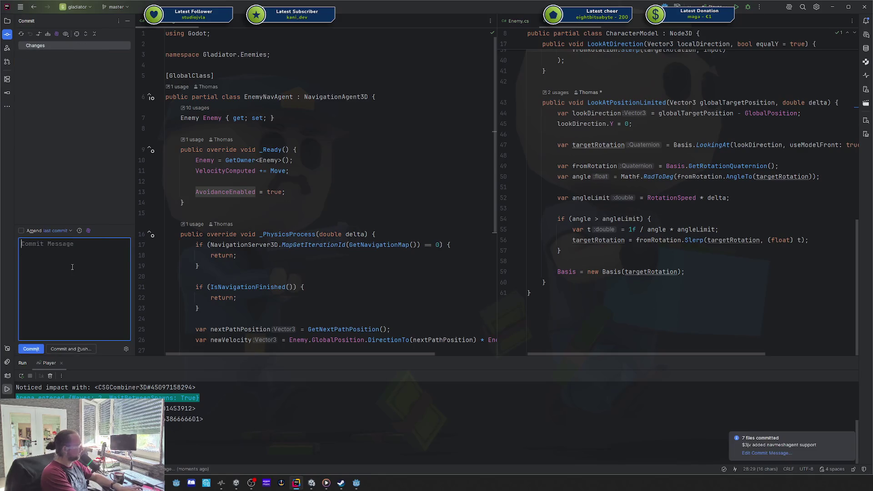
key(Return)
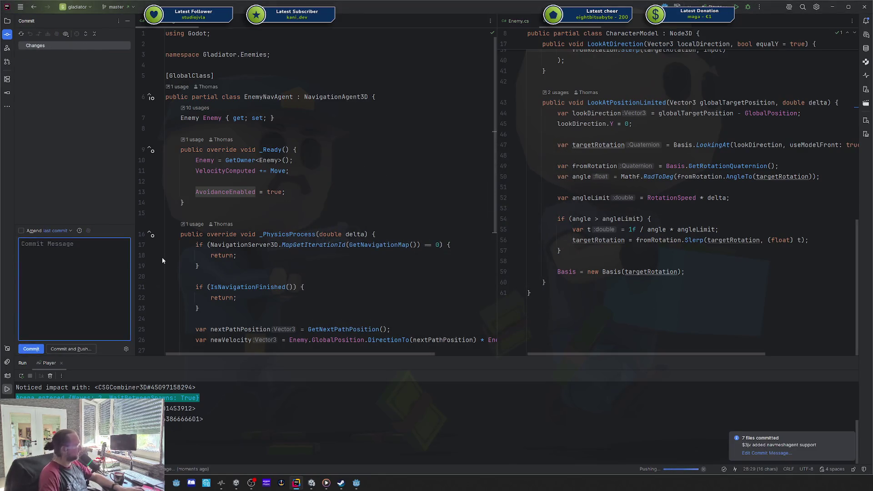
- Highlight the path-following lines in EnemyNavAgent's _PhysicsProcess
scroll(273, 272, down, 2)
click(369, 277)
drag(370, 280, 272, 225)
click(330, 244)
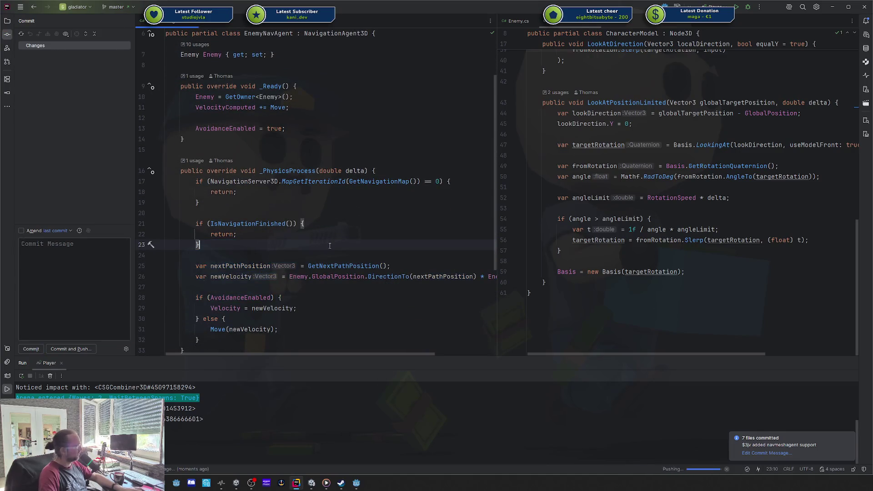
drag(191, 262, 351, 331)
- Review the GetOwner Enemy assignment on line 10 of EnemyNavAgent.cs
scroll(347, 325, up, 2)
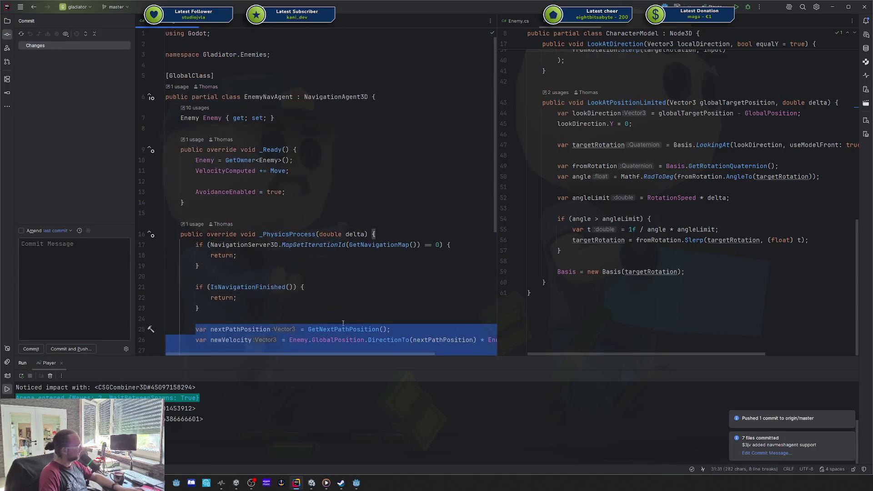
click(254, 297)
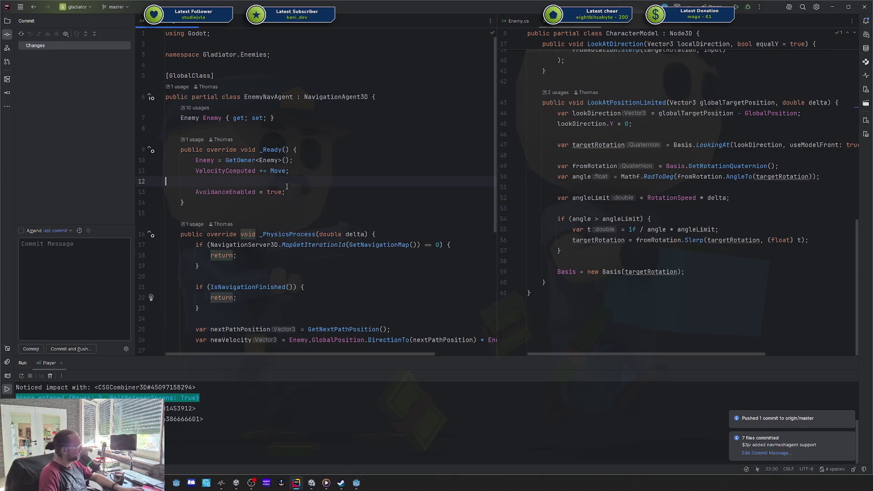
drag(293, 173, 234, 160)
double_click(234, 160)
click(234, 160)
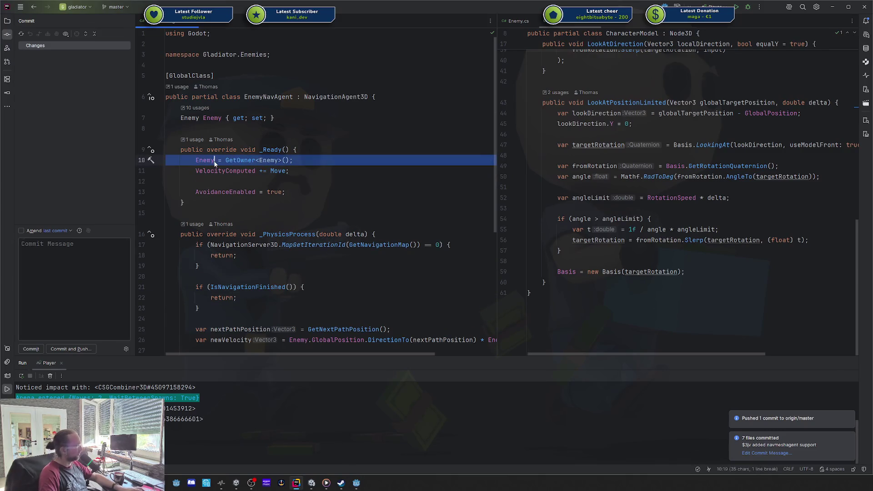
click(214, 160)
- Look over the rest of the script without changes, then switch back to Godot
mouse_move(640, 177)
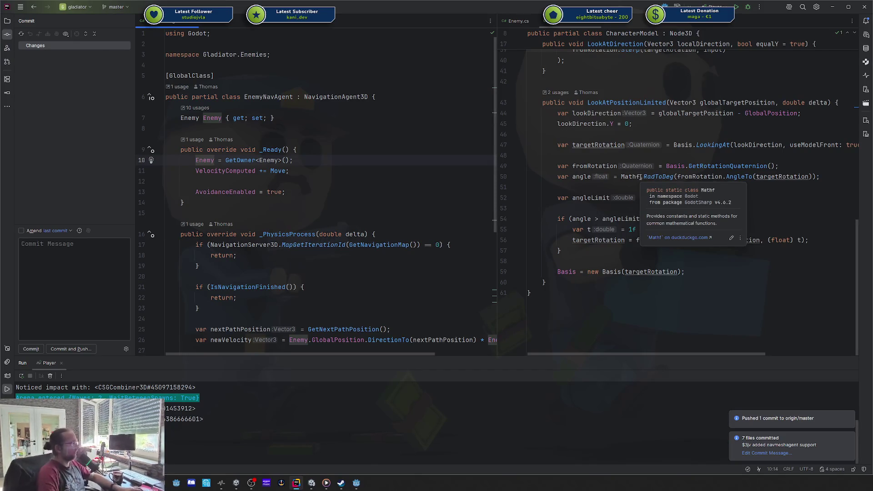
mouse_move(780, 177)
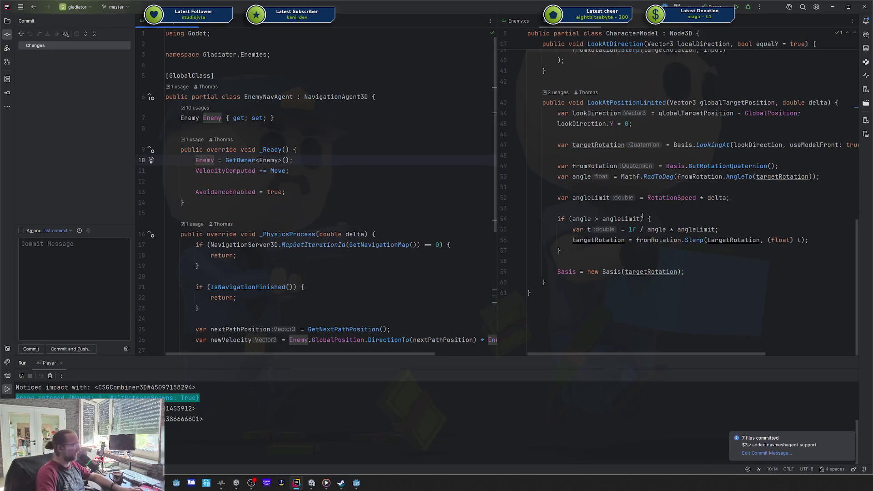
click(333, 195)
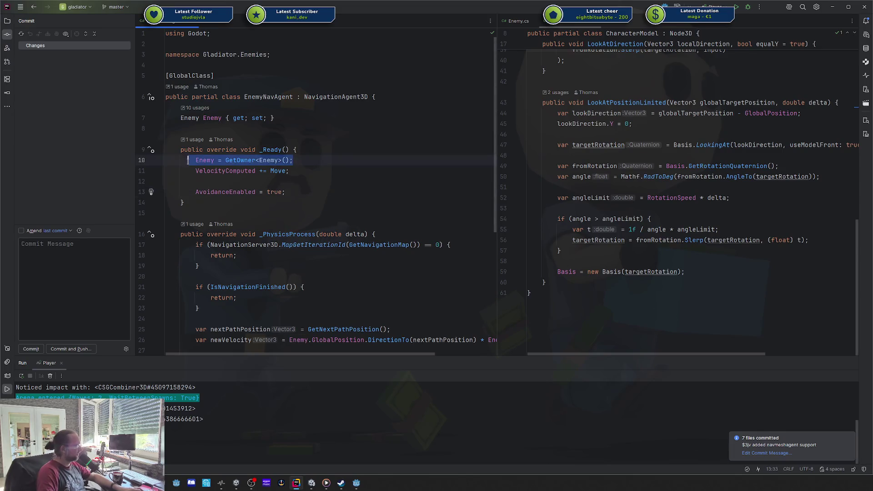
drag(292, 160, 155, 164)
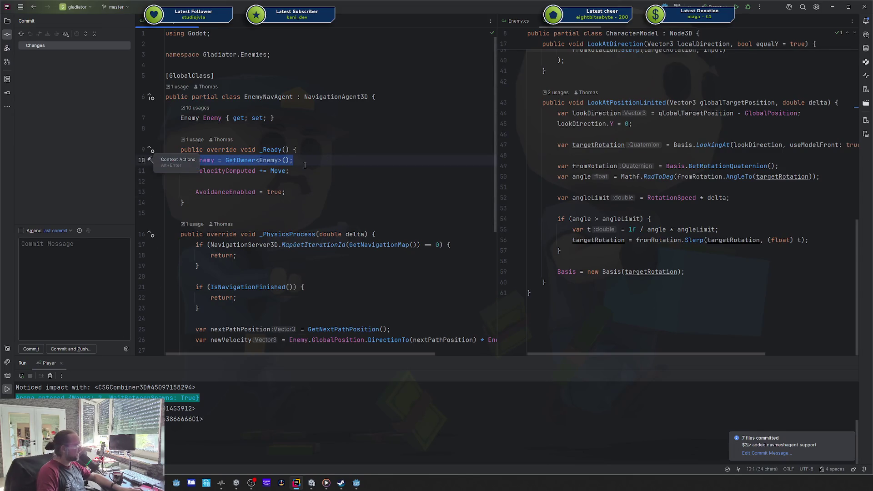
key(End)
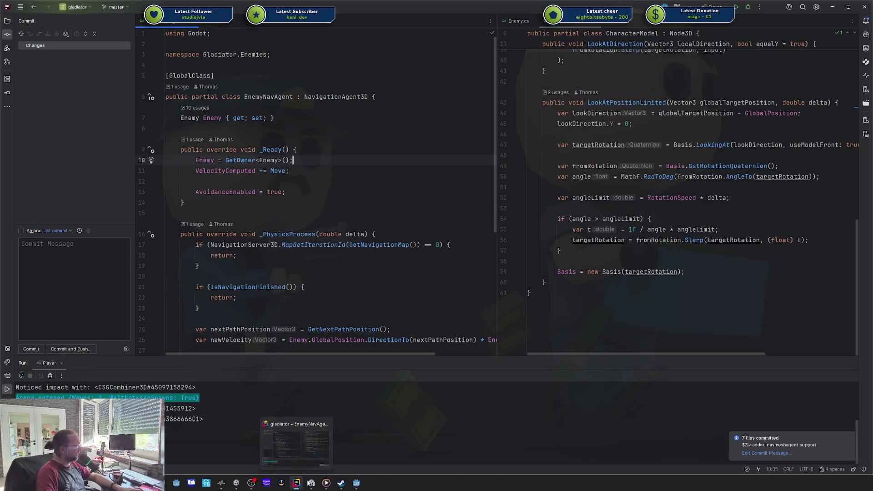
click(359, 485)
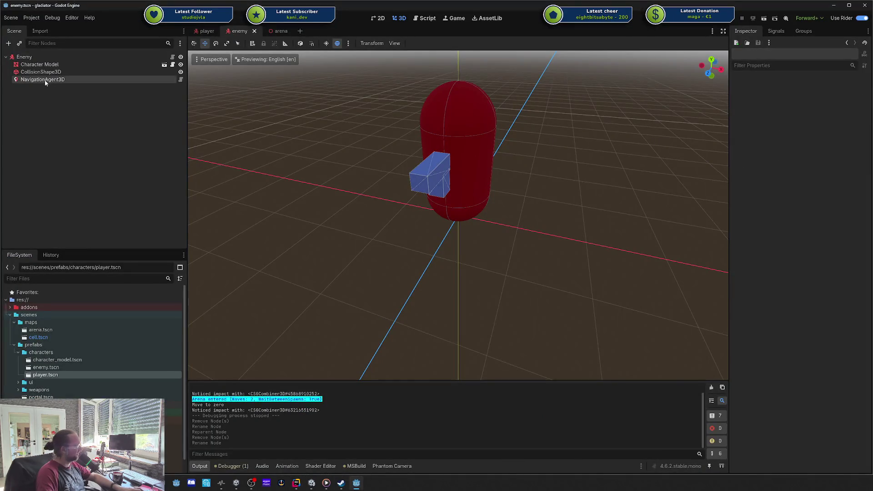
click(33, 56)
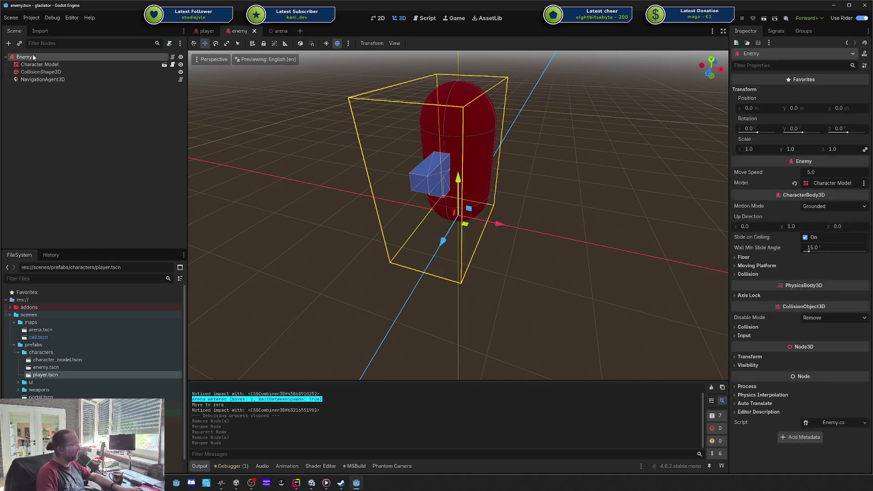
click(39, 72)
click(25, 57)
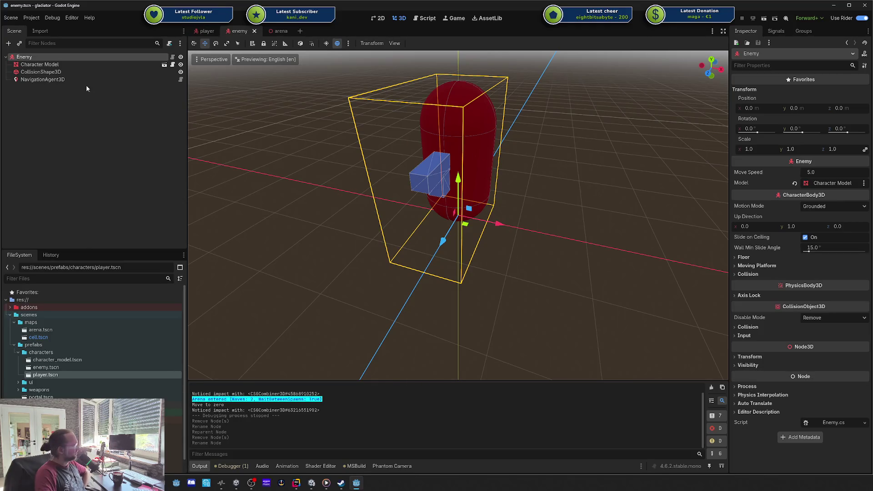
click(38, 64)
click(24, 56)
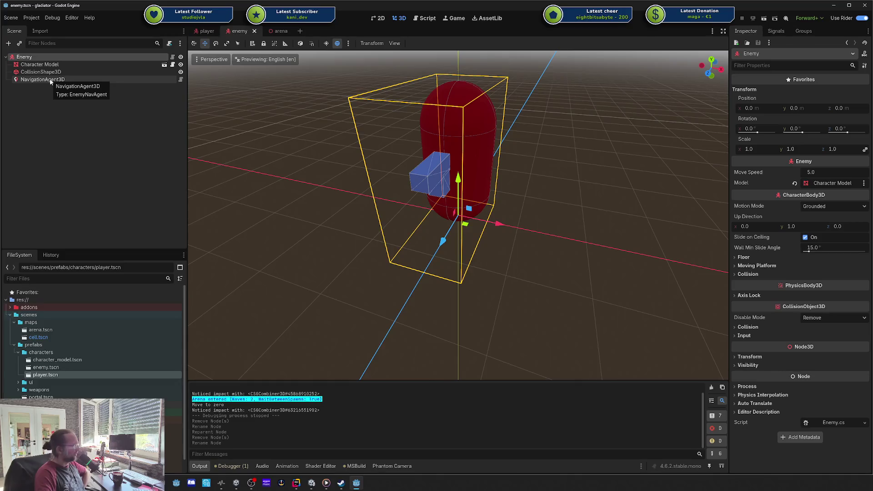
click(44, 79)
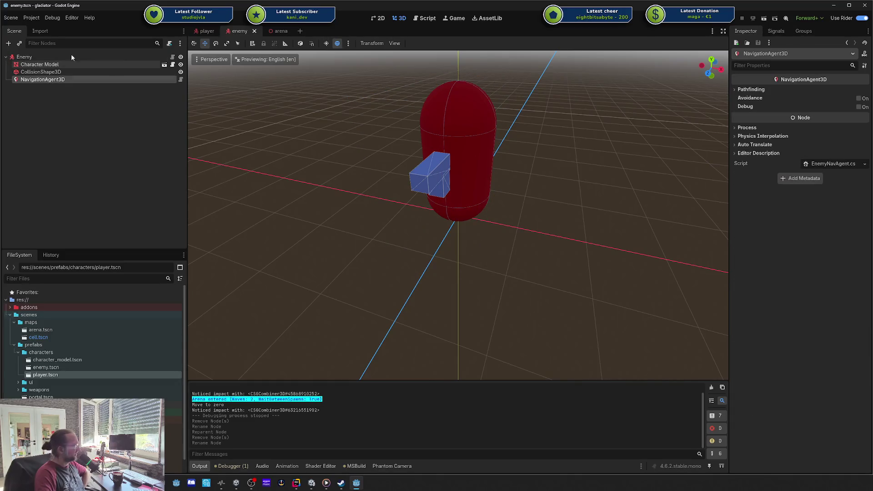
click(58, 57)
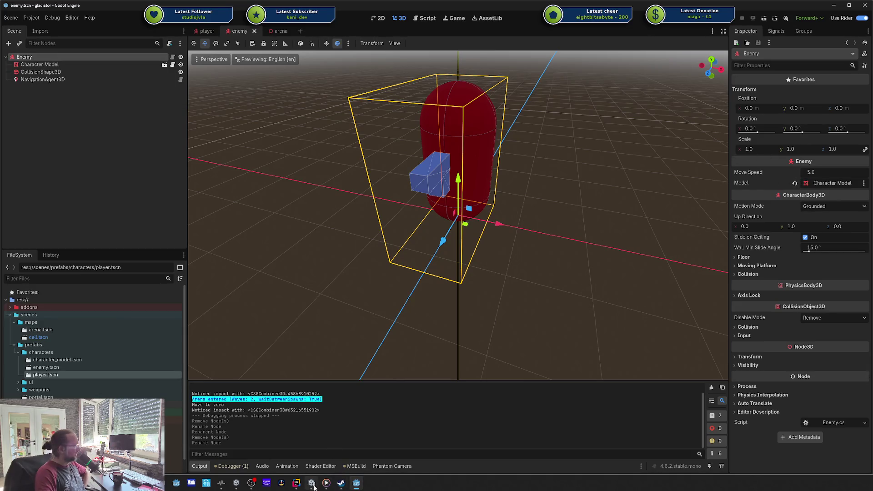
- In Rider, review EnemyNavAgent.cs and close the CharacterModel tab so Enemy.cs shows
mouse_move(296, 483)
click(329, 422)
scroll(291, 137, down, 1)
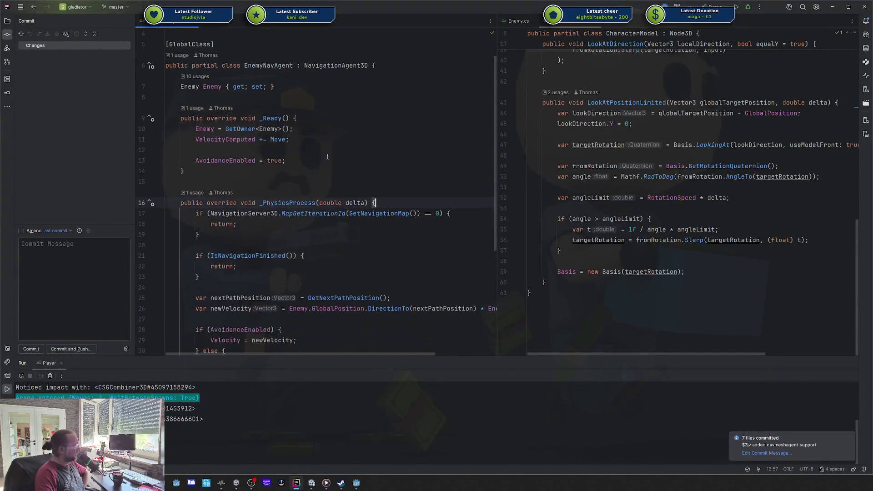
double_click(273, 65)
scroll(315, 158, down, 2)
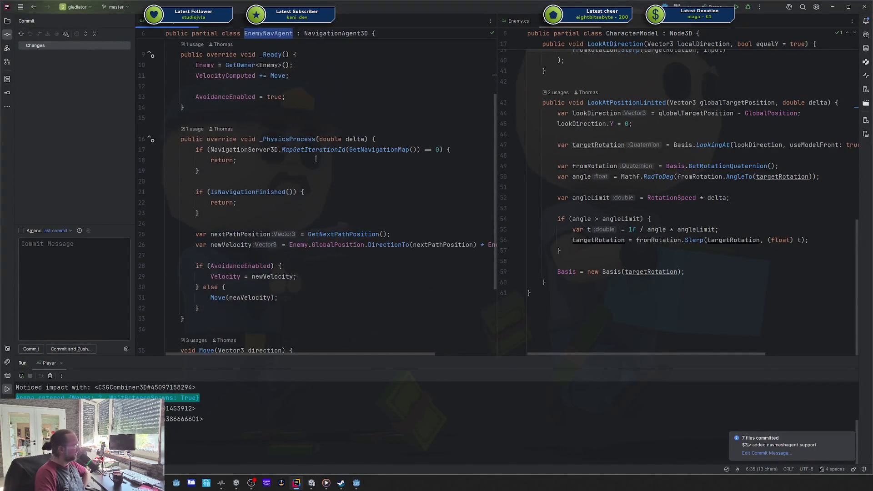
scroll(643, 197, up, 12)
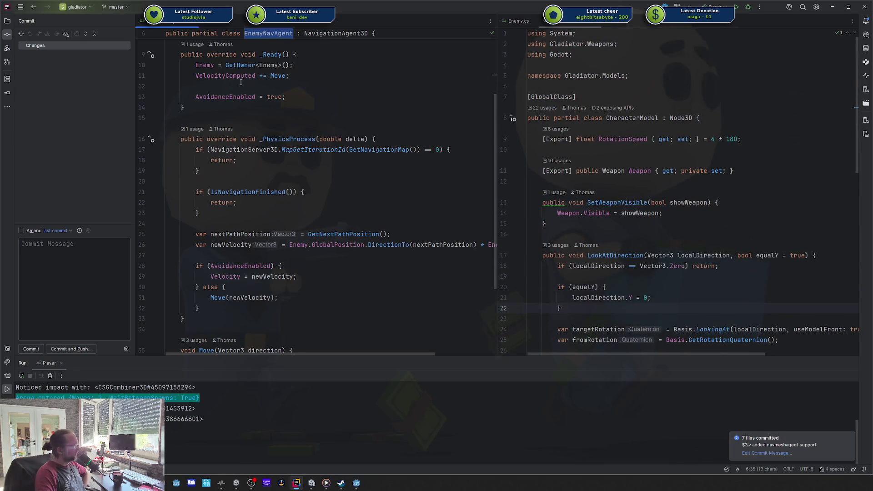
scroll(241, 83, up, 3)
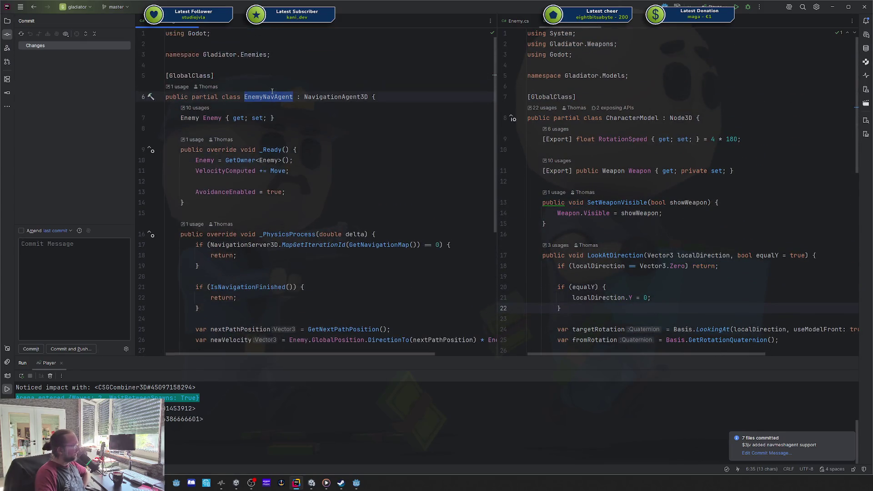
middle_click(561, 23)
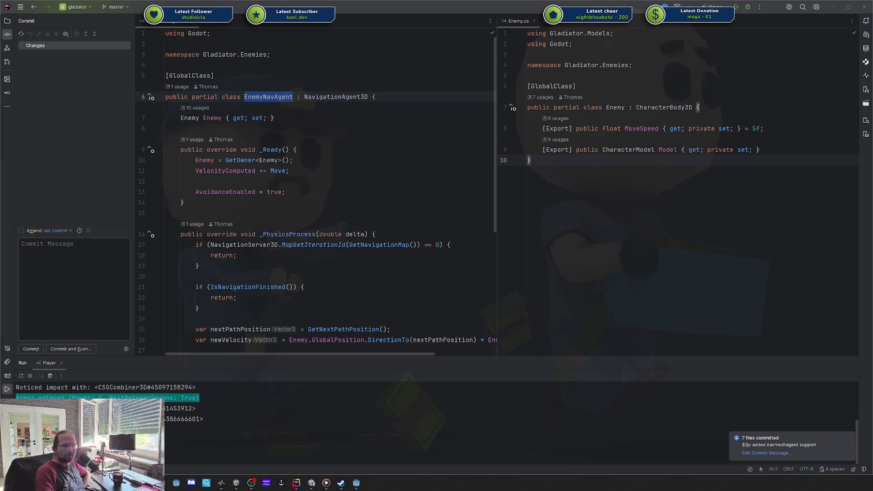
- Review the EnemyNavAgent.cs code in Rider, including its Move method
click(690, 205)
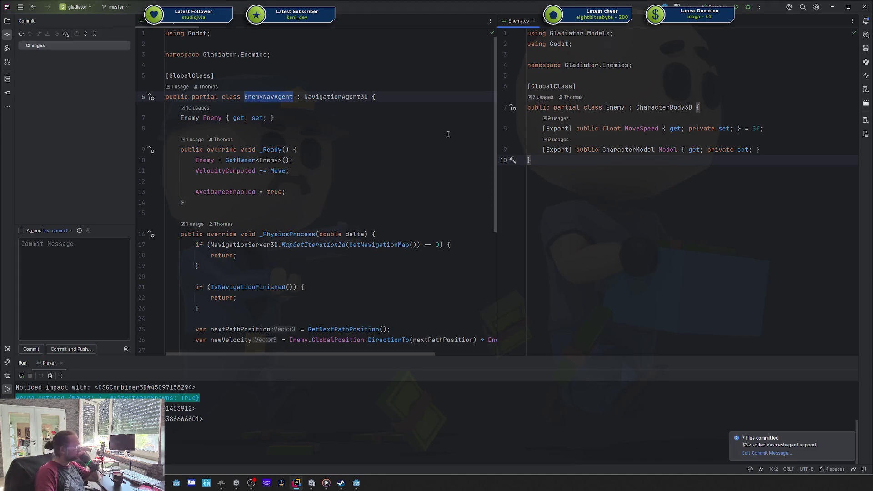
scroll(340, 137, down, 1)
scroll(340, 137, down, 2)
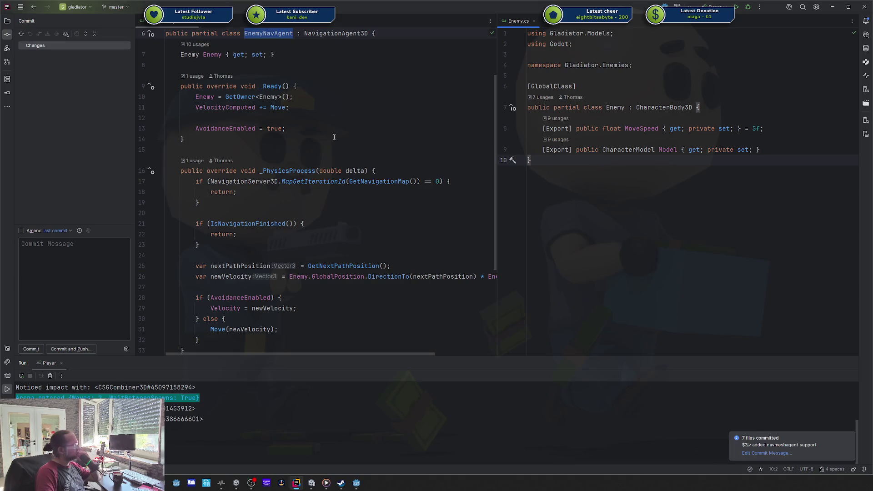
scroll(334, 137, down, 1)
scroll(333, 136, up, 1)
scroll(333, 137, up, 2)
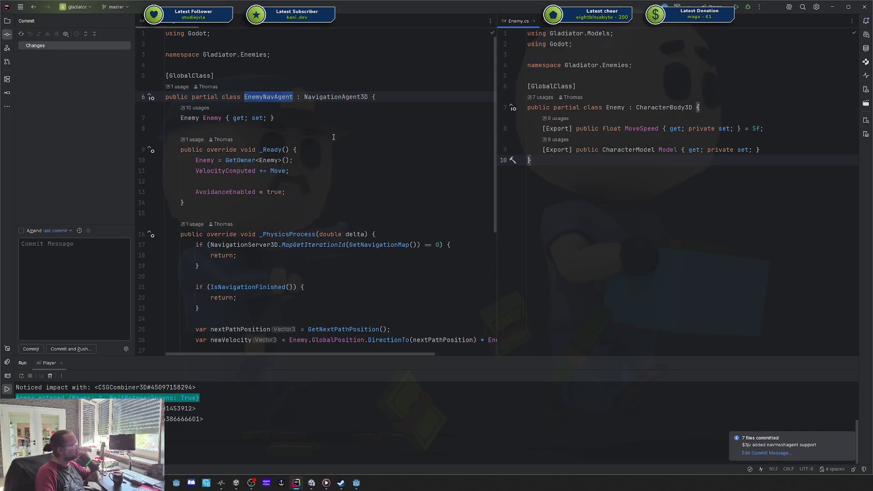
scroll(333, 137, down, 6)
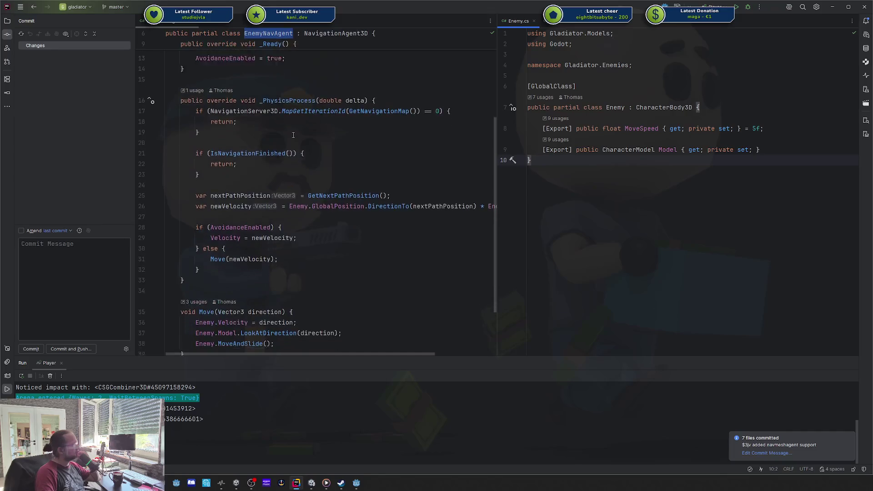
click(216, 283)
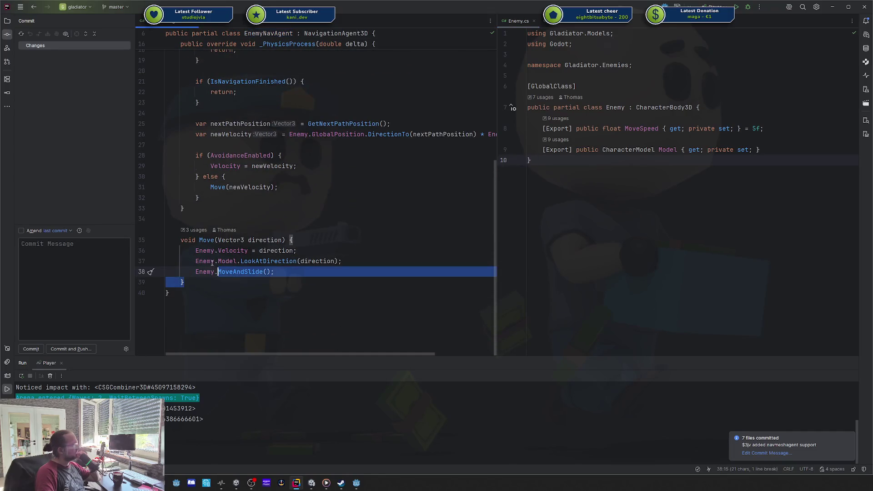
scroll(217, 283, up, 6)
- Look through Enemy.cs and its Move method, then the EnemyNavAgent _Ready method
click(557, 182)
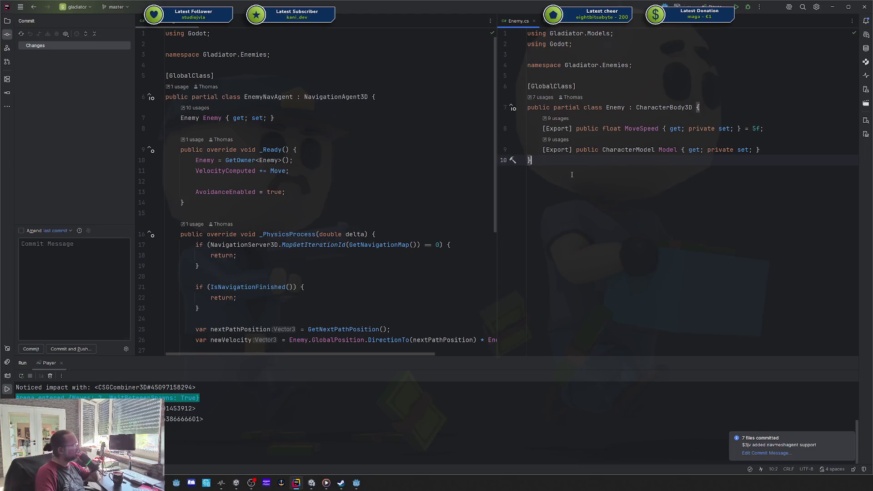
scroll(383, 177, down, 1)
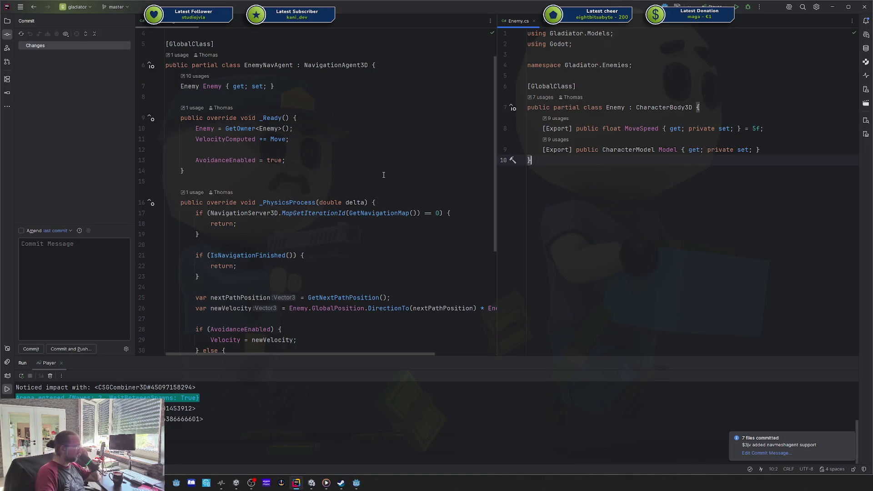
scroll(383, 175, down, 2)
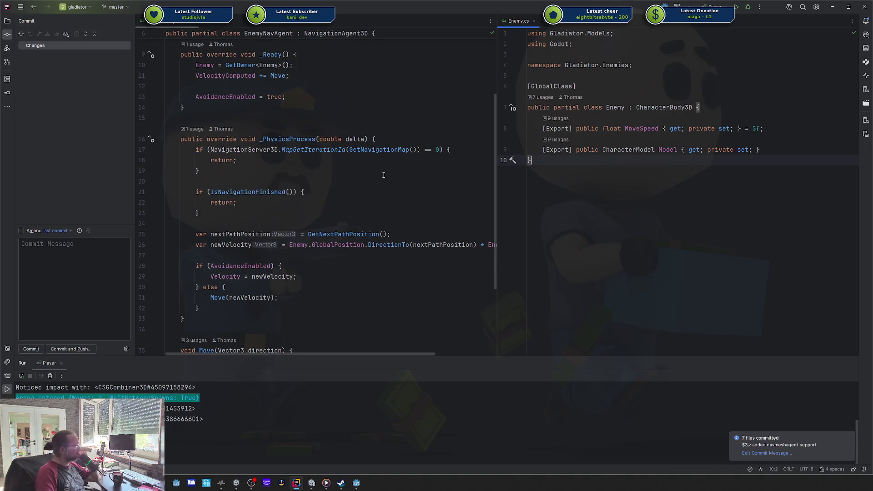
scroll(255, 234, down, 4)
click(296, 223)
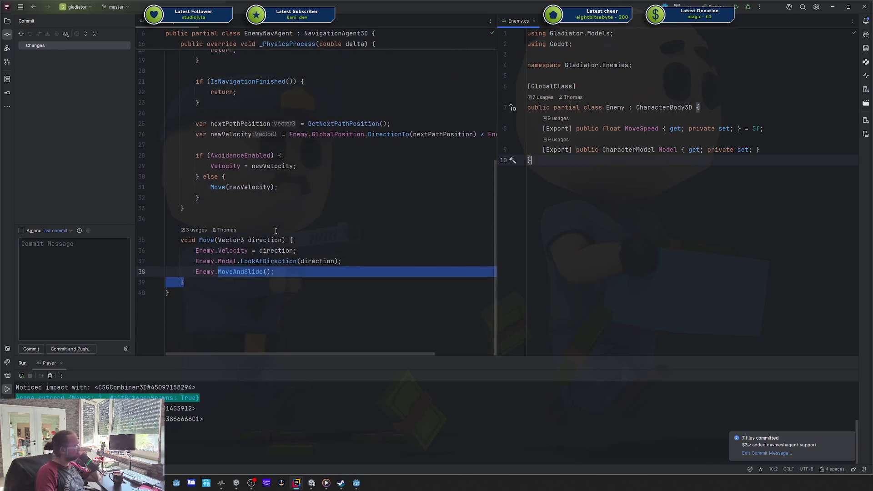
scroll(302, 231, up, 7)
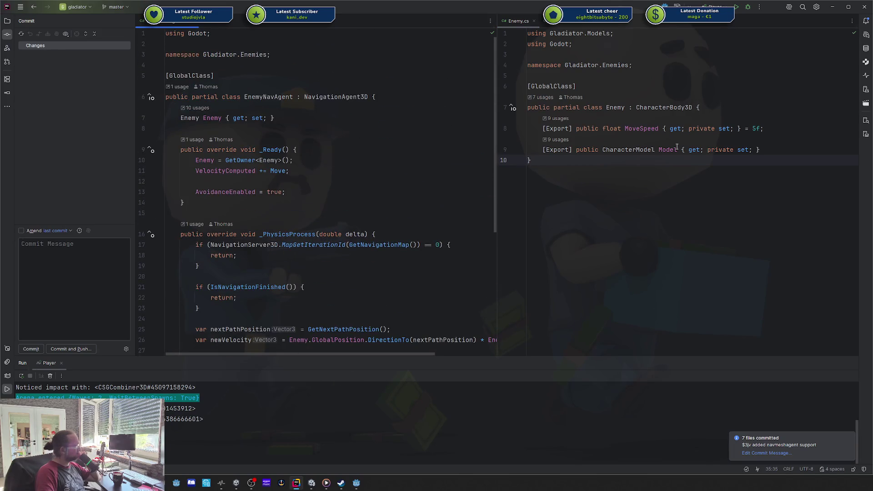
click(727, 129)
click(726, 114)
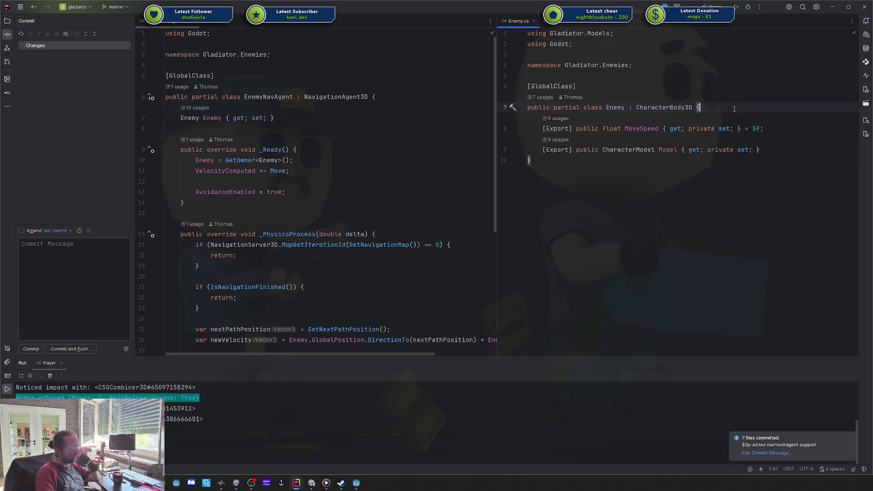
click(415, 209)
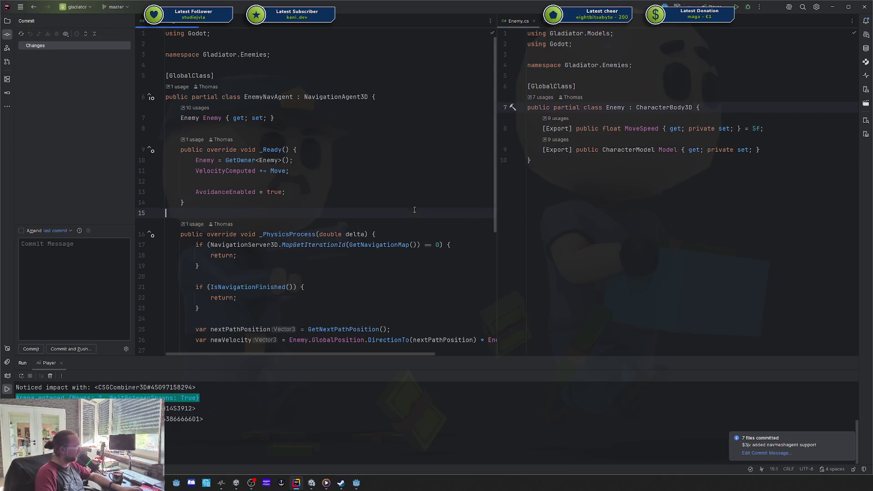
- Switch to Godot, orbit around the enemy capsule, and pull the Codecks card page over it
click(356, 483)
click(522, 271)
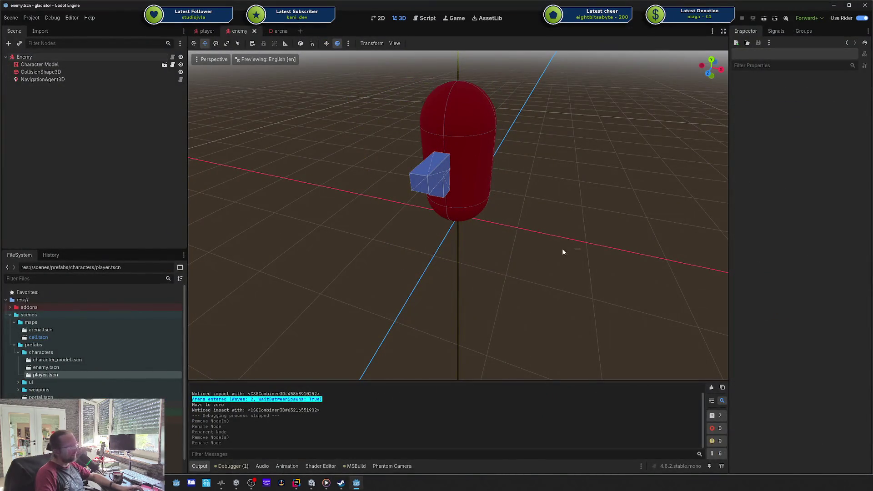
drag(563, 244, 555, 236)
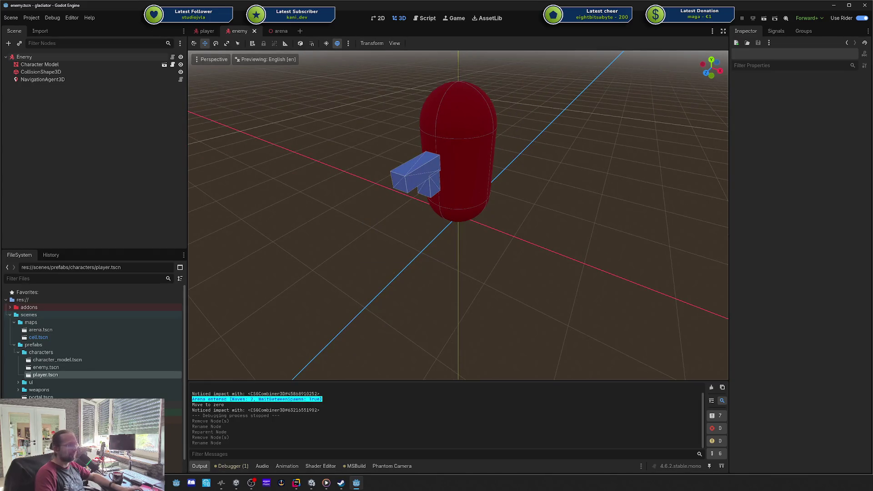
drag(872, 25, 421, 21)
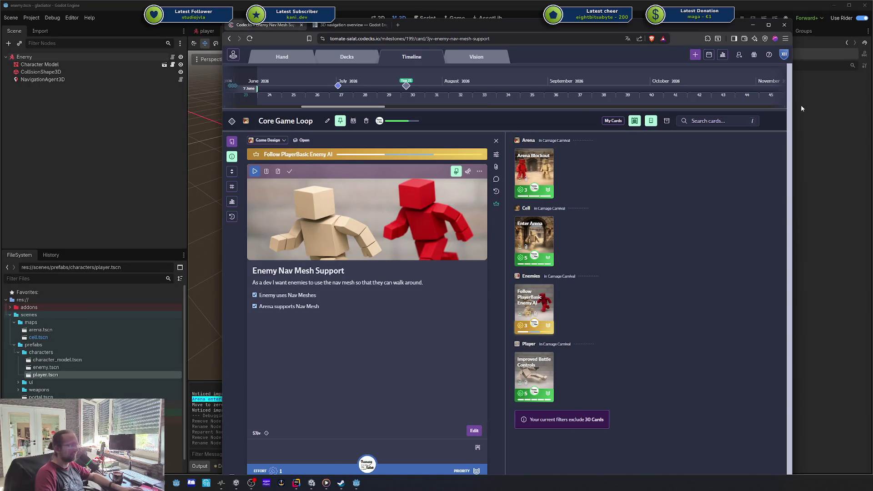
- Complete Enemy Nav Mesh Support and start its Enemy AI: Always Chase Player sub card
click(291, 173)
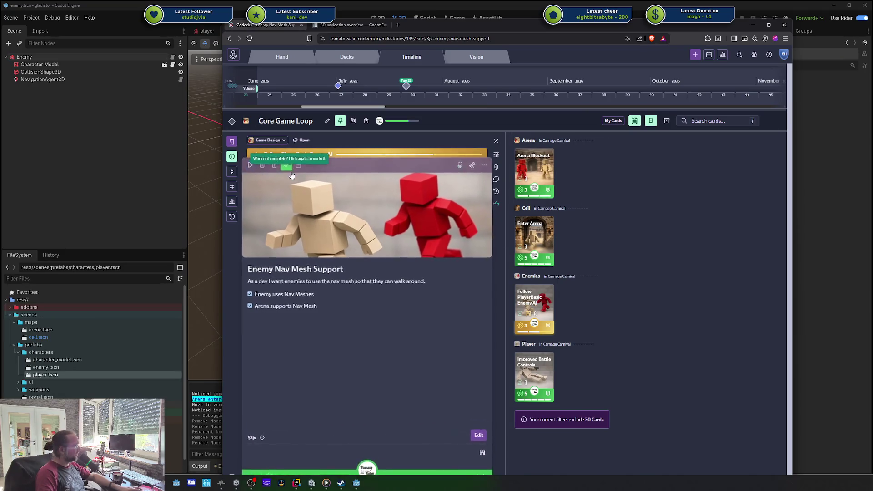
click(495, 209)
click(600, 217)
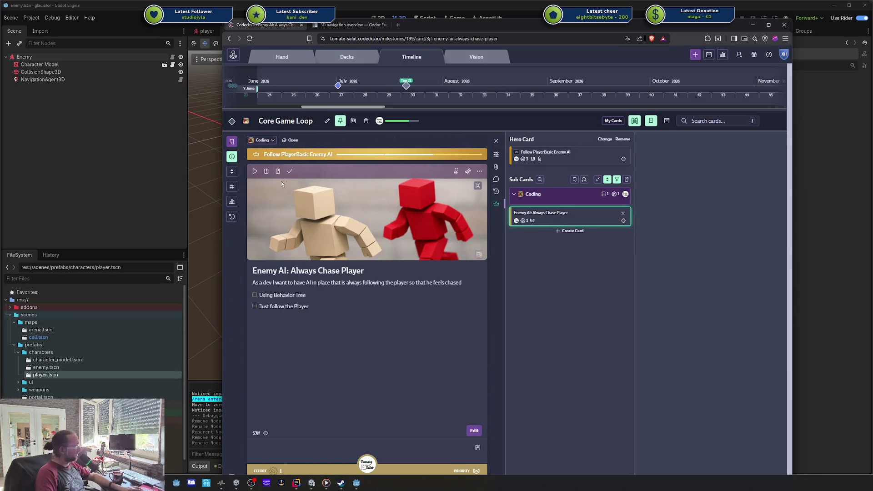
click(254, 171)
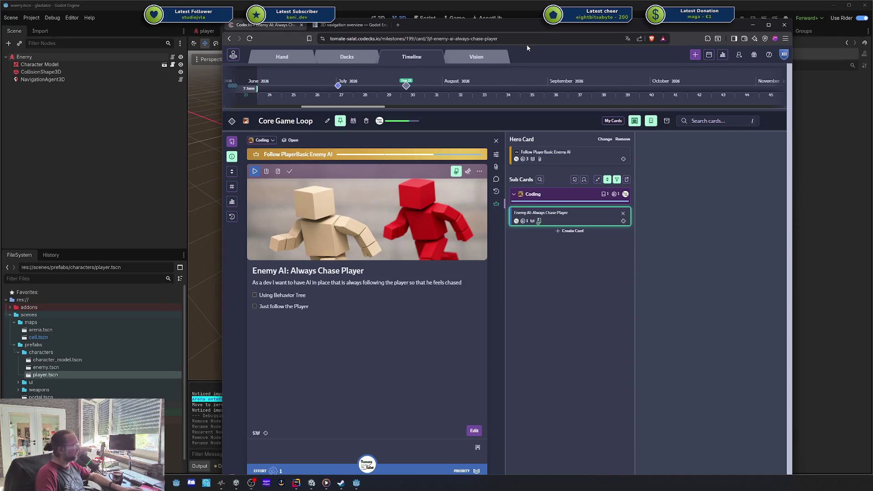
mouse_move(522, 35)
mouse_down()
mouse_move(597, 82)
mouse_move(577, 85)
mouse_move(578, 53)
mouse_up()
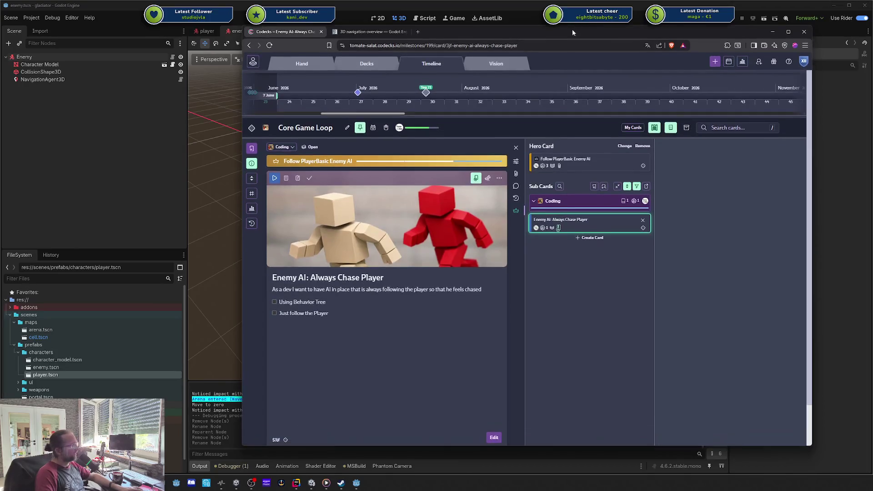
click(572, 29)
- Search the AssetLib for 'beeh' and download the Beehave behavior tree addon
click(490, 20)
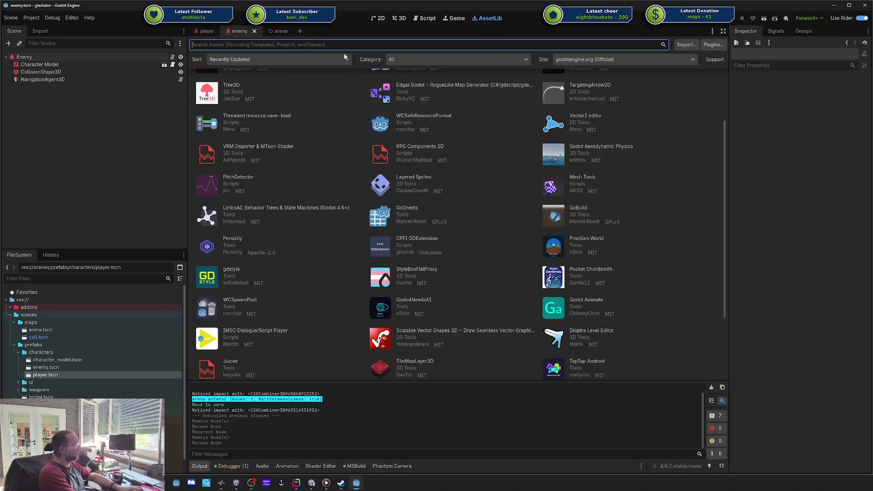
text(beeh)
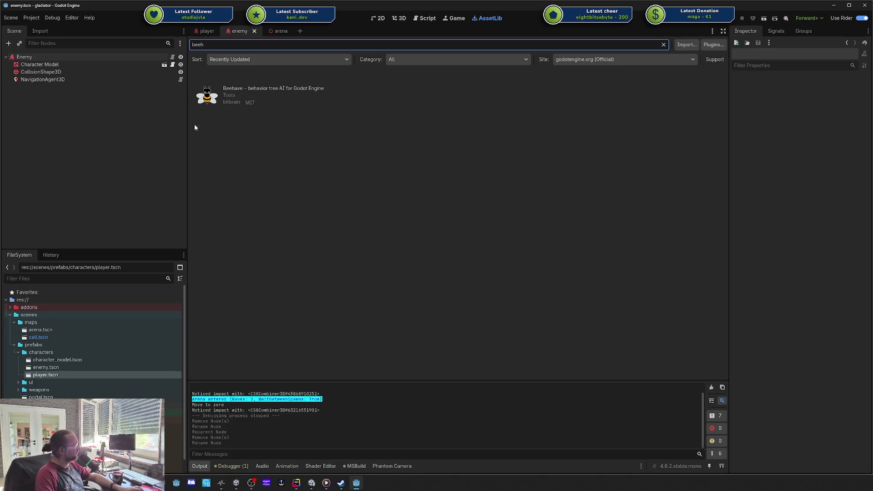
click(273, 88)
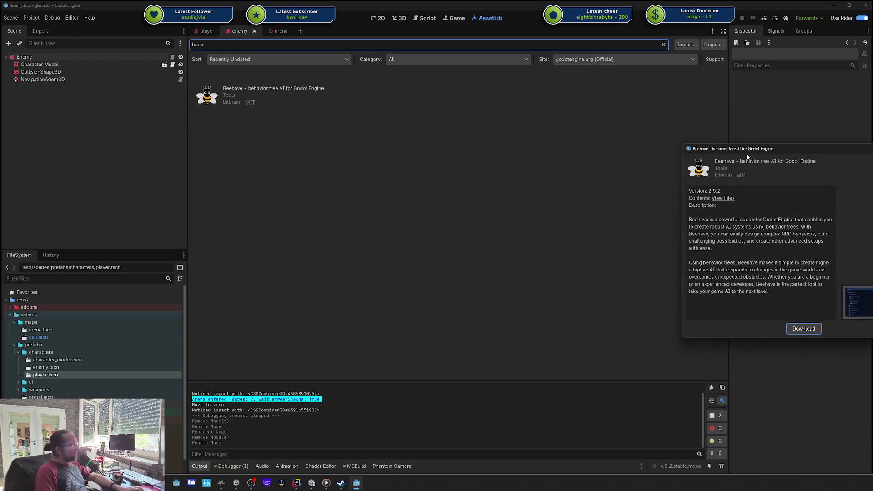
drag(862, 146, 475, 137)
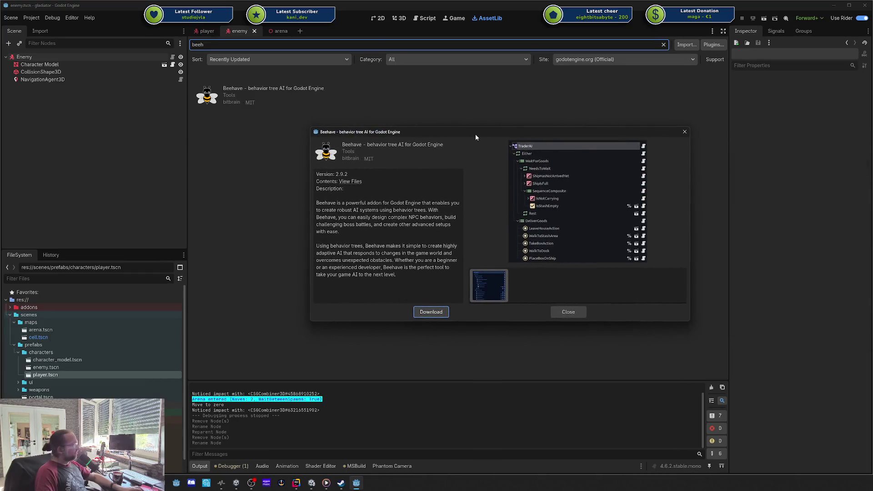
click(427, 314)
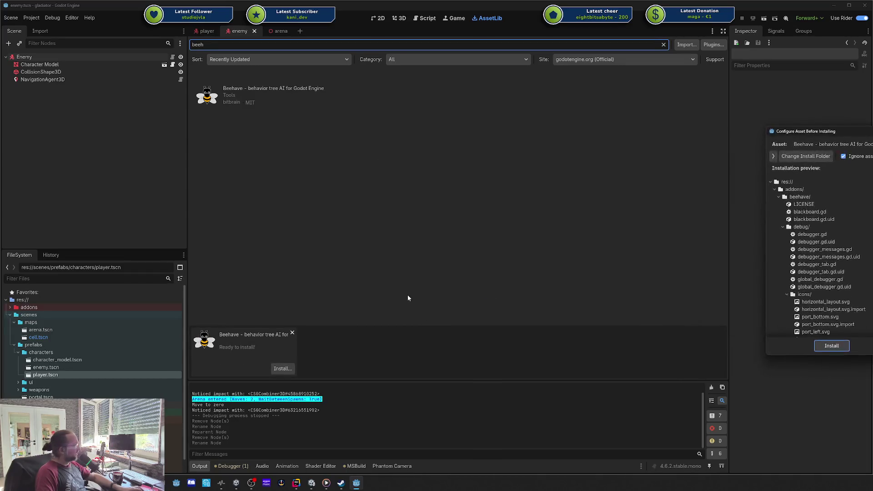
- Review the Beehave install preview files, install it into the project, and dismiss the success message
drag(811, 131, 394, 129)
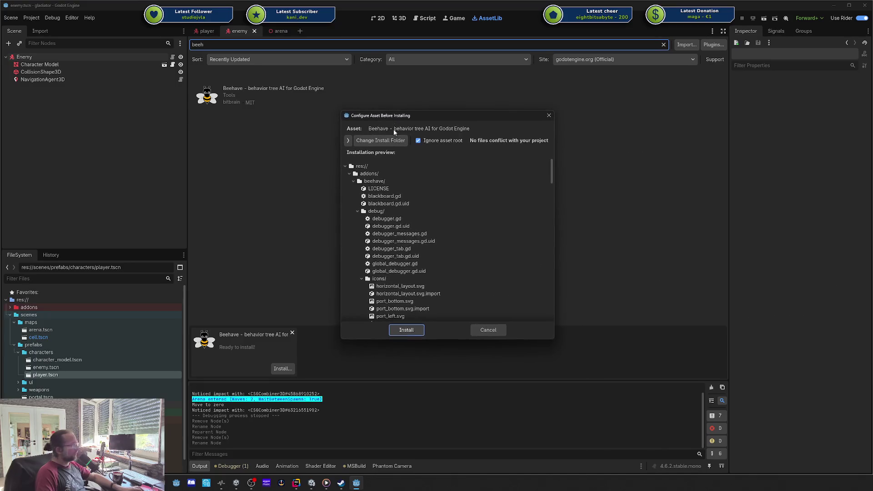
click(349, 173)
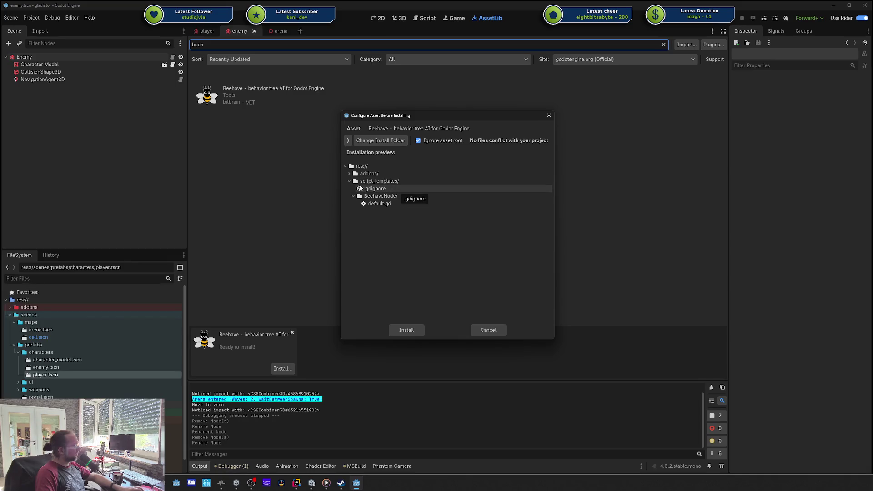
click(349, 181)
click(349, 181)
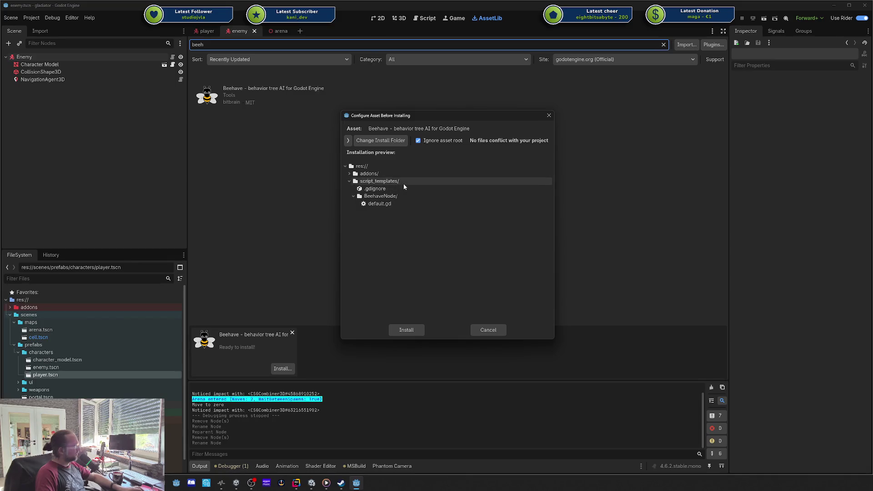
click(403, 202)
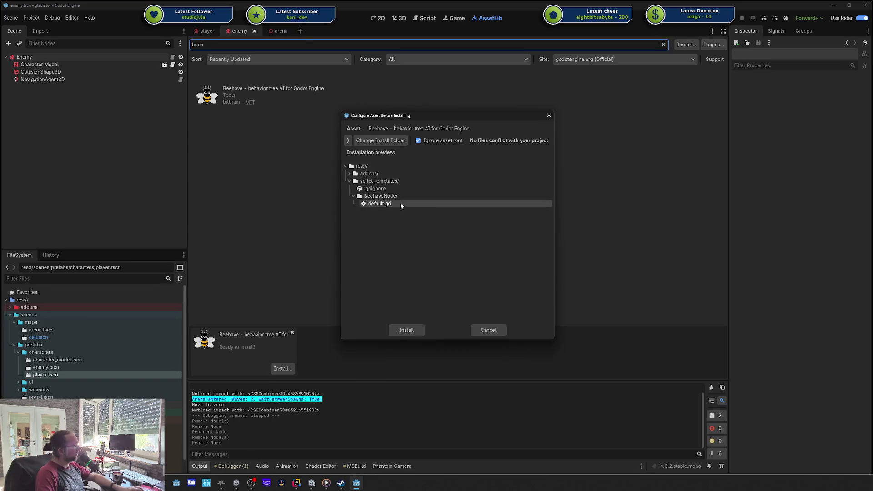
click(396, 190)
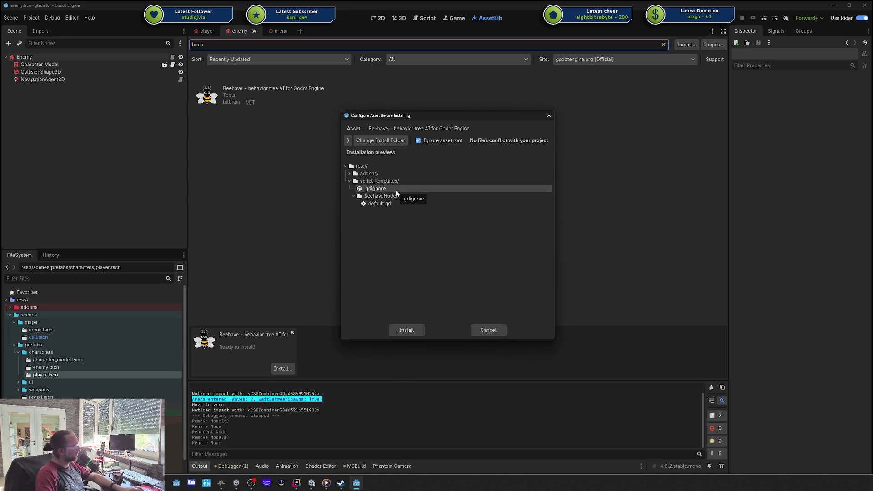
click(410, 330)
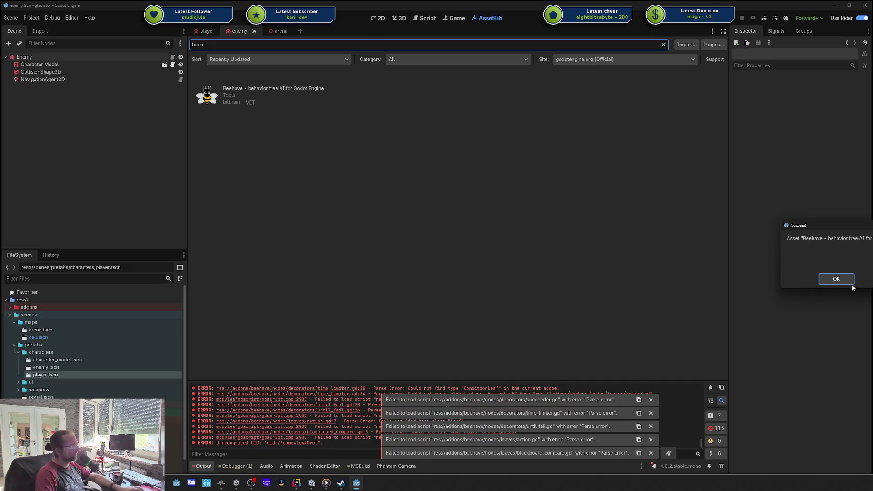
click(841, 282)
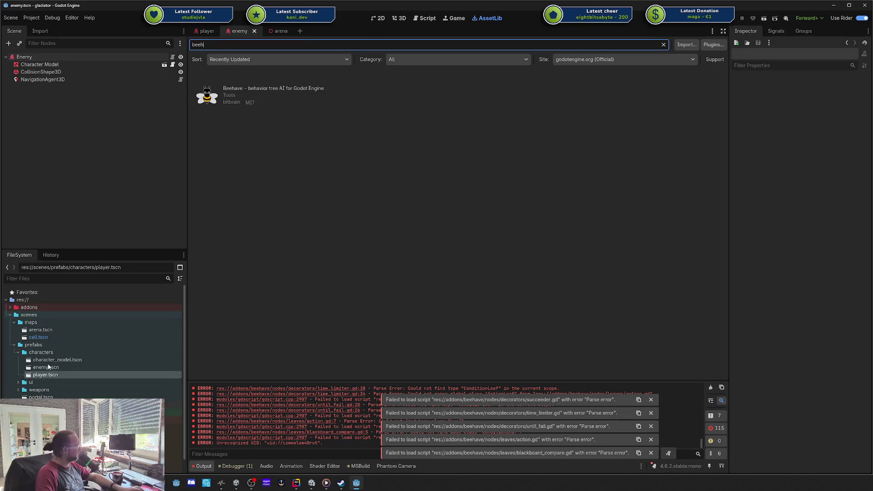
- Inspect the new addons/beehave folder in the FileSystem dock
click(14, 322)
click(10, 315)
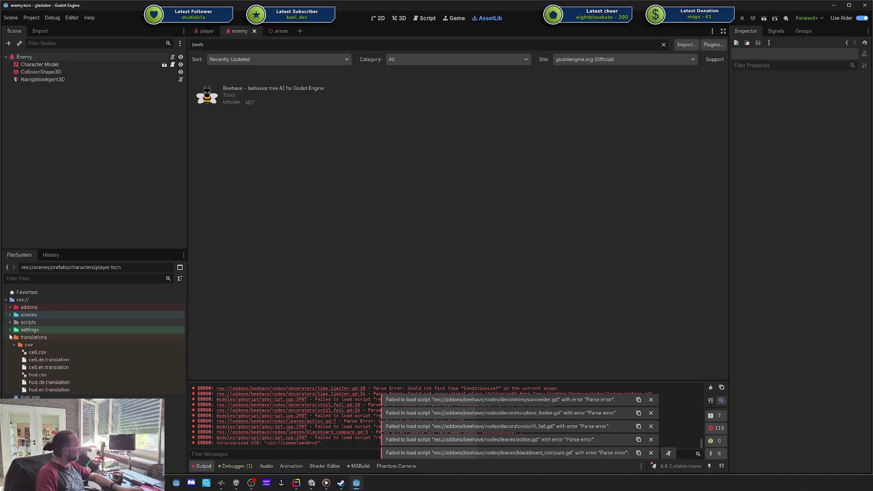
click(10, 307)
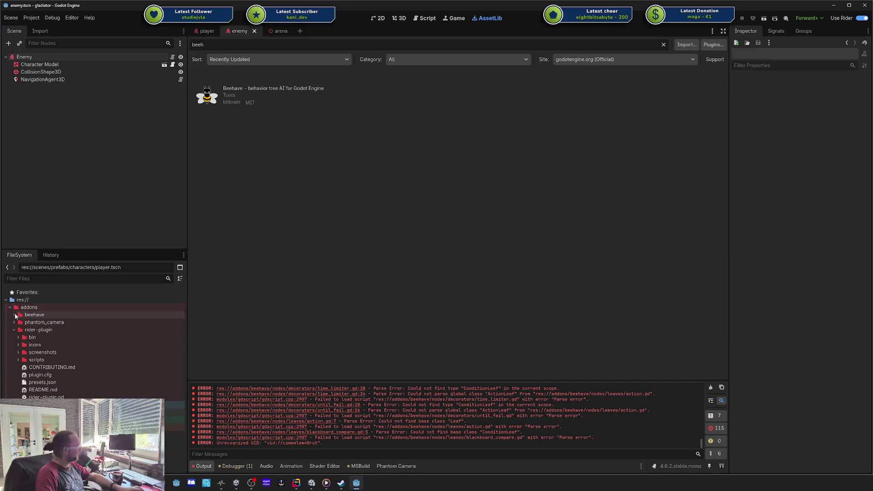
click(14, 315)
click(15, 315)
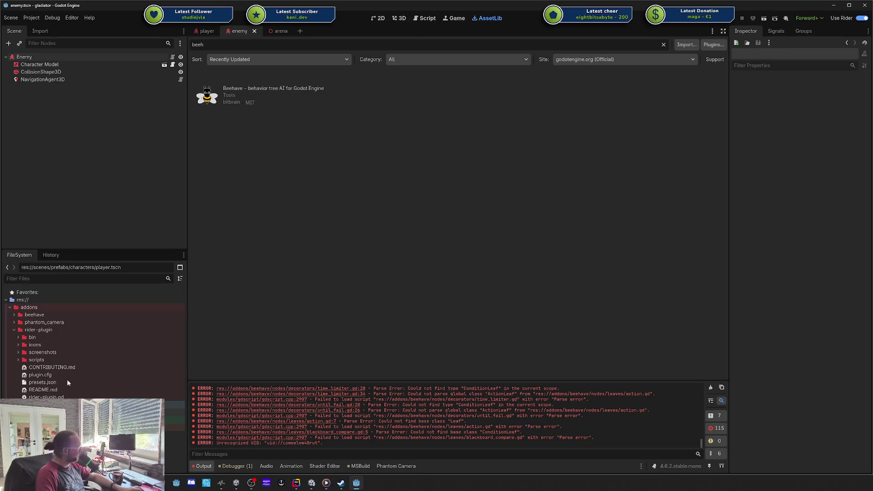
- In Rider's Unversioned Files, open the BeehaveNode default.gd script template and read it
click(295, 483)
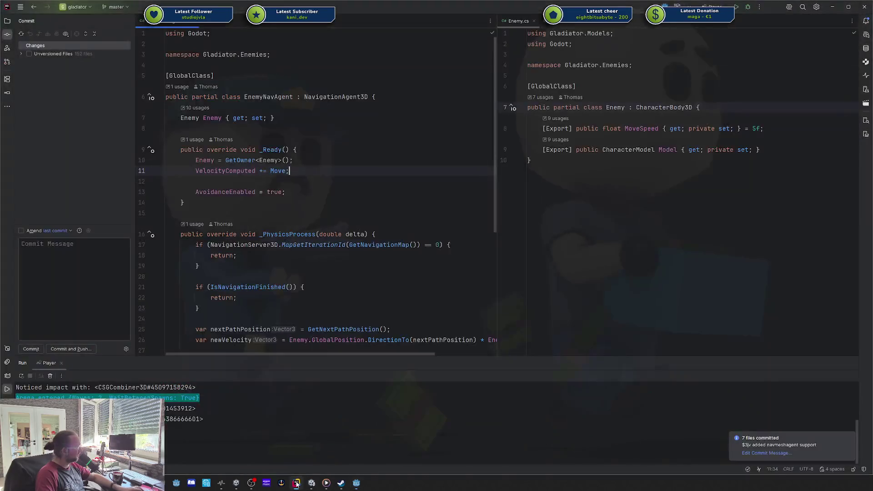
click(22, 53)
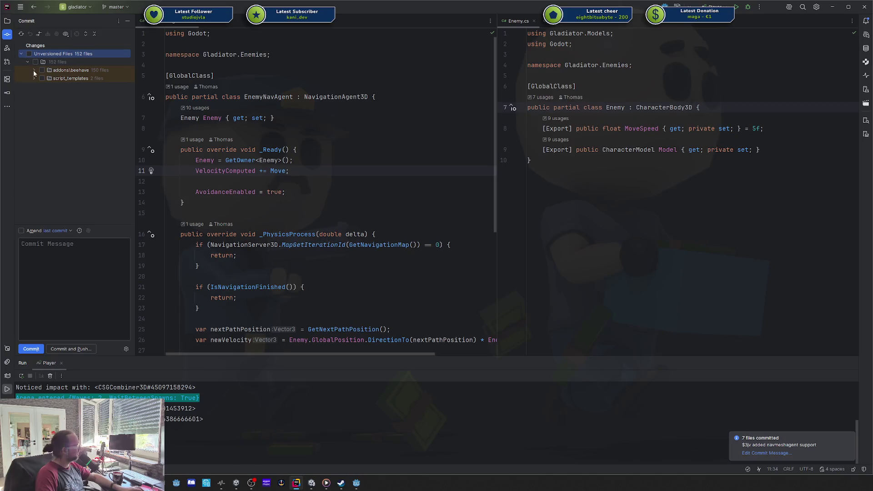
click(34, 78)
click(77, 95)
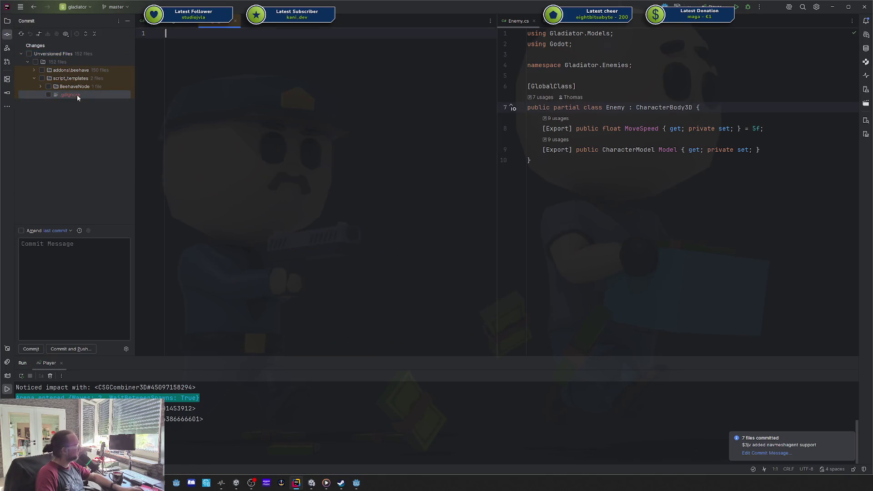
click(41, 86)
click(76, 95)
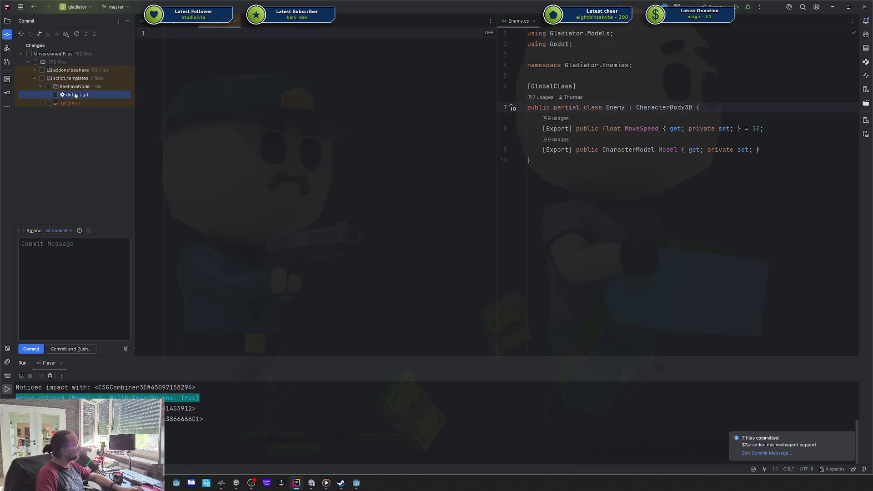
click(291, 116)
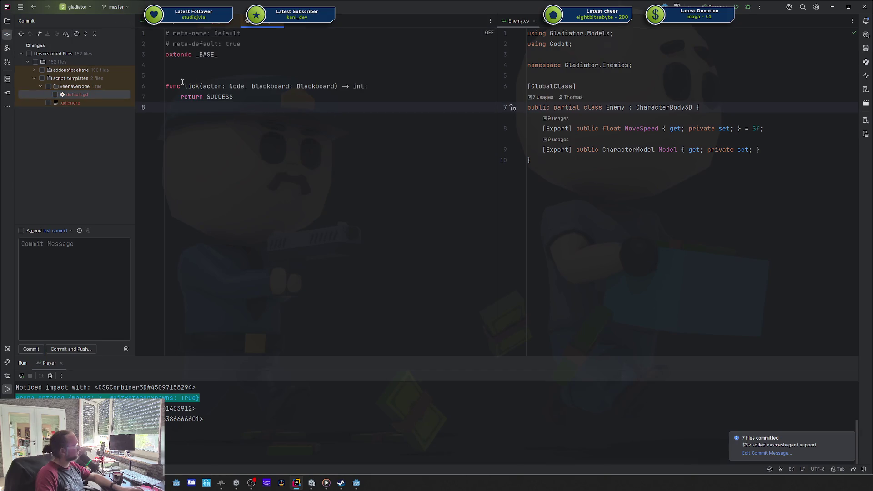
click(264, 53)
click(275, 77)
- Browse the addons\beehave changes, switch to the Explorer tree, and return to Godot
click(66, 92)
click(36, 78)
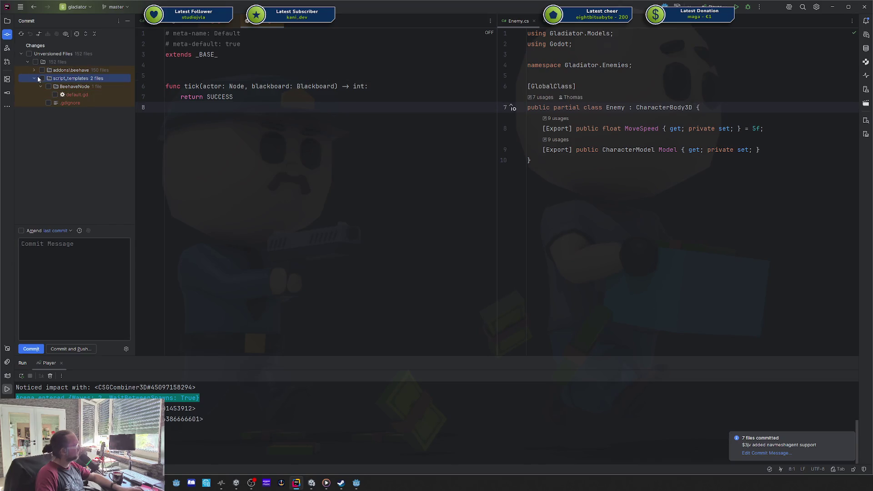
click(41, 86)
click(37, 69)
click(36, 70)
click(80, 97)
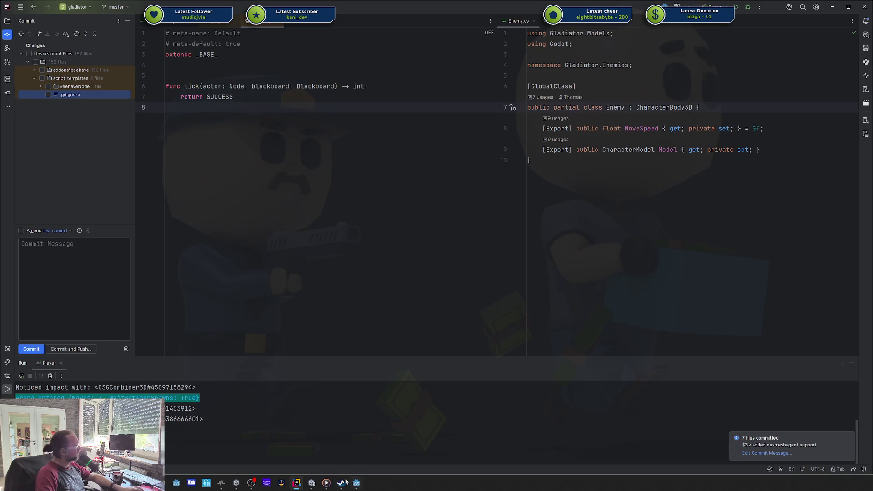
click(7, 21)
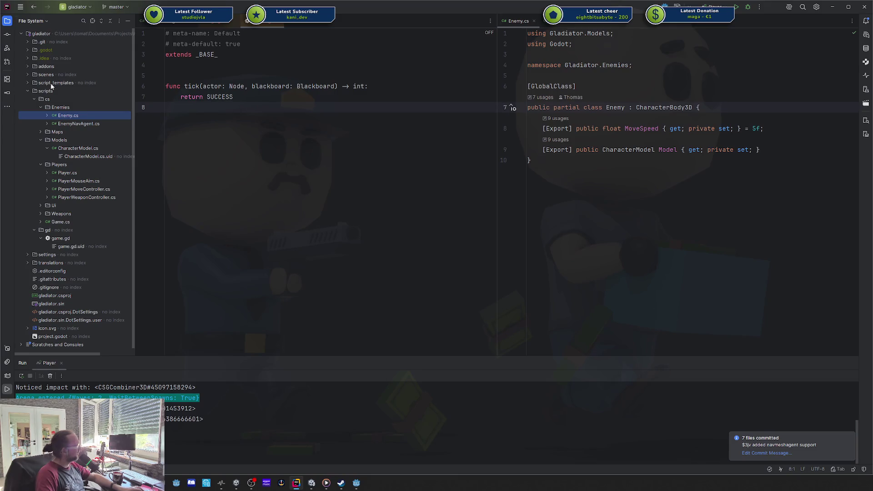
click(354, 484)
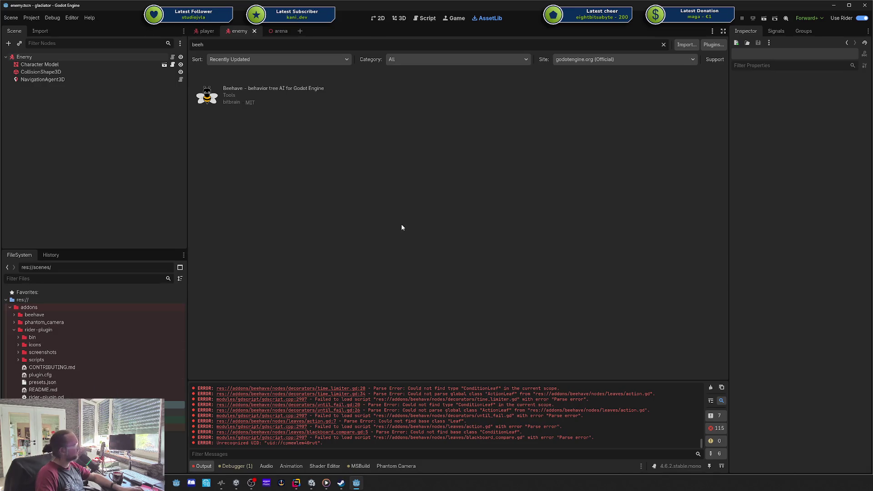
- Clear the output, enable Beehave under Project Settings > Plugins, and reload the current project
click(711, 387)
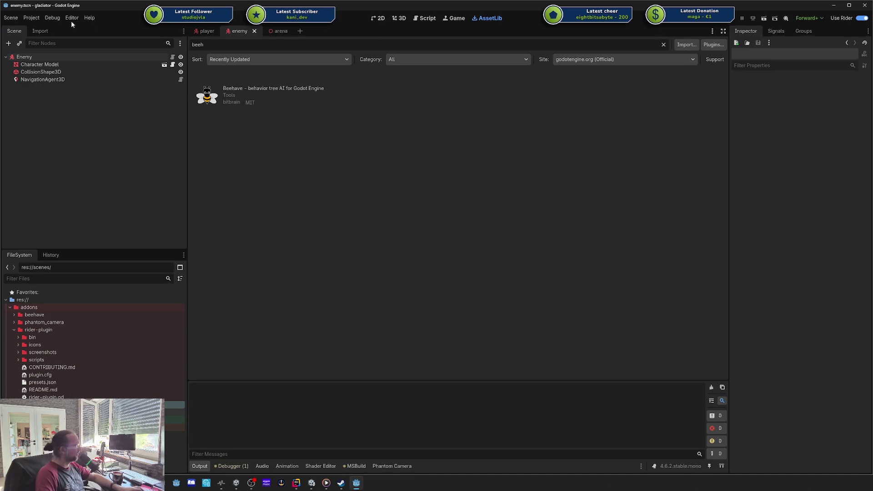
click(37, 18)
click(37, 28)
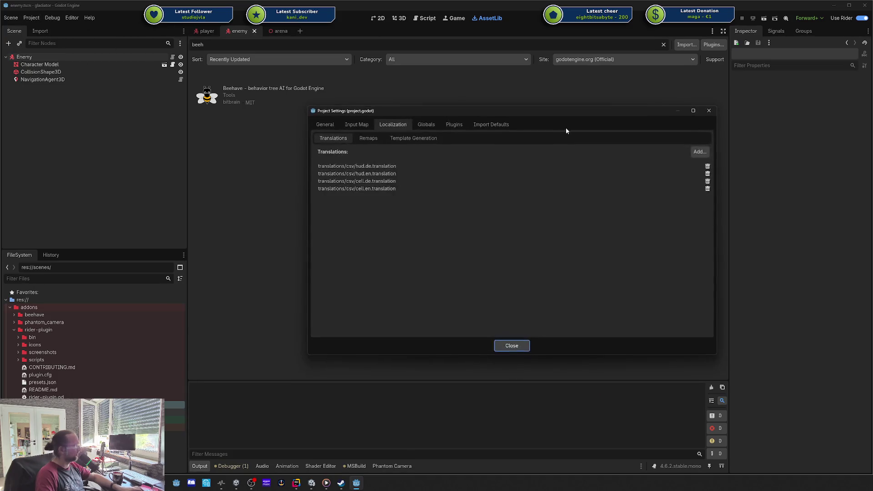
click(324, 124)
click(368, 123)
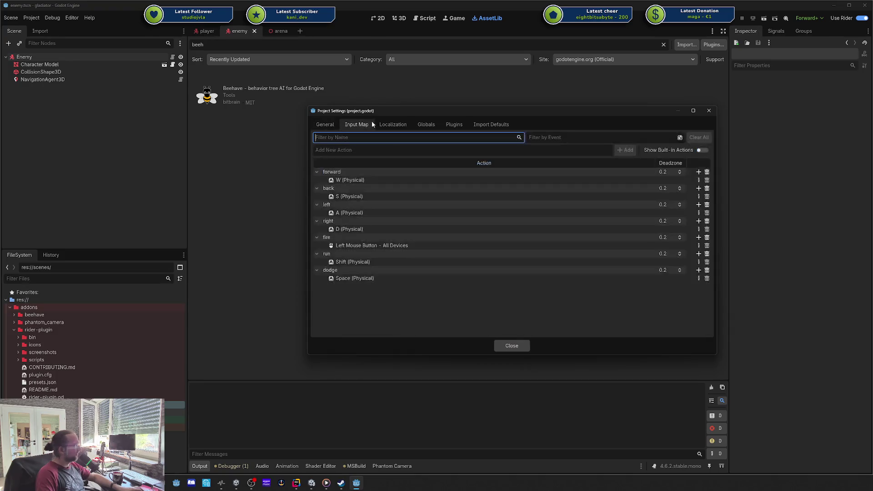
click(484, 125)
click(461, 125)
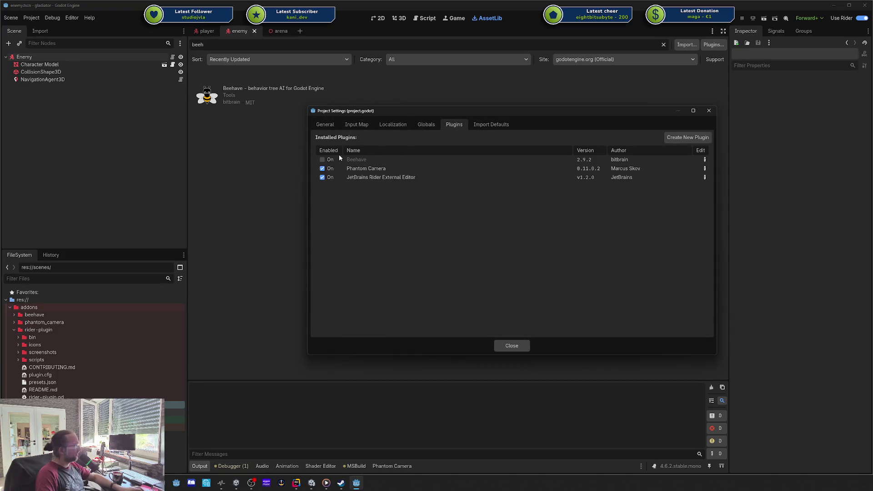
click(322, 159)
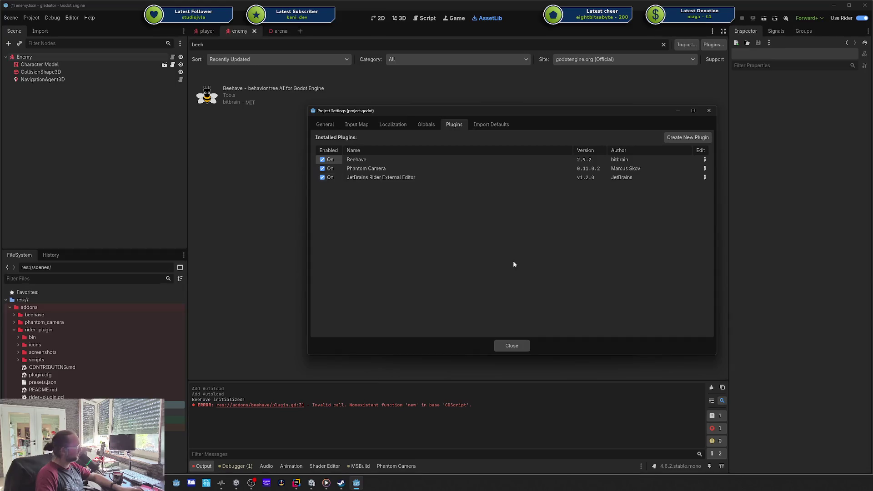
click(516, 348)
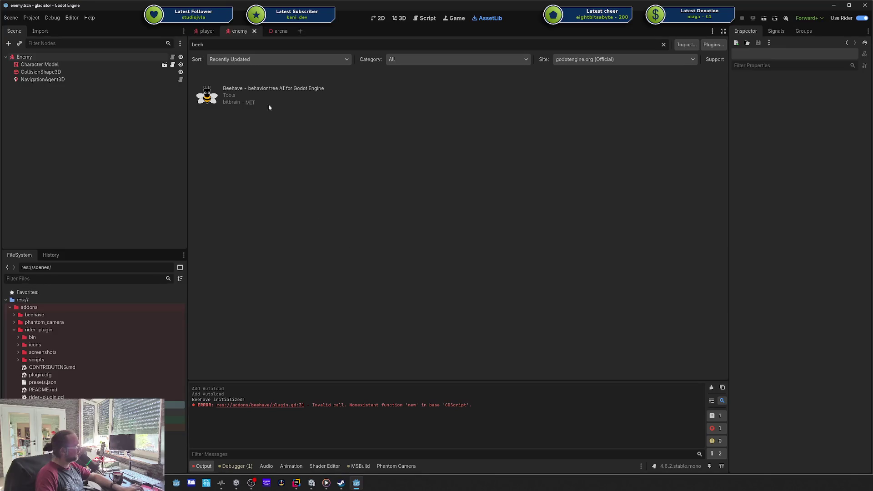
click(38, 18)
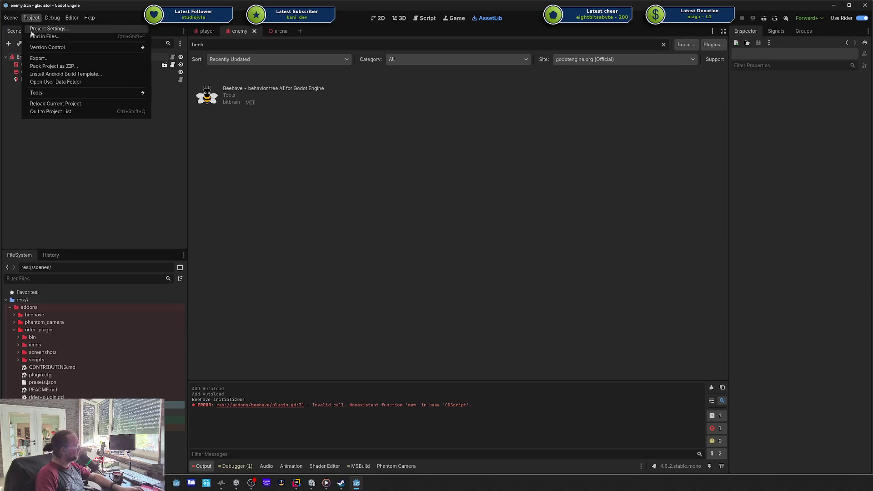
click(51, 104)
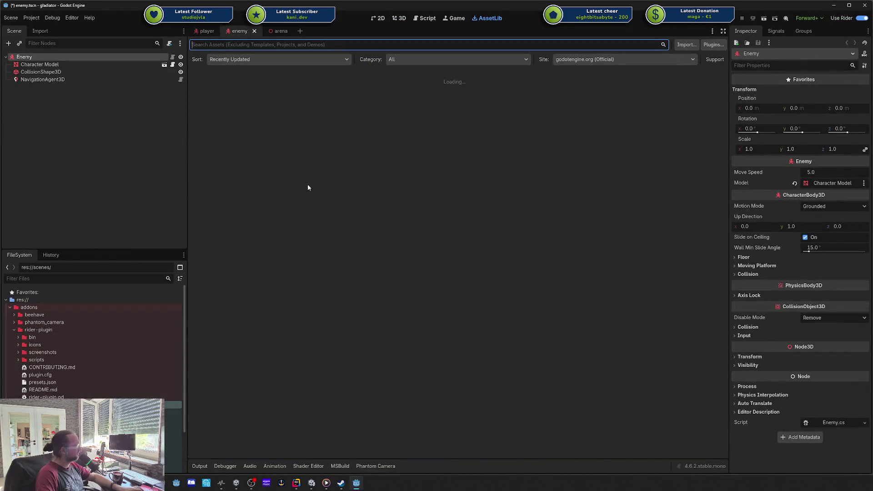
- Show the enemy scene in 3D, clear the output log, and save the scene
click(407, 17)
click(211, 464)
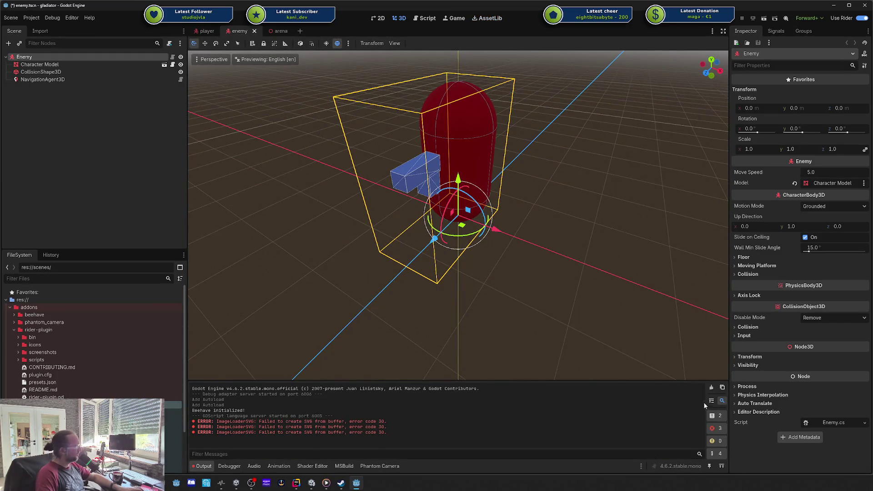
click(712, 388)
key(ctrl+s)
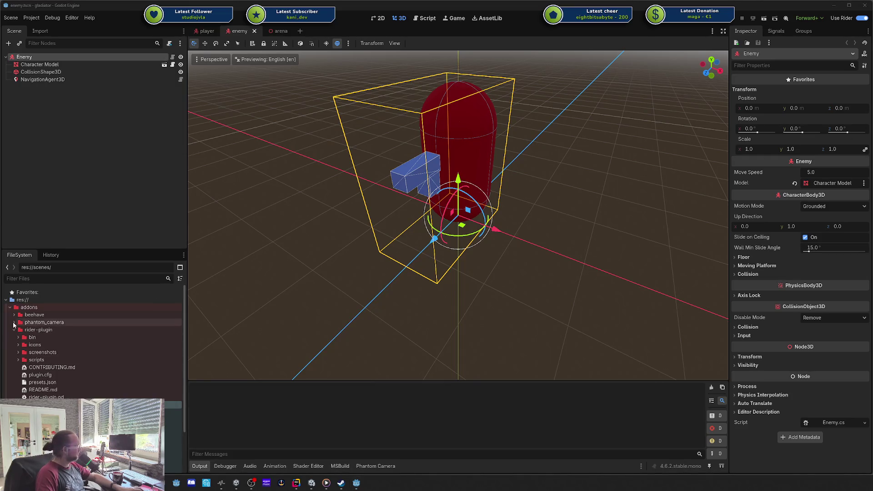
- Browse the addons/beehave folder, then bring the Beehave User Guide window into view
click(14, 329)
click(14, 315)
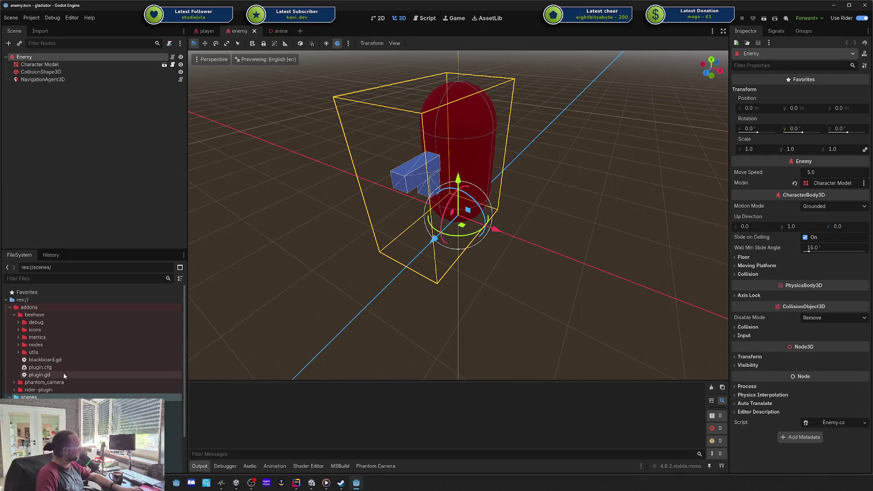
click(14, 314)
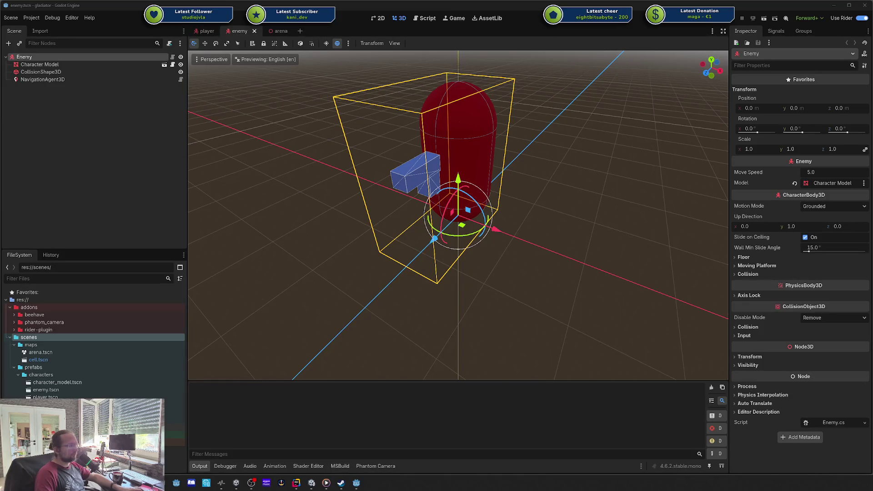
mouse_move(872, 54)
mouse_down()
mouse_move(629, 62)
mouse_move(872, 57)
mouse_up()
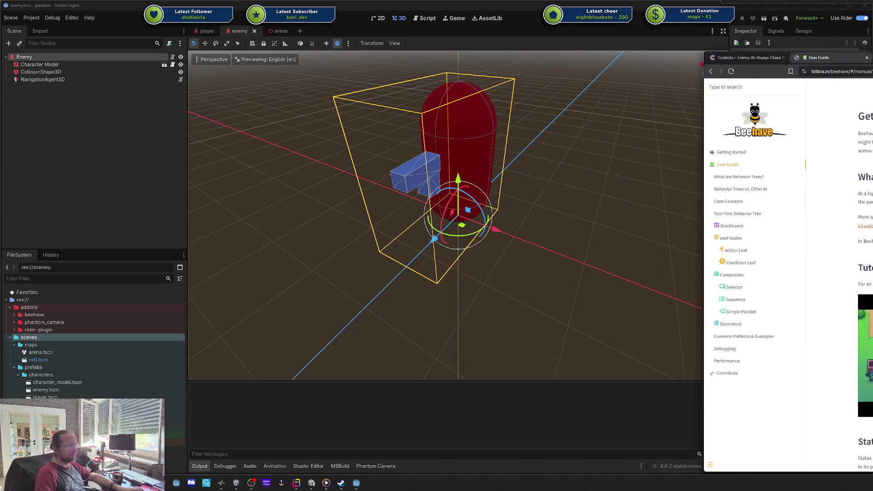
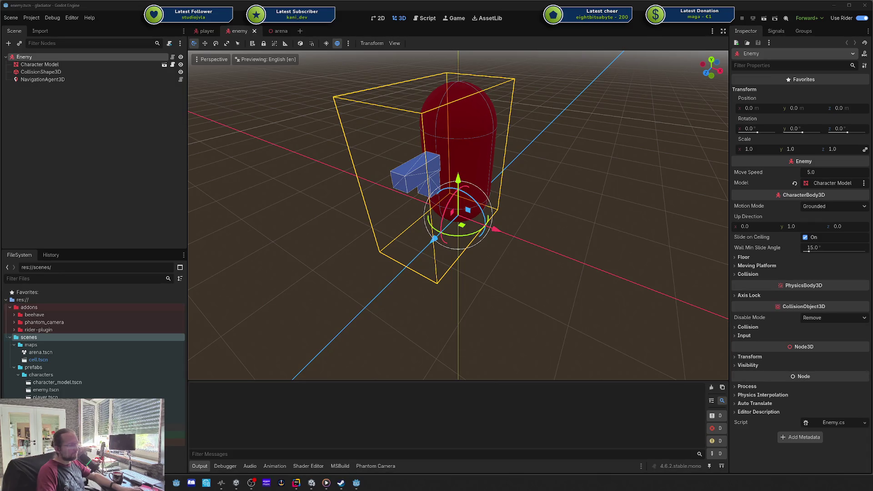
- Add a BeehaveTree node as a child of Enemy, found by searching 'bee'
right_click(60, 107)
click(55, 111)
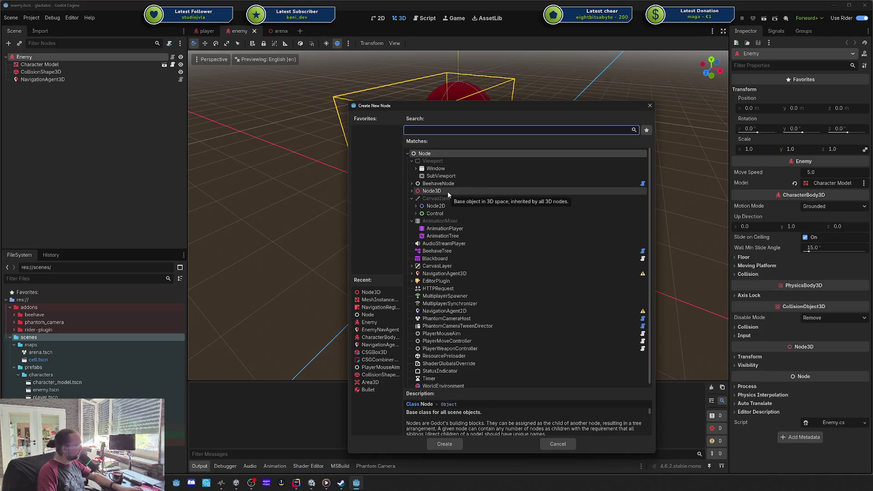
text(bee)
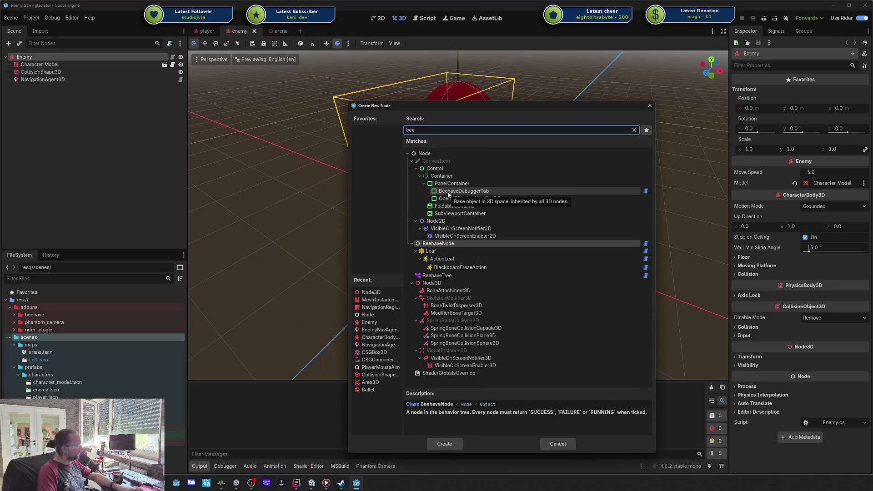
double_click(454, 275)
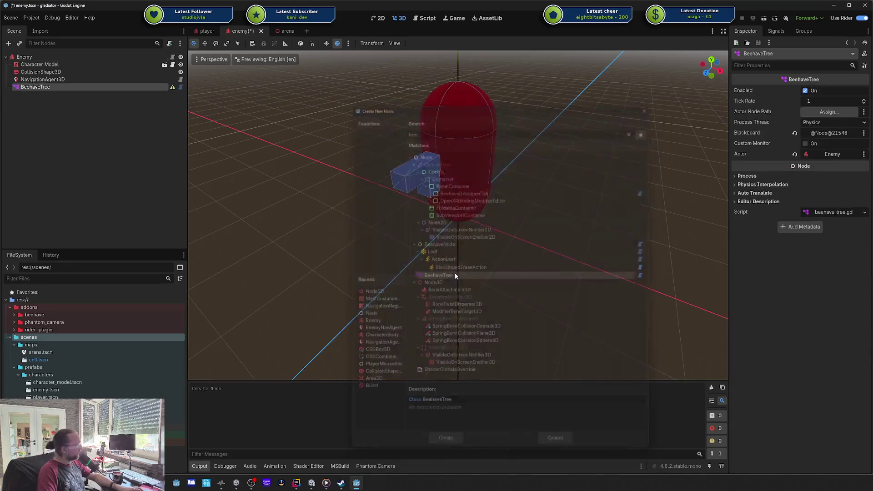
click(173, 86)
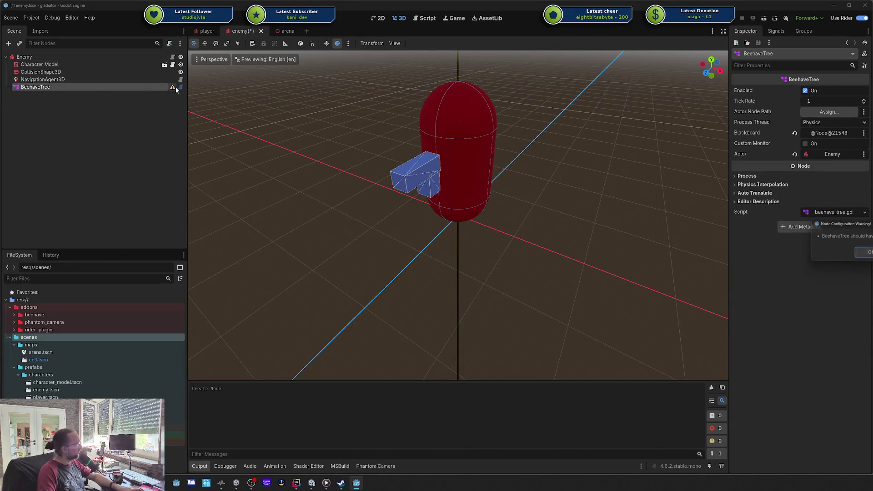
click(869, 254)
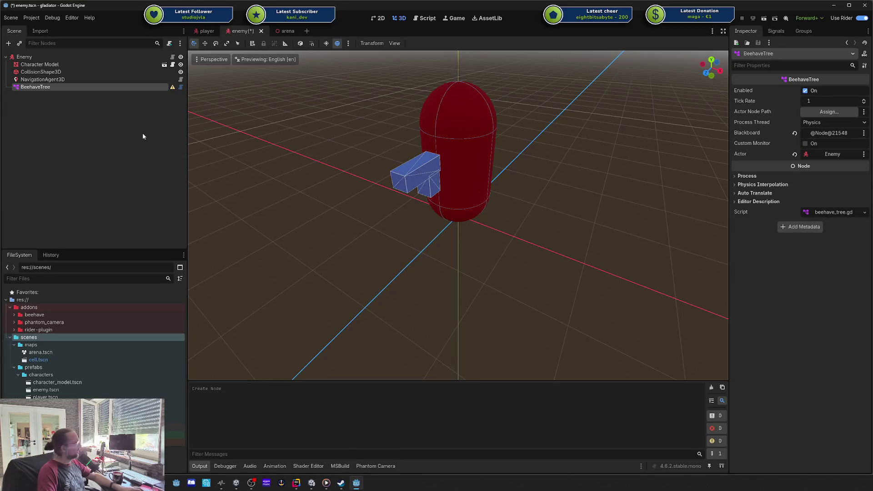
- Add an ActionLeaf child under BeehaveTree and save the enemy scene
right_click(53, 87)
mouse_move(89, 95)
click(36, 90)
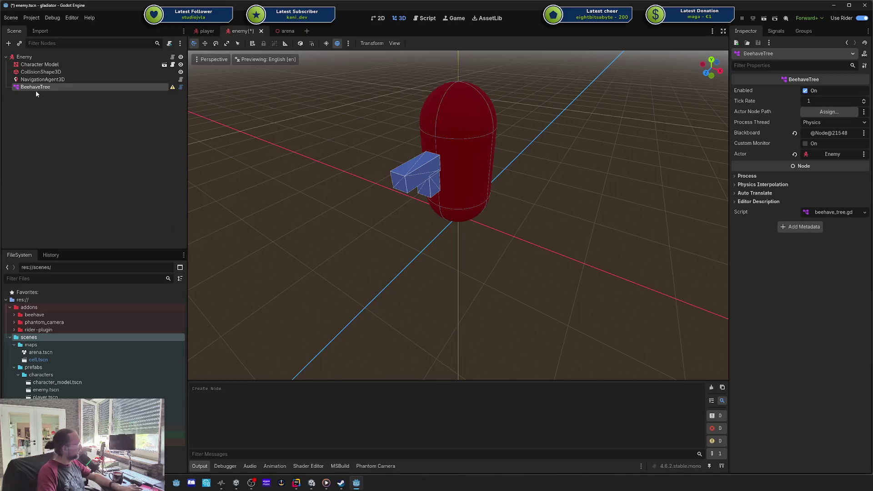
key(ctrl+a)
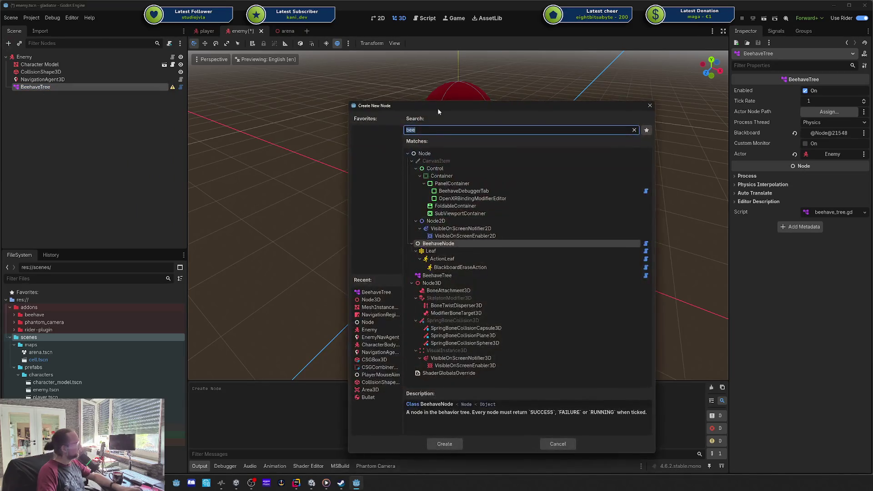
double_click(465, 258)
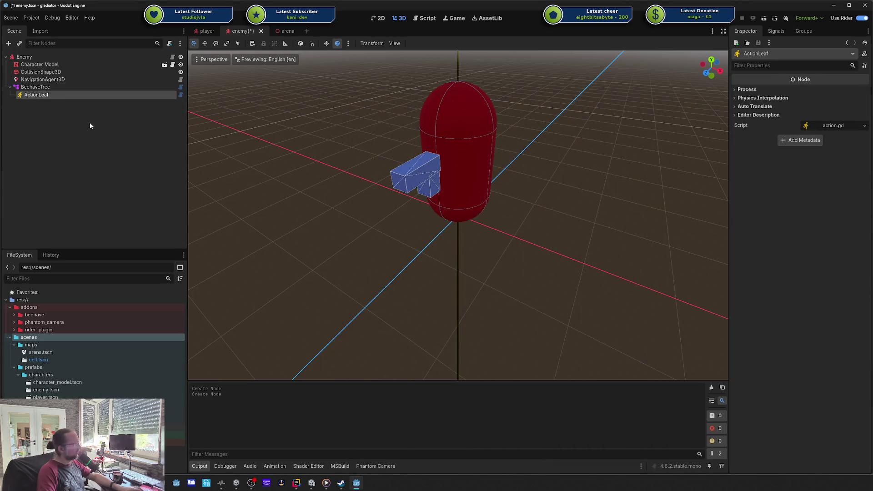
key(ctrl+s)
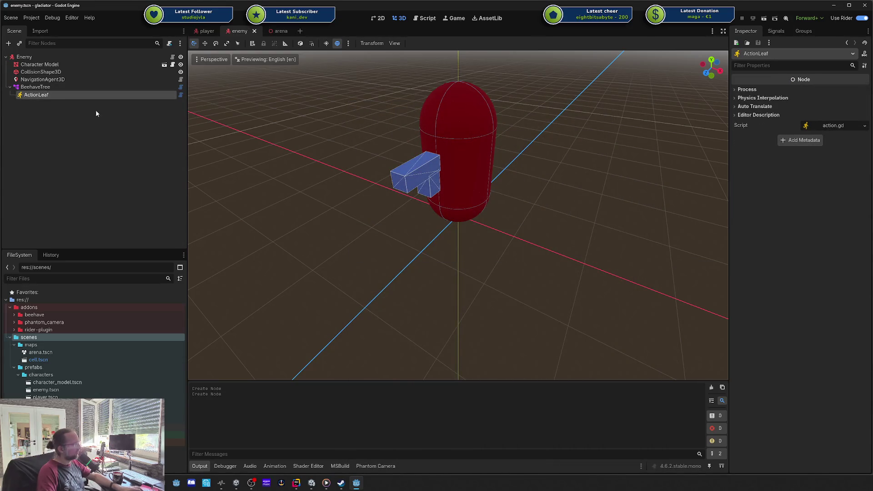
key(Up)
key(Down)
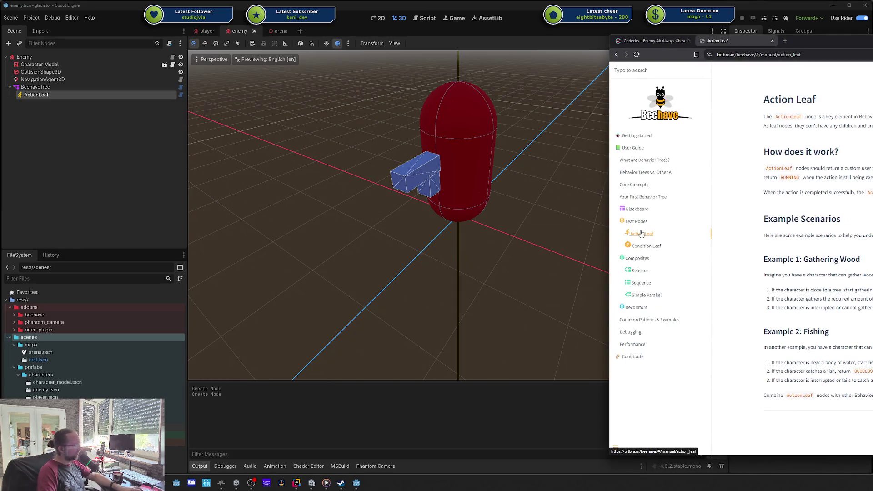
click(636, 209)
click(636, 222)
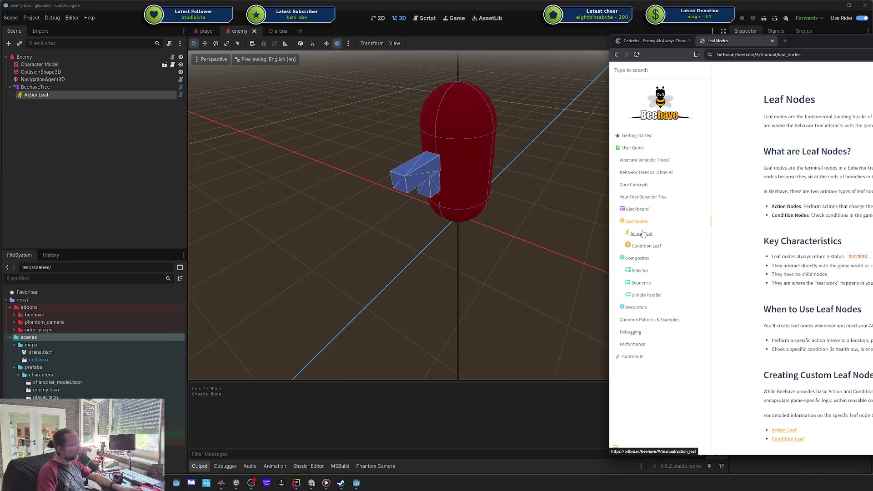
click(642, 234)
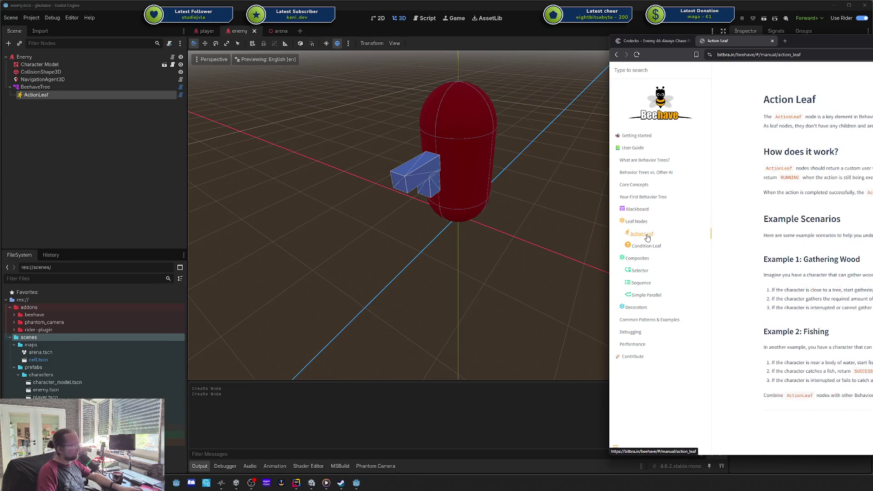
click(647, 246)
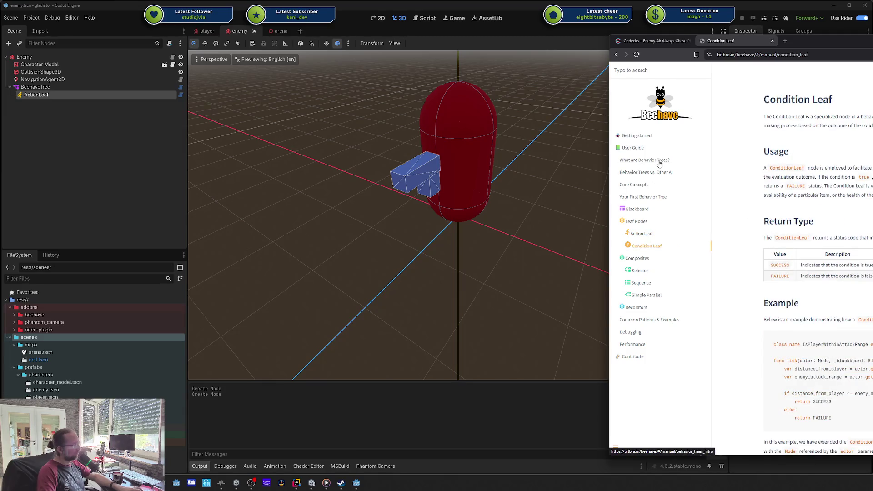
click(644, 160)
click(633, 148)
scroll(813, 259, down, 10)
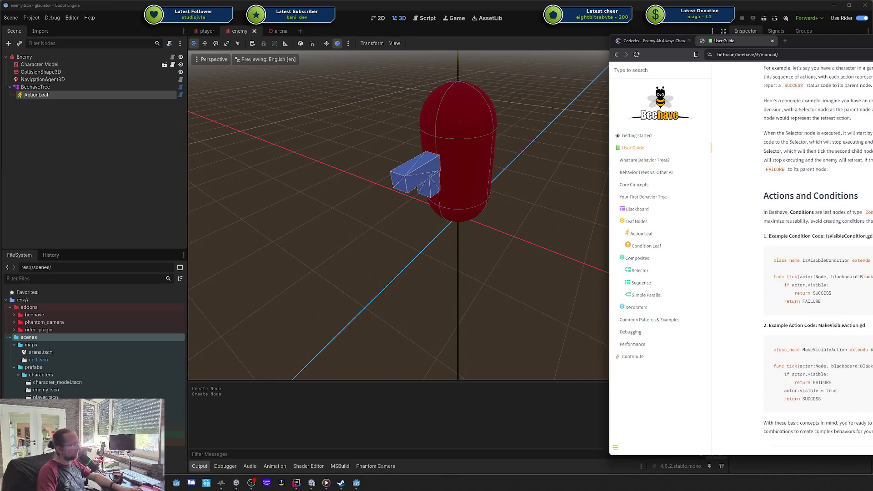
scroll(814, 259, down, 1)
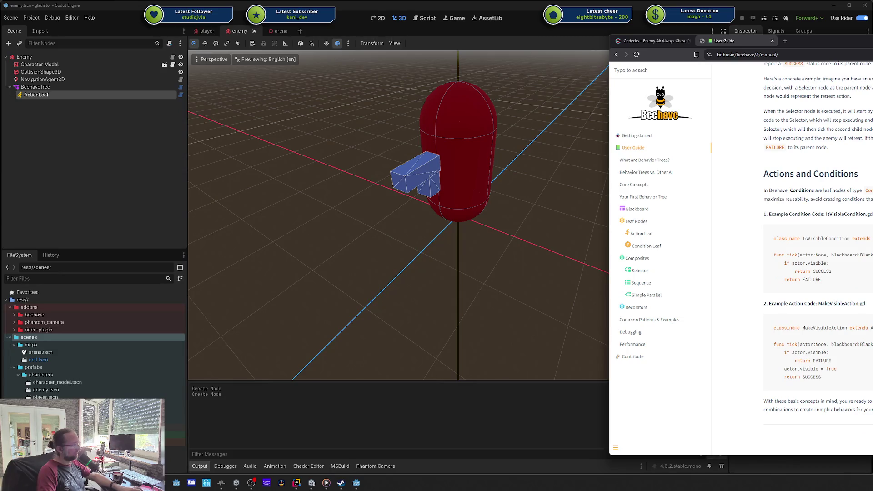
click(636, 221)
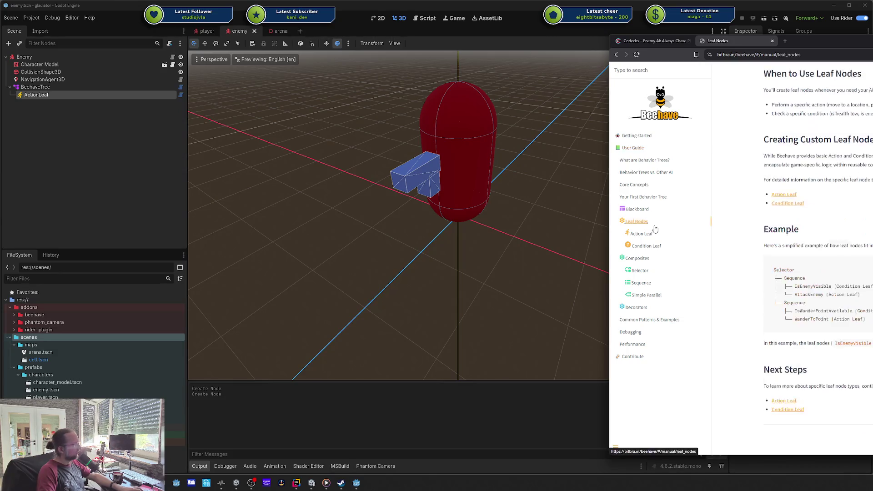
click(652, 234)
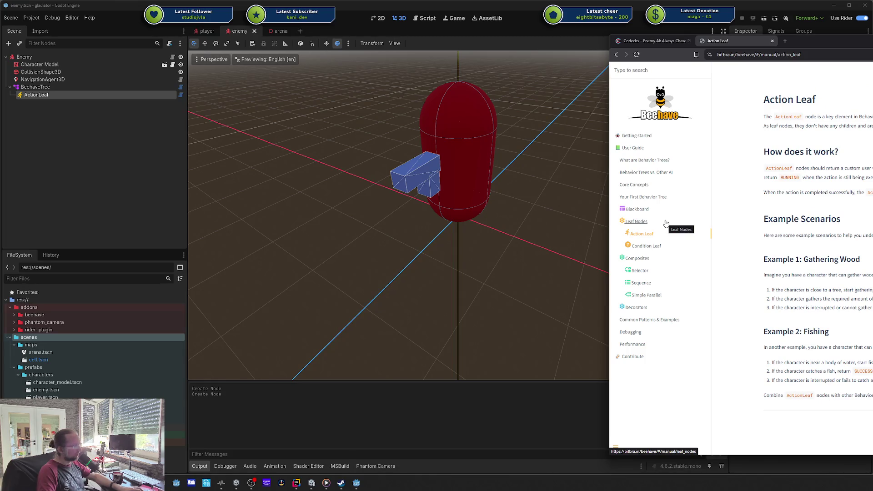
click(643, 246)
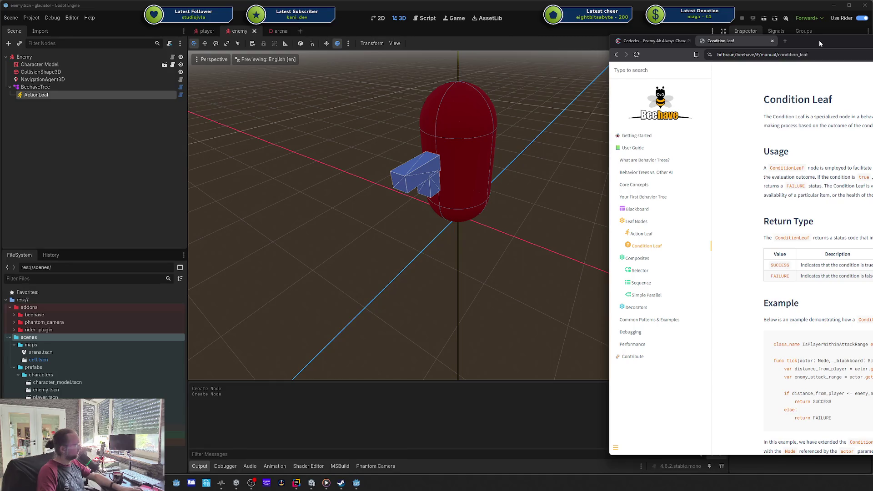
key(alt+Tab)
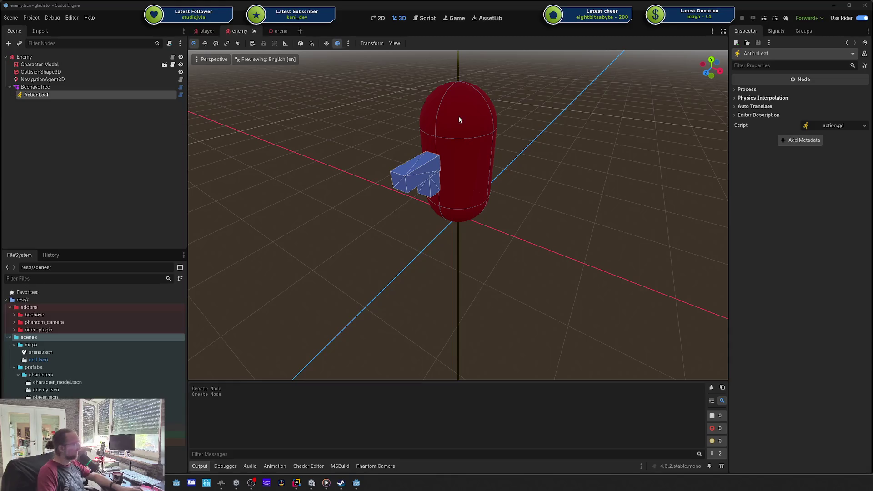
- Browse BeehaveTree's child node types: Leaf, ConditionLeaf, Decorator and Composite
click(109, 117)
right_click(50, 88)
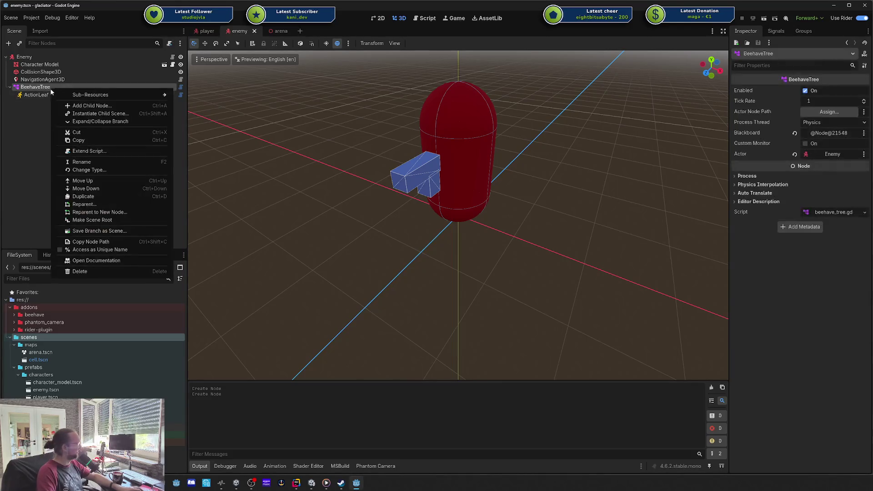
click(89, 105)
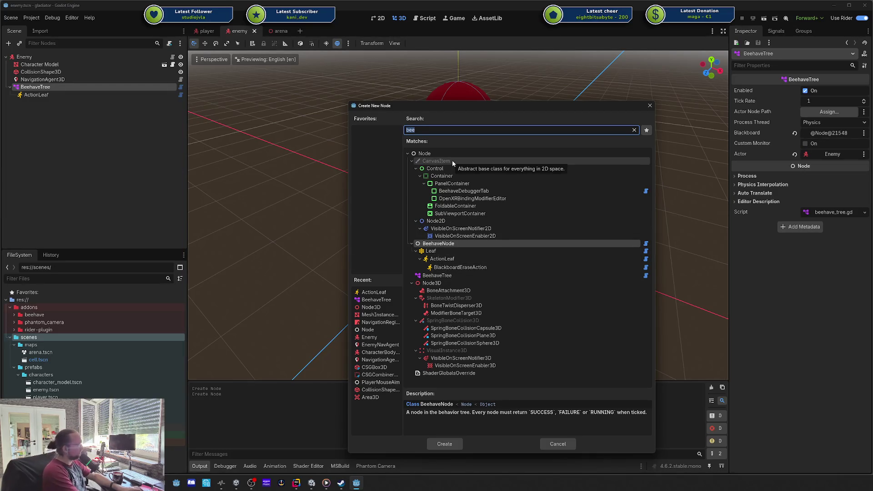
key(BackSpace)
click(412, 184)
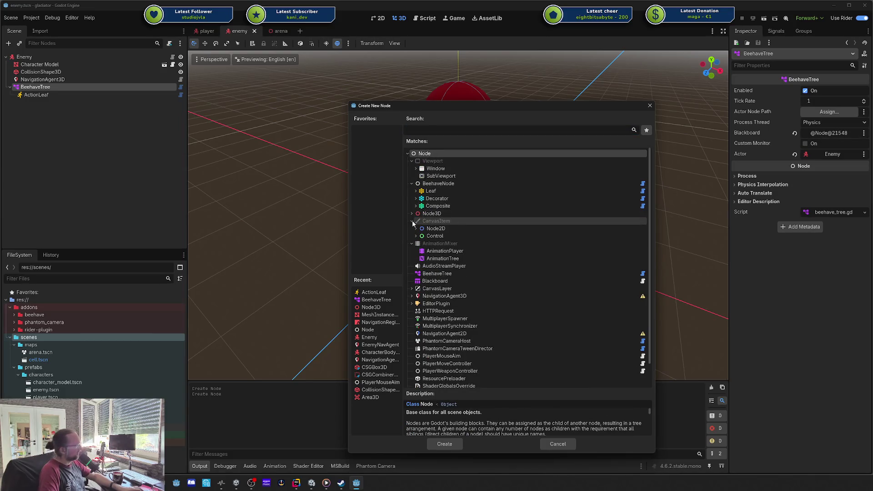
click(416, 191)
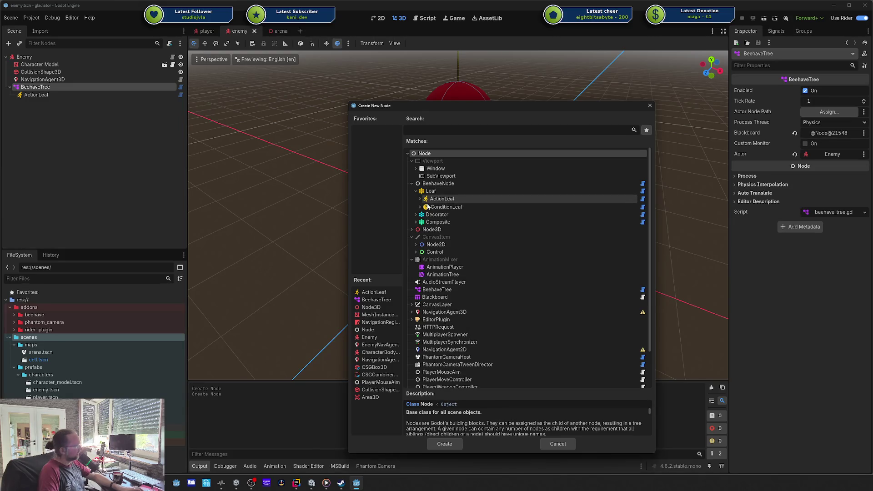
click(420, 207)
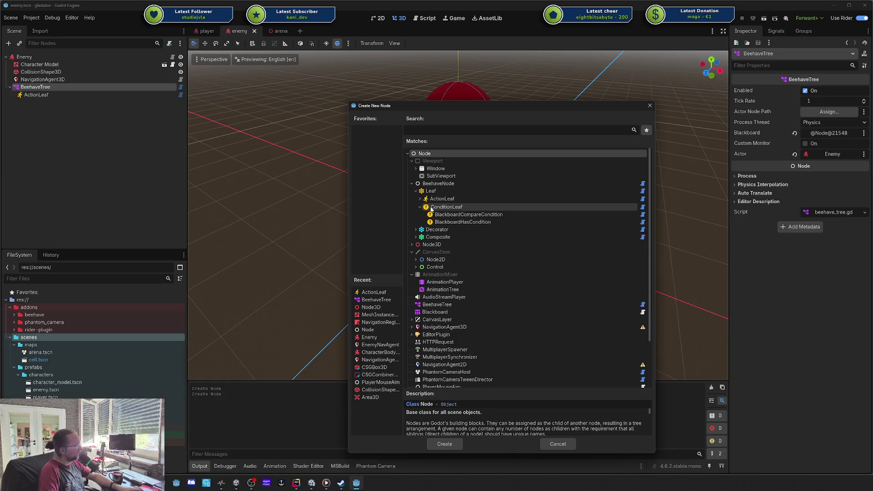
click(418, 230)
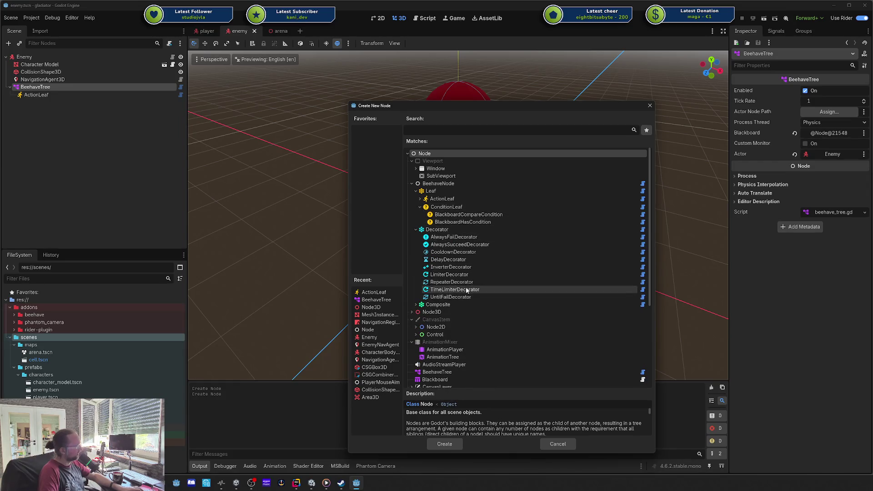
click(416, 305)
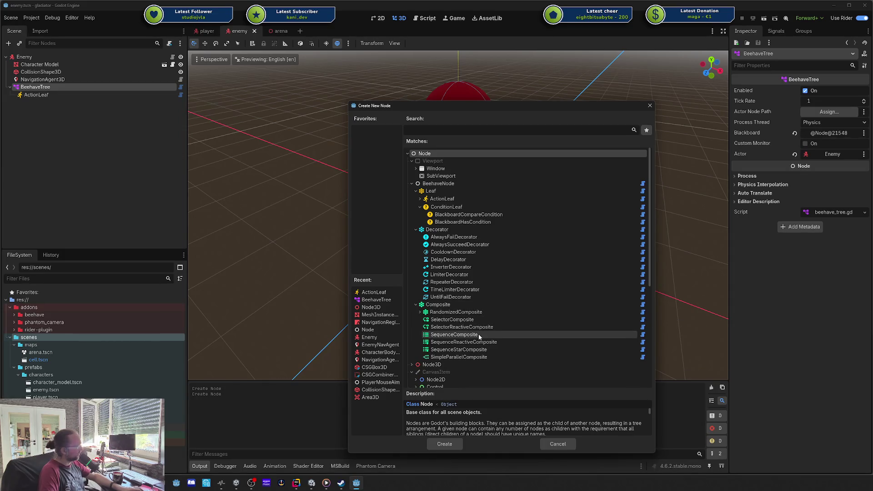
- Add a SequenceComposite under BeehaveTree and drag it above the old ActionLeaf
mouse_move(478, 336)
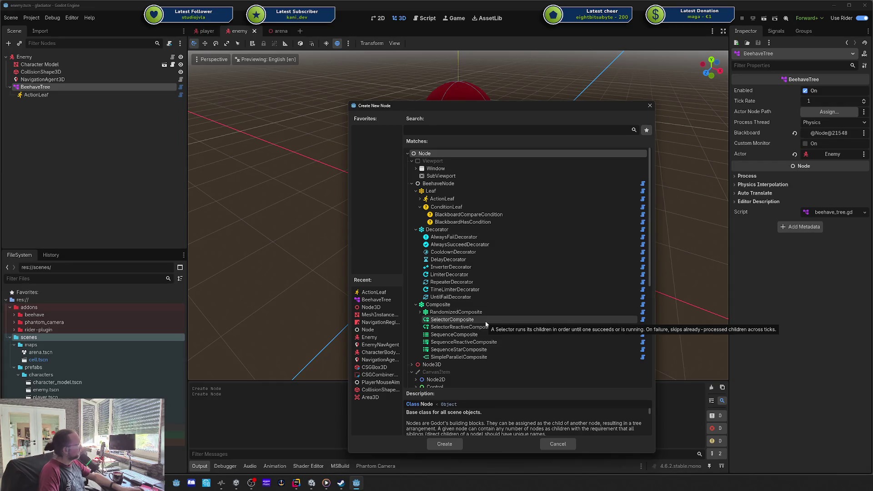
click(478, 334)
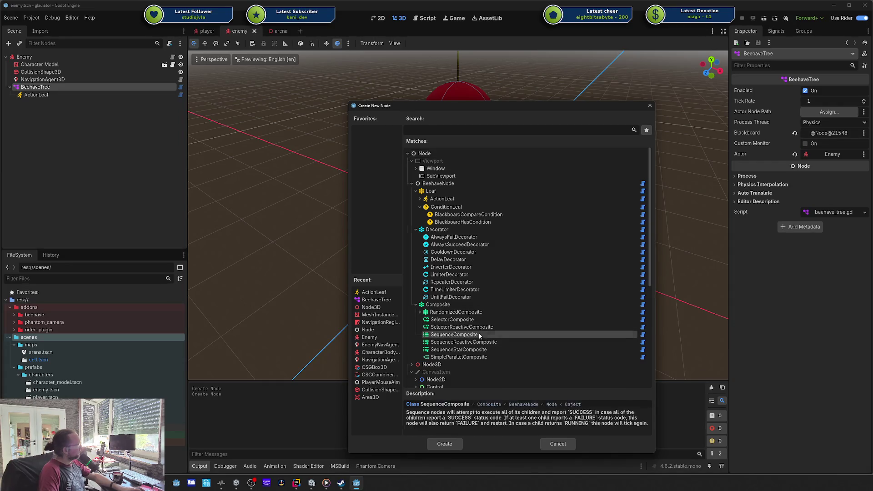
double_click(479, 334)
drag(70, 106, 57, 93)
click(41, 104)
- Delete the old ActionLeaf, add a ConditionLeaf under SequenceComposite, and save
key(Delete)
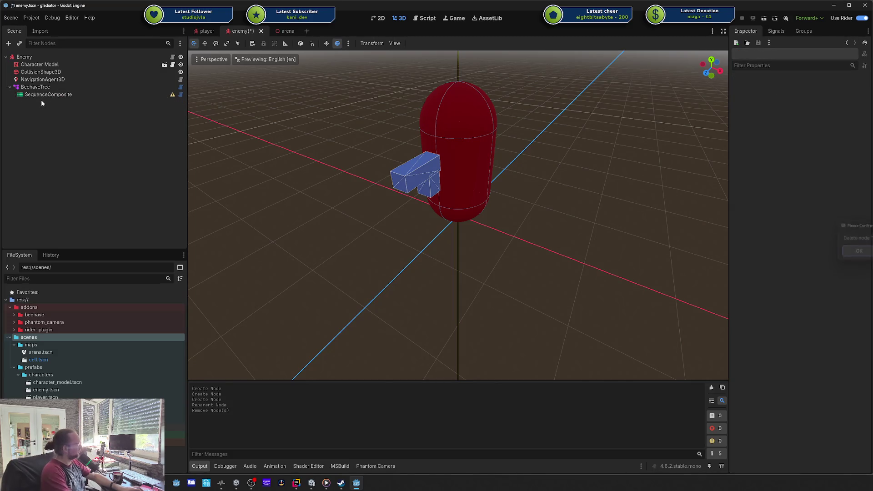
right_click(40, 98)
mouse_move(63, 103)
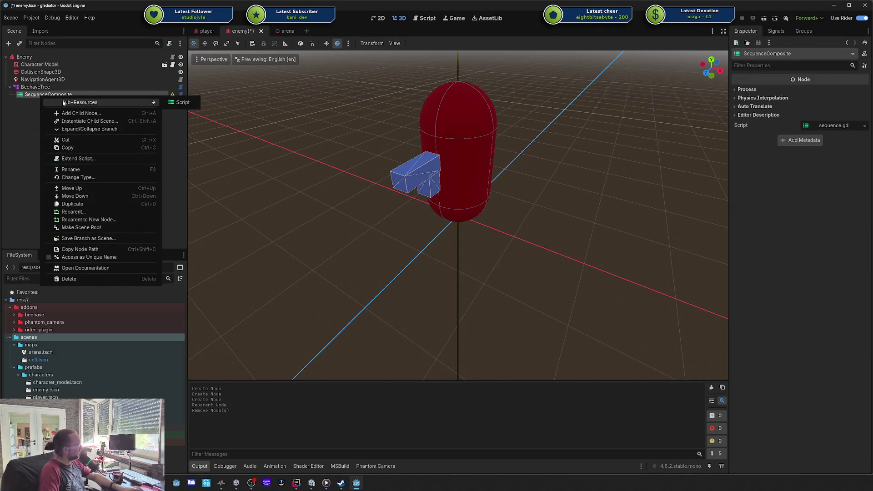
click(32, 98)
right_click(34, 96)
click(34, 95)
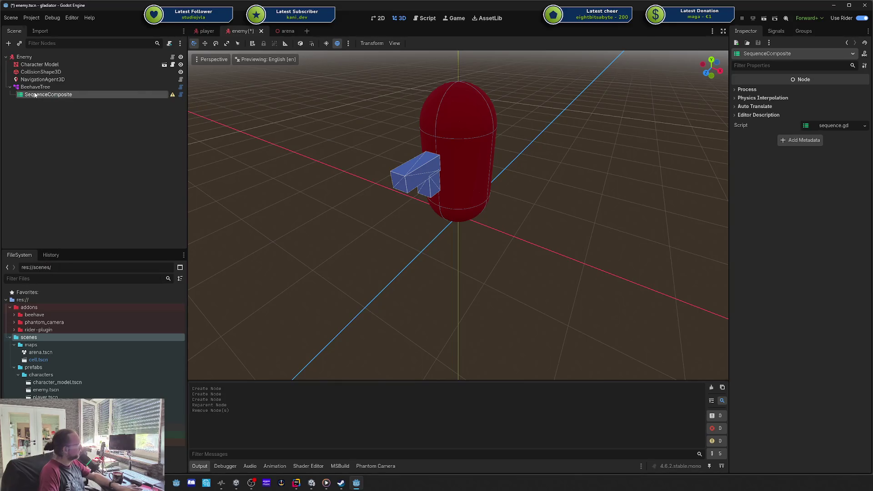
key(ctrl+a)
double_click(487, 220)
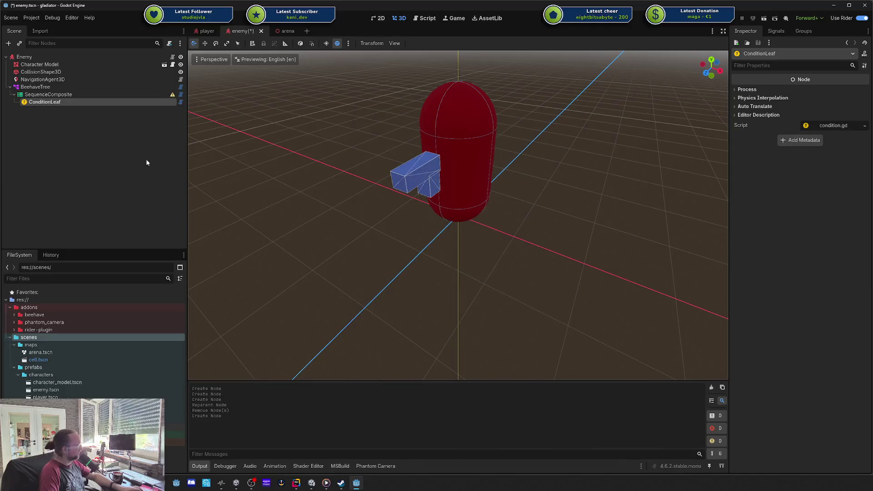
key(ctrl+s)
- Add an ActionLeaf from BeehaveNode > Leaf after the ConditionLeaf, and save the scene
right_click(49, 94)
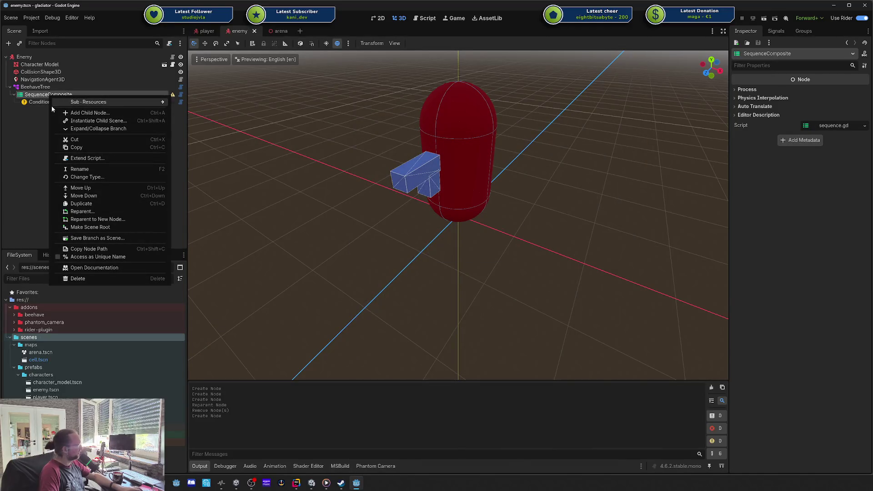
click(86, 113)
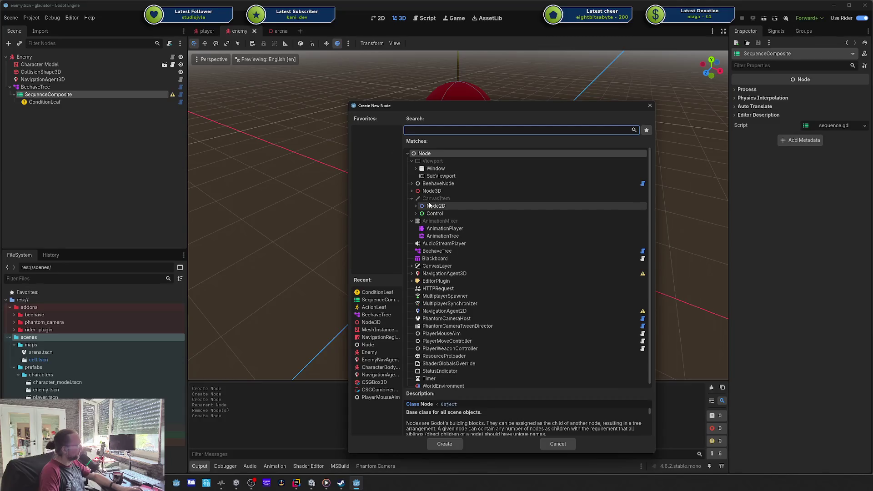
click(412, 183)
click(415, 191)
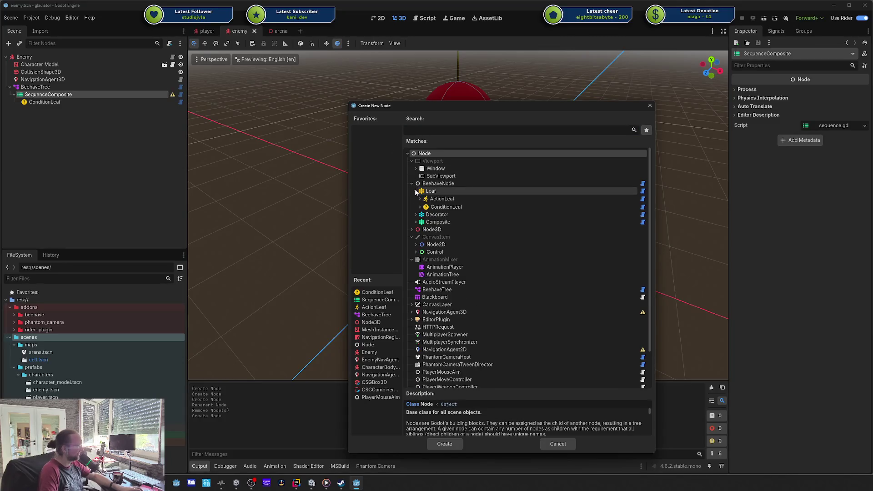
double_click(426, 199)
key(ctrl+s)
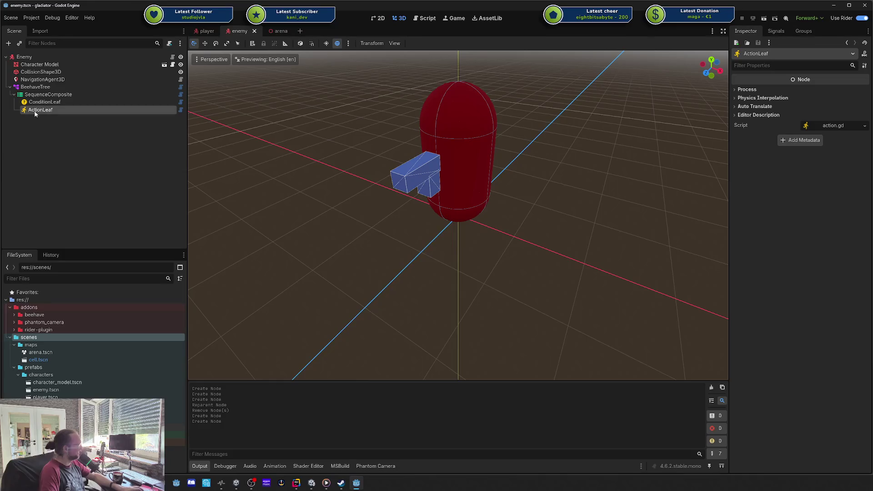
click(41, 94)
click(37, 86)
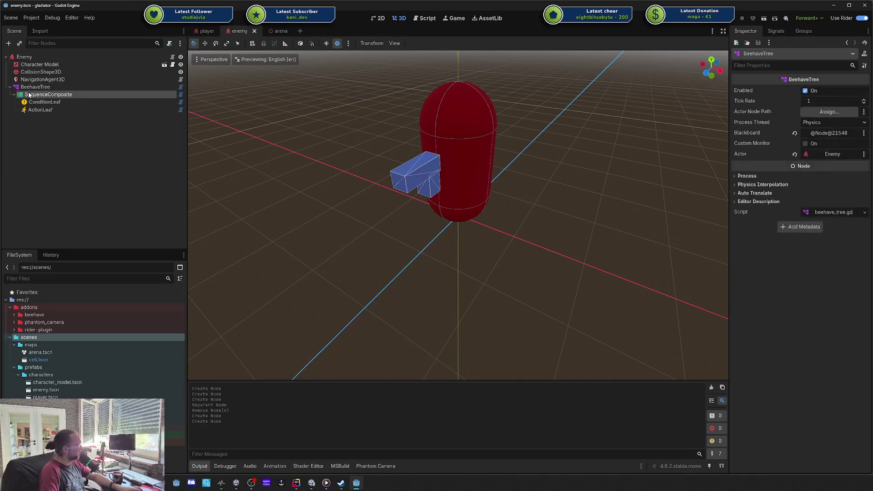
click(43, 95)
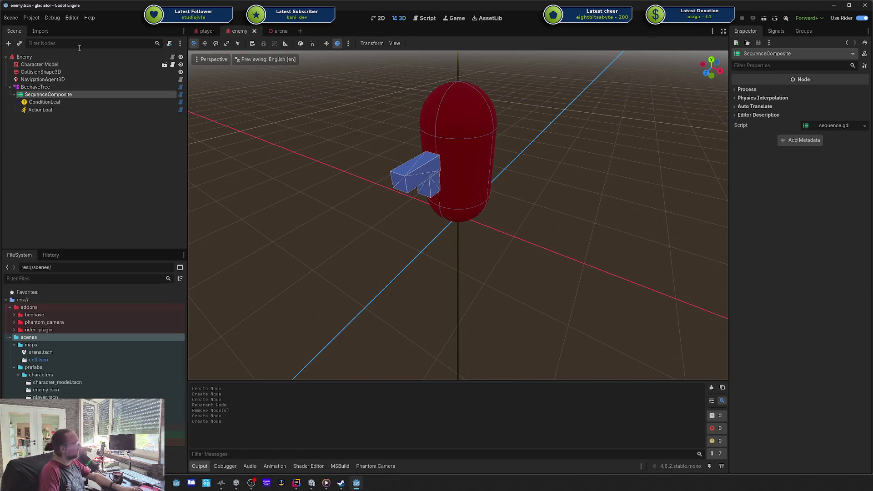
click(32, 18)
click(45, 26)
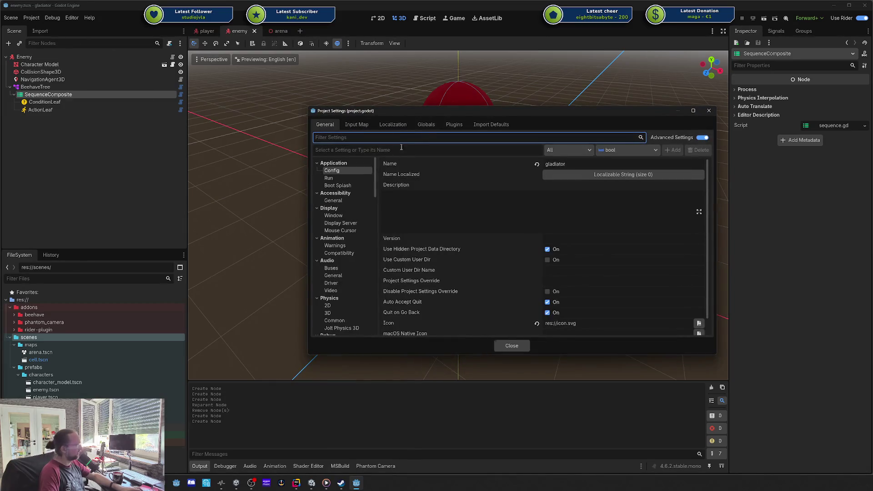
click(471, 125)
click(449, 126)
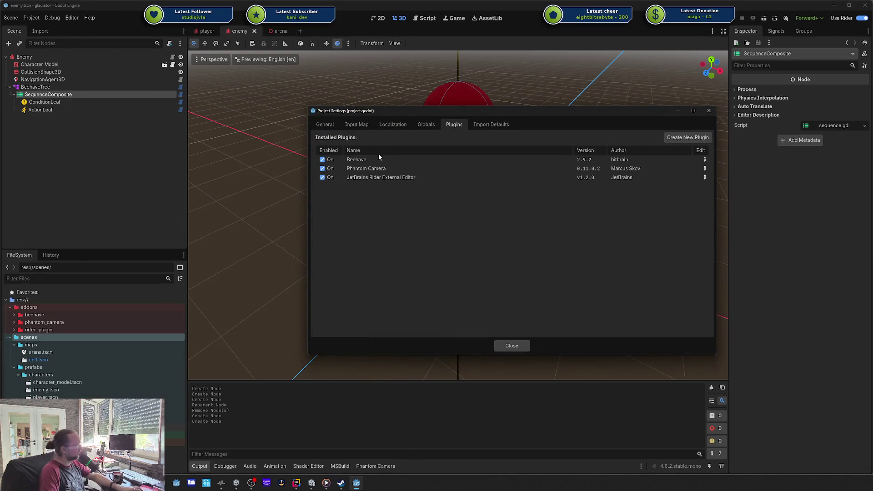
click(704, 159)
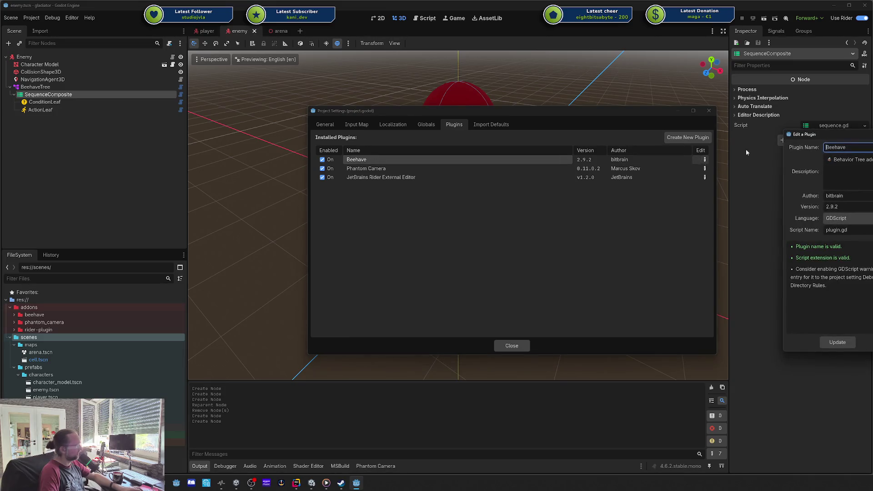
click(845, 218)
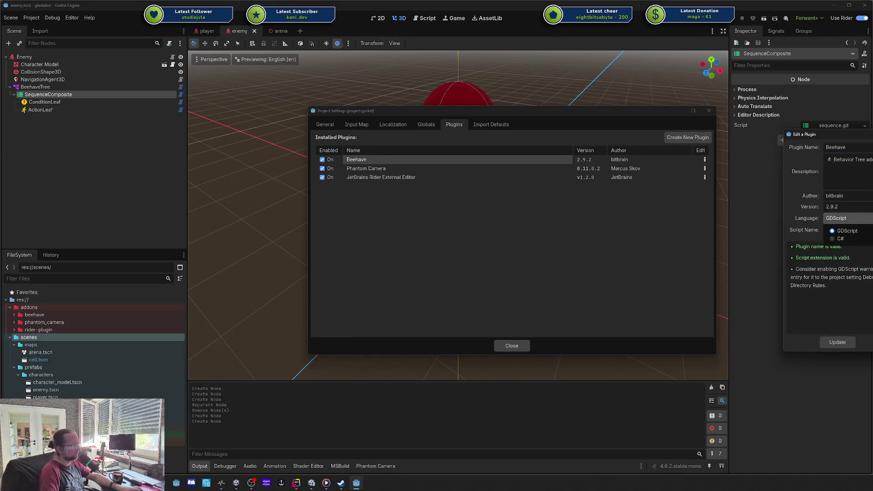
click(845, 229)
click(854, 219)
click(854, 237)
click(855, 218)
click(861, 231)
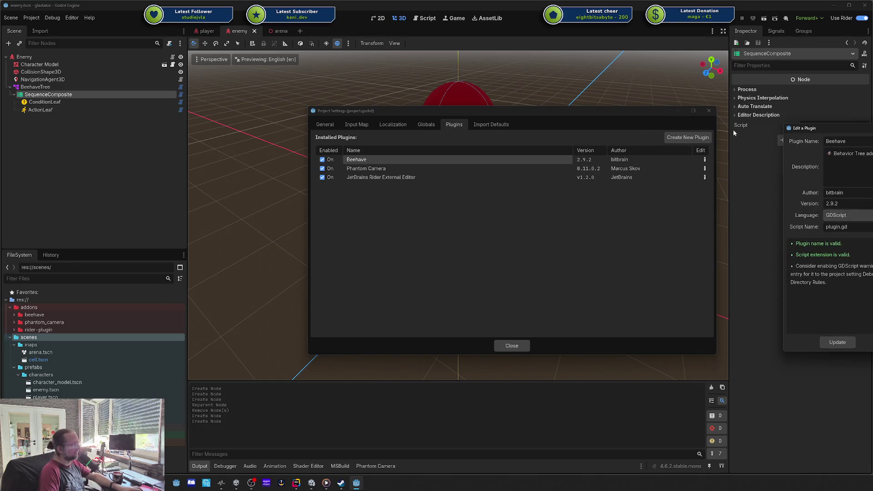
drag(831, 133, 568, 142)
click(591, 224)
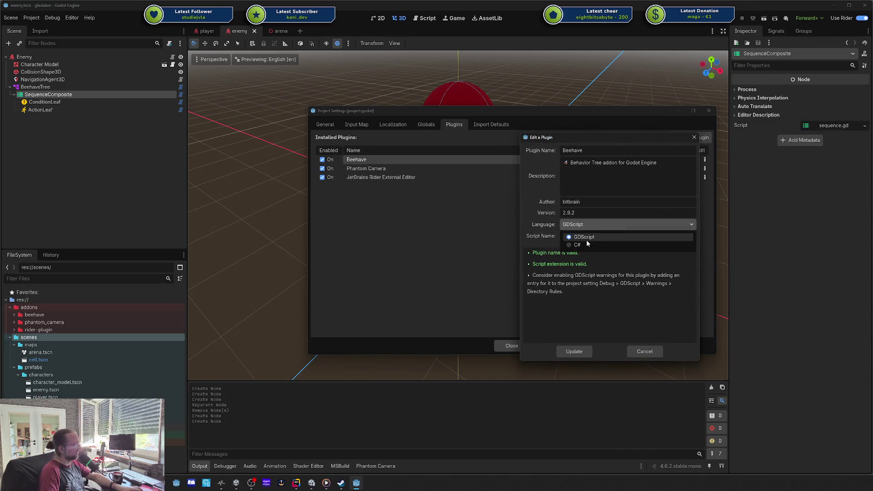
click(586, 245)
click(588, 224)
click(590, 237)
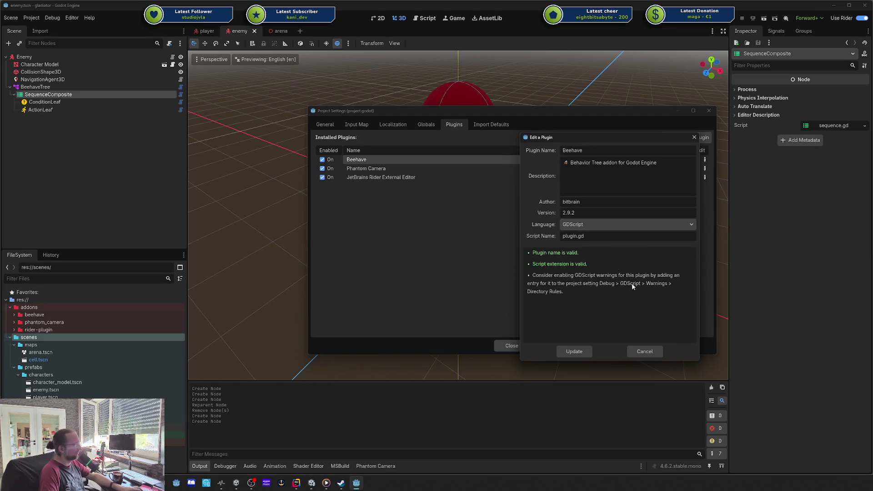
click(645, 351)
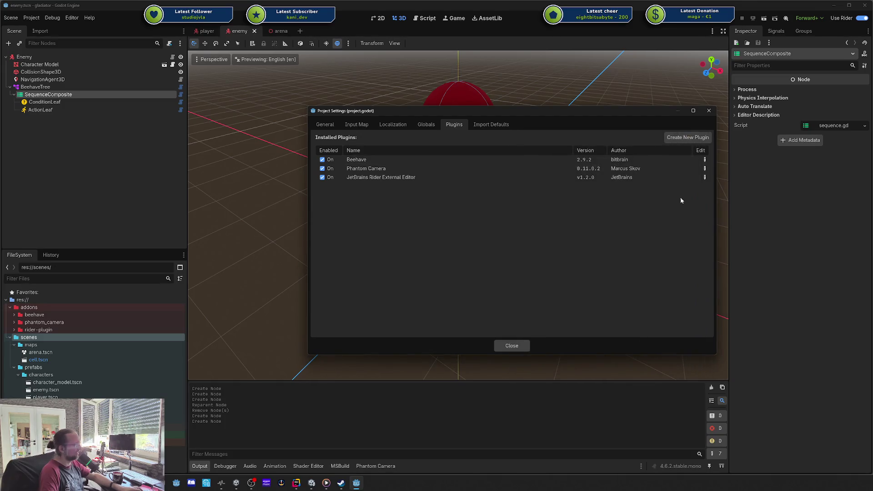
click(707, 111)
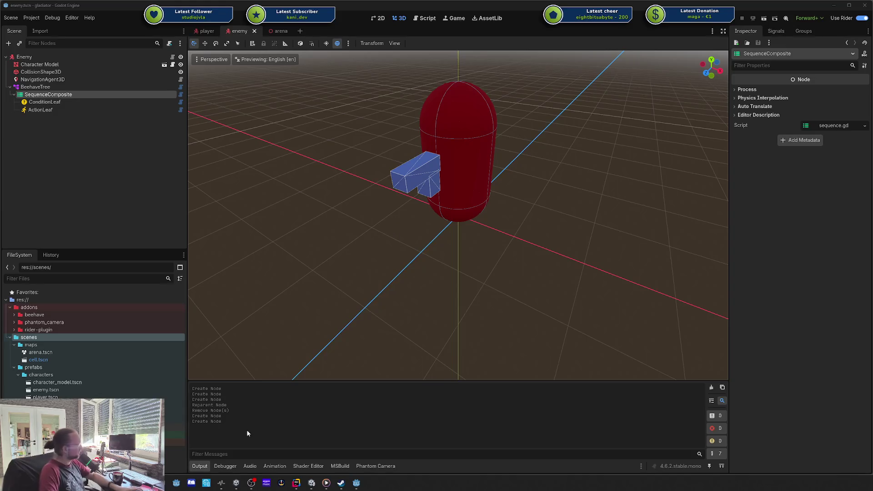
- Show the Beehave debugger tab and enlarge the bottom panel
click(220, 467)
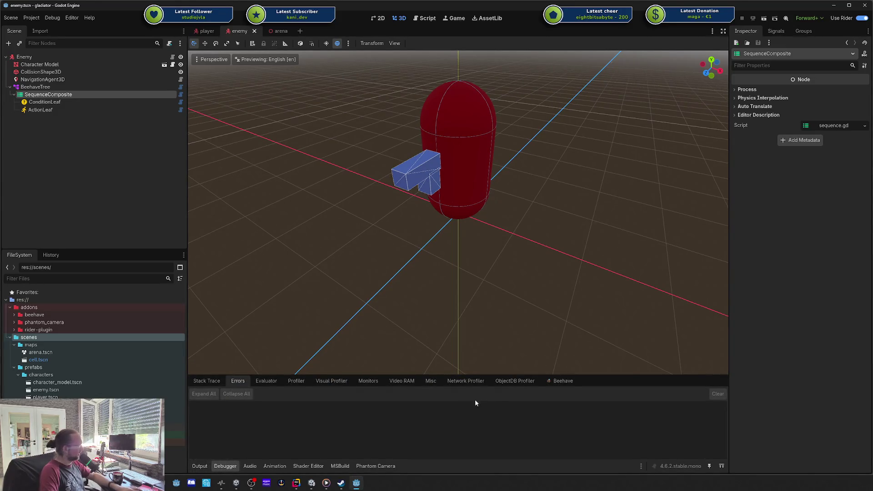
click(563, 379)
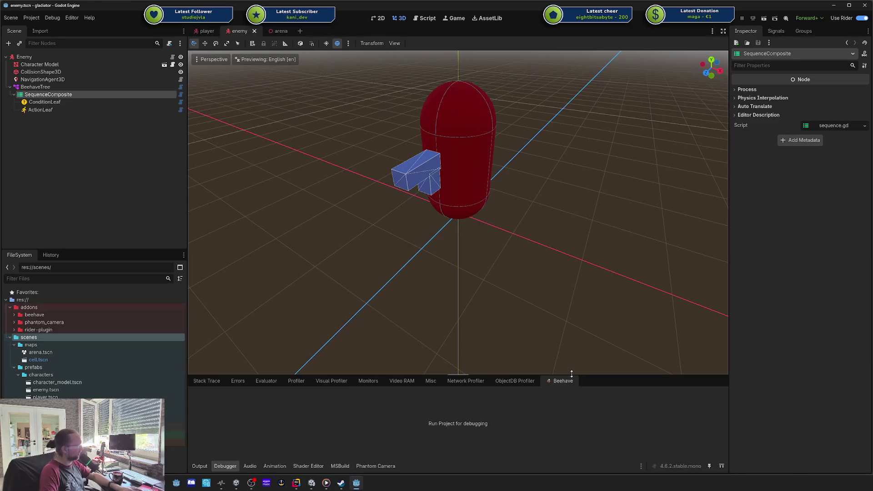
drag(571, 373, 566, 325)
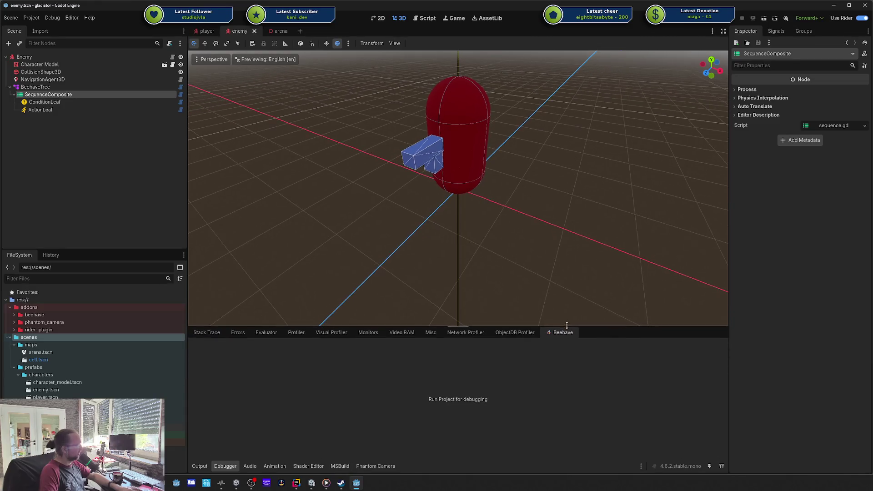
- Run the project, walk the player into the arena, then return to the editor's Beehave graph
click(720, 23)
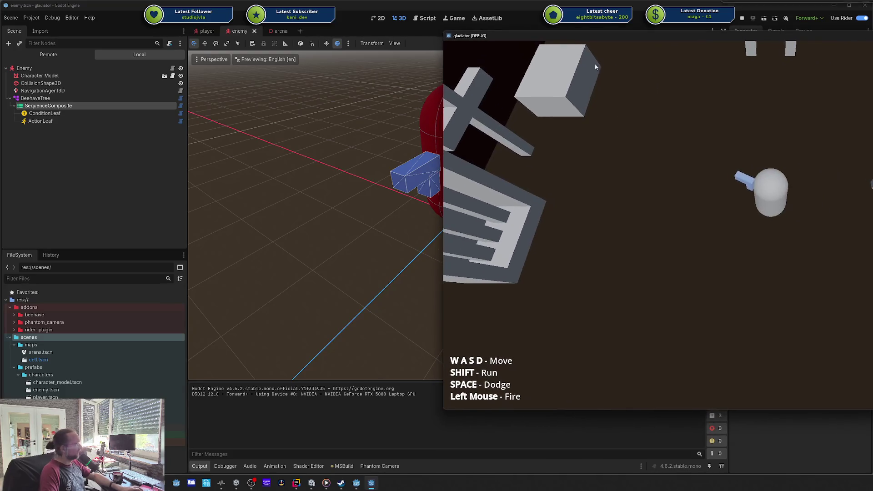
key(w)
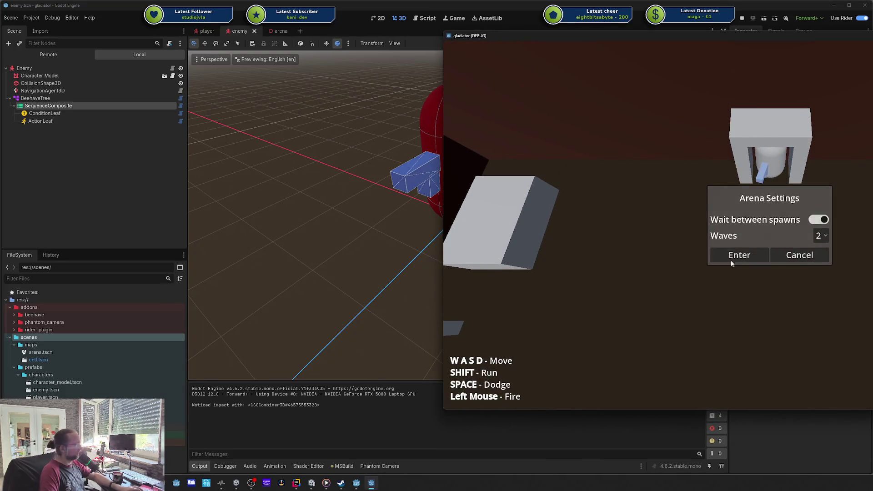
click(732, 256)
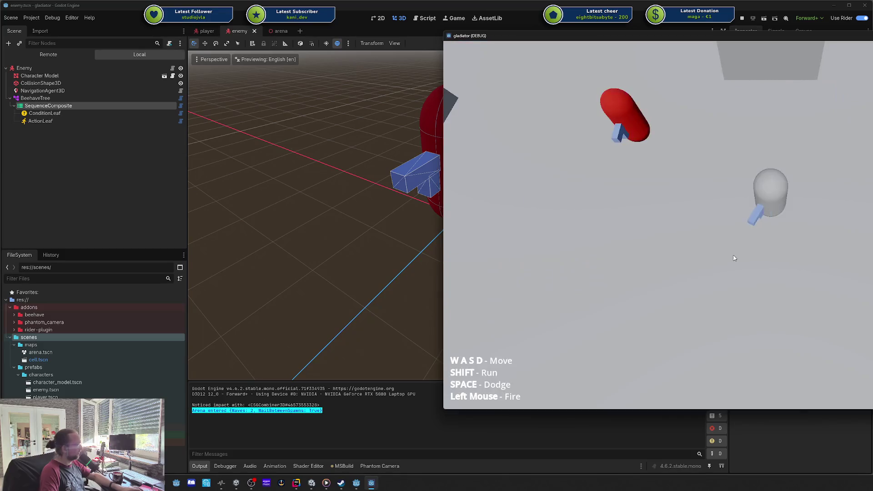
click(396, 434)
click(522, 396)
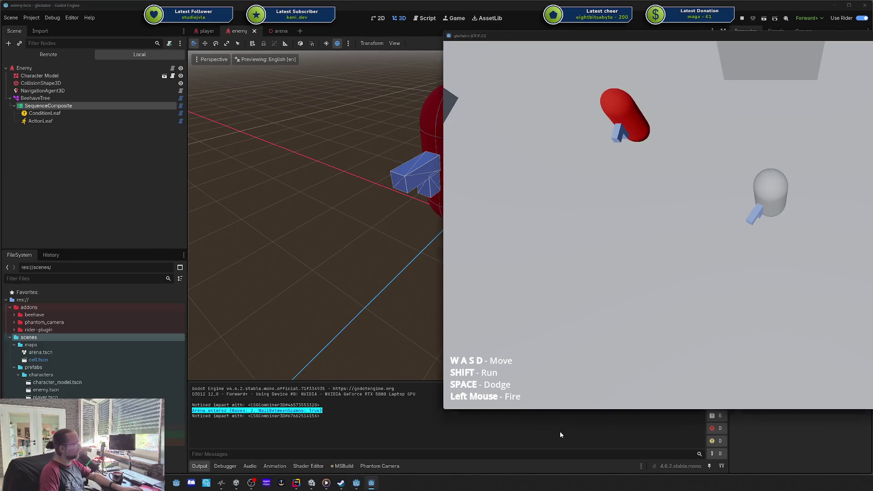
click(399, 415)
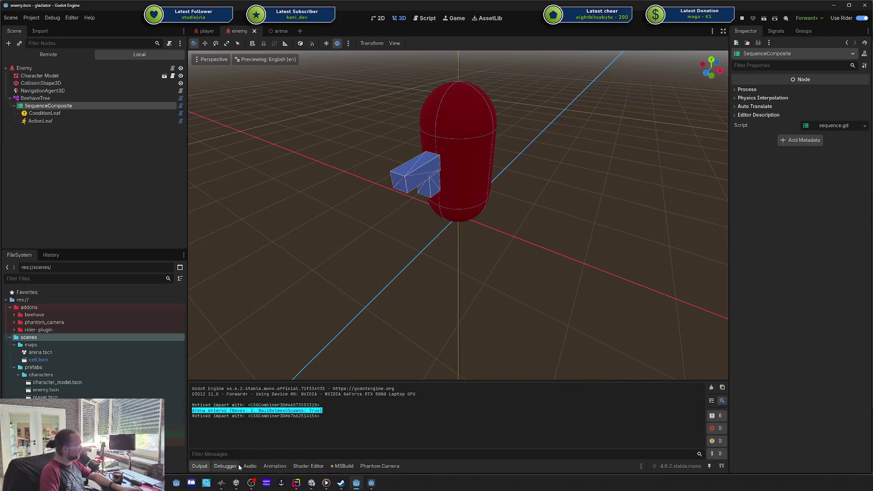
click(226, 465)
- Inspect the live Beehave graph nodes, toggling horizontal layout and the minimap on and off
drag(423, 392, 490, 395)
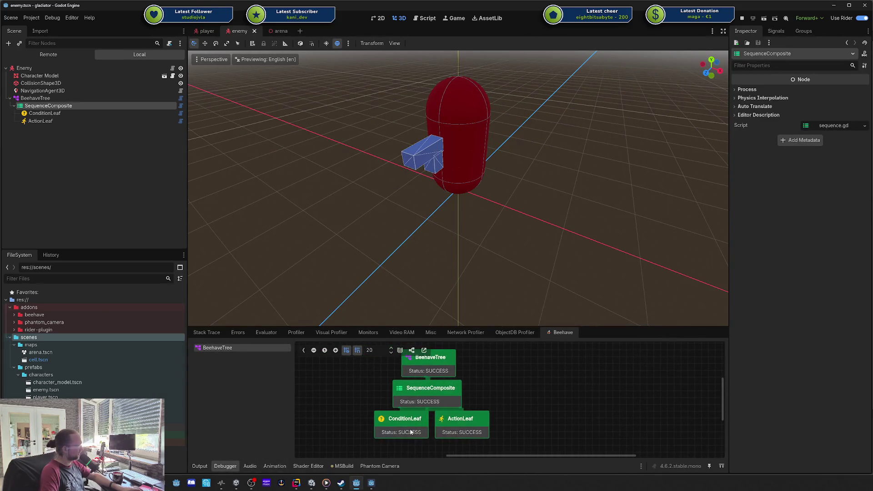
click(408, 431)
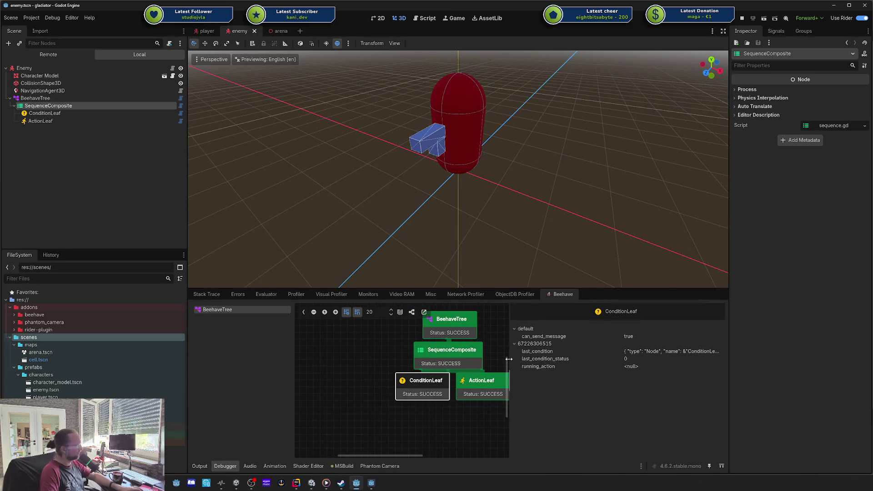
drag(505, 361, 552, 361)
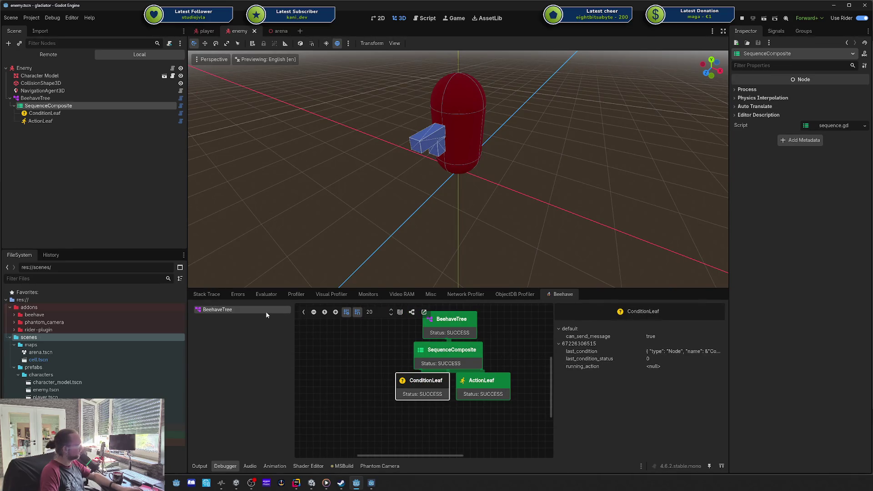
click(401, 355)
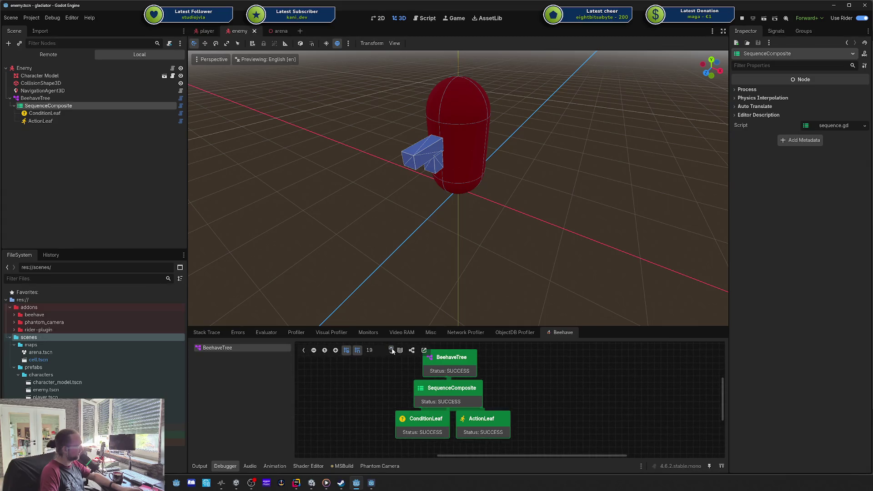
click(434, 368)
click(412, 313)
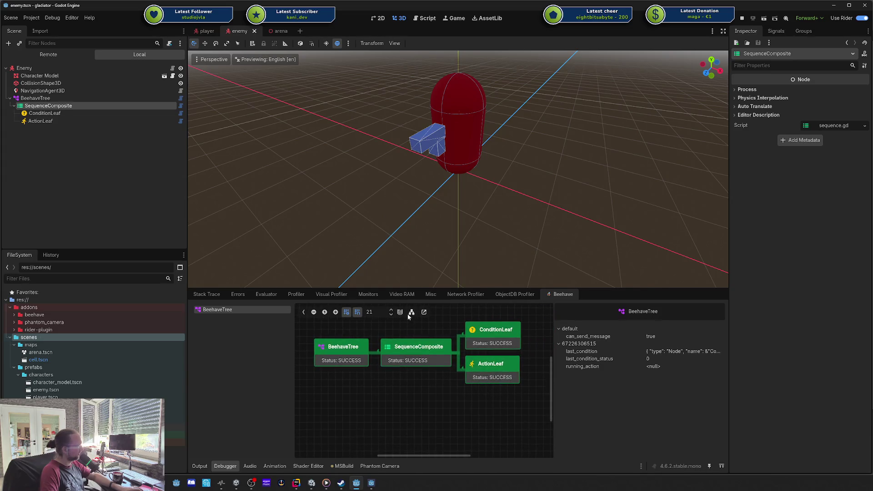
click(412, 312)
click(401, 312)
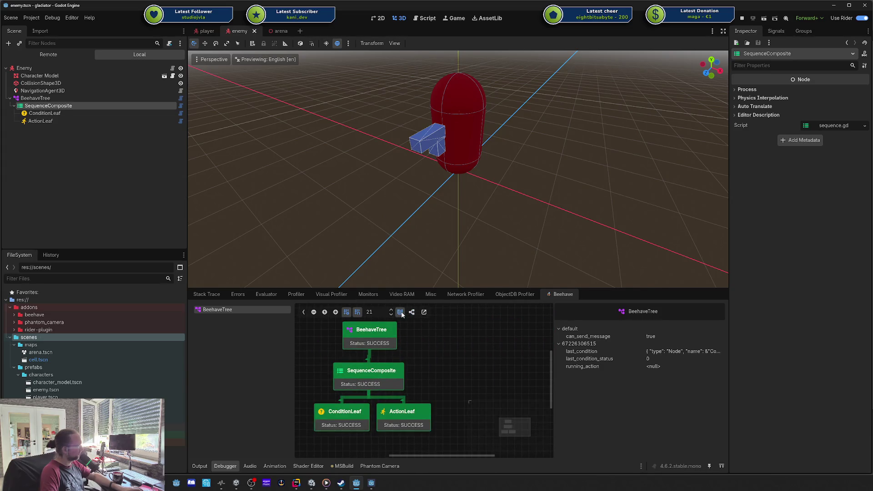
click(401, 313)
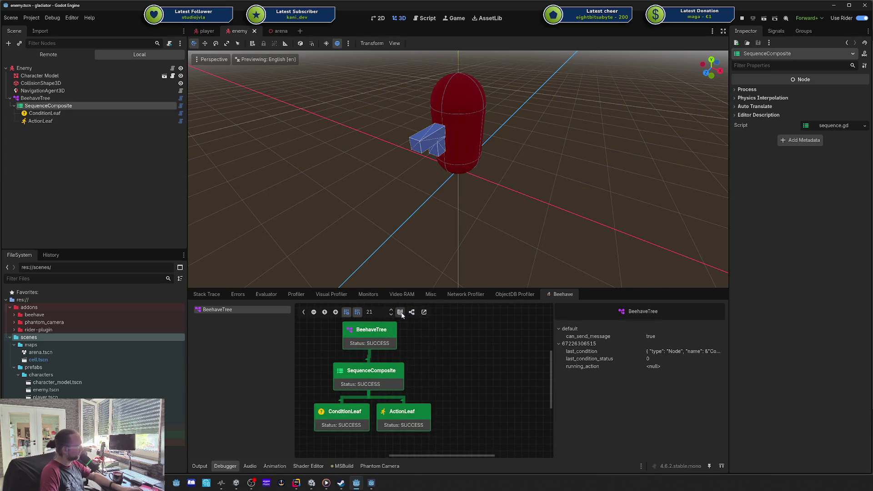
- Pop the Beehave debugger into a floating window and check each node's state, then close it
click(425, 313)
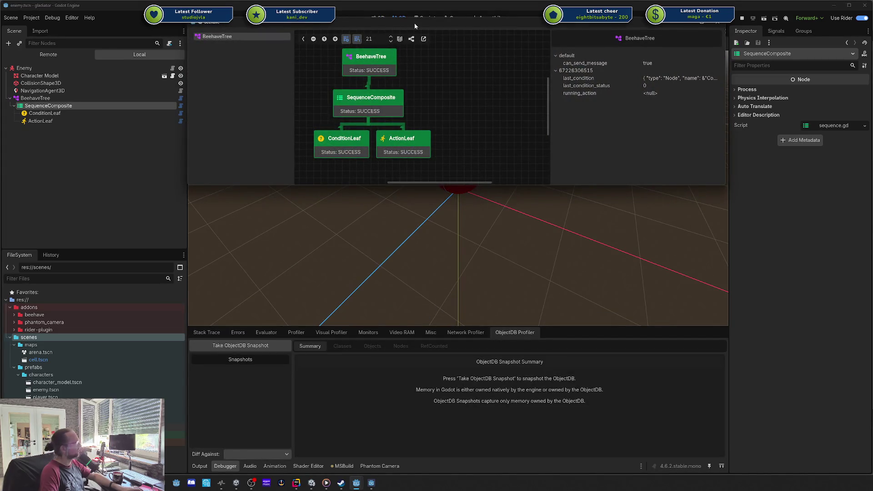
drag(413, 23, 432, 102)
mouse_move(729, 256)
mouse_down()
mouse_move(694, 263)
mouse_move(691, 386)
mouse_move(715, 363)
mouse_up()
click(385, 133)
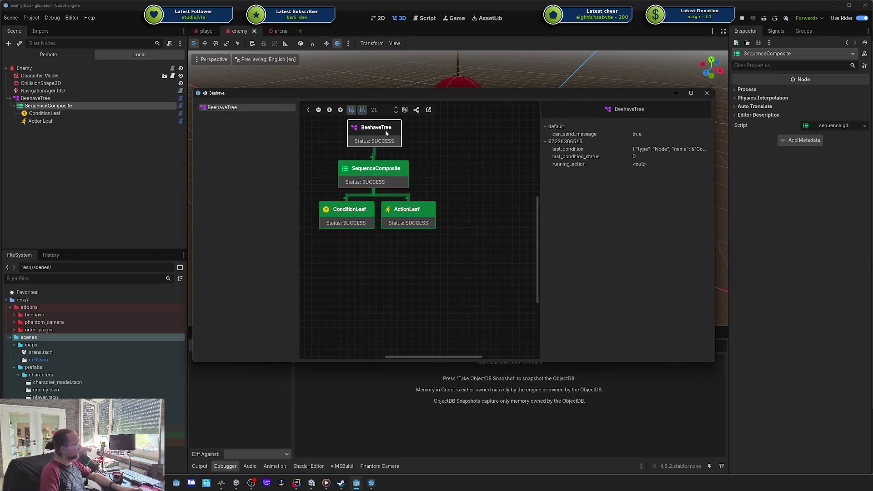
click(373, 172)
click(346, 216)
click(409, 216)
click(496, 178)
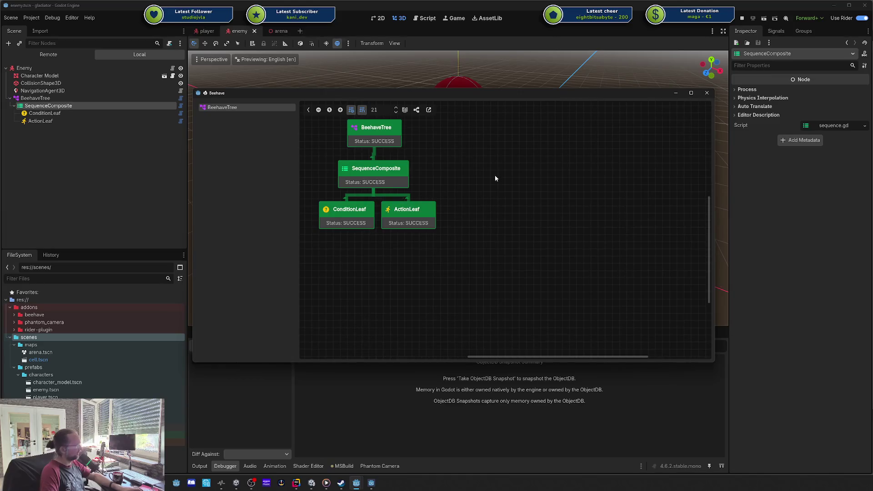
click(706, 93)
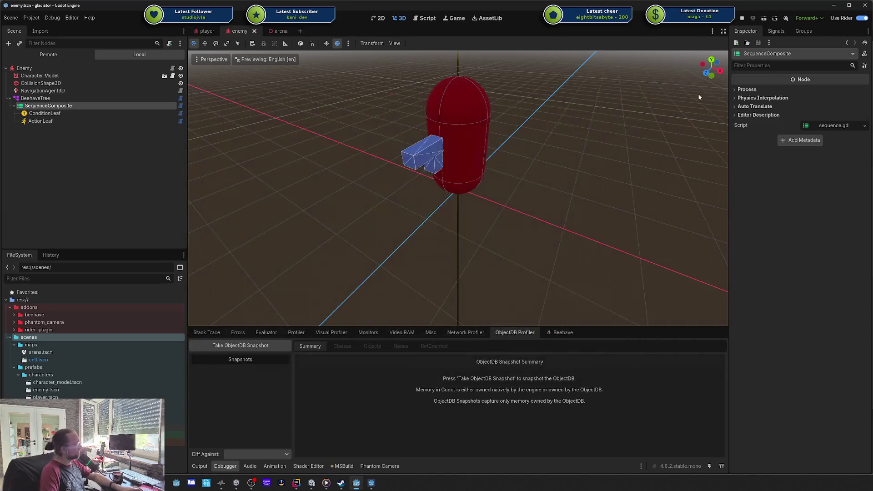
- Browse the ConditionLeaf child types under BeehaveNode > Leaf, cancel without adding, and stop the game
right_click(78, 114)
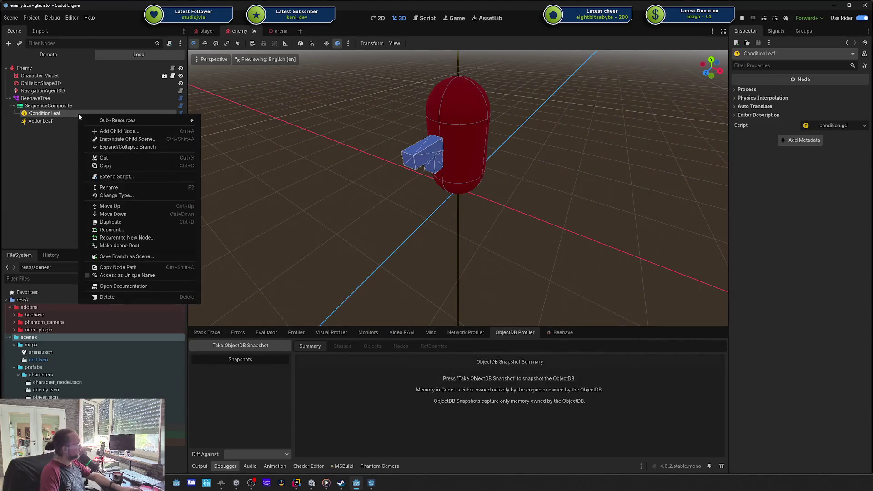
click(112, 132)
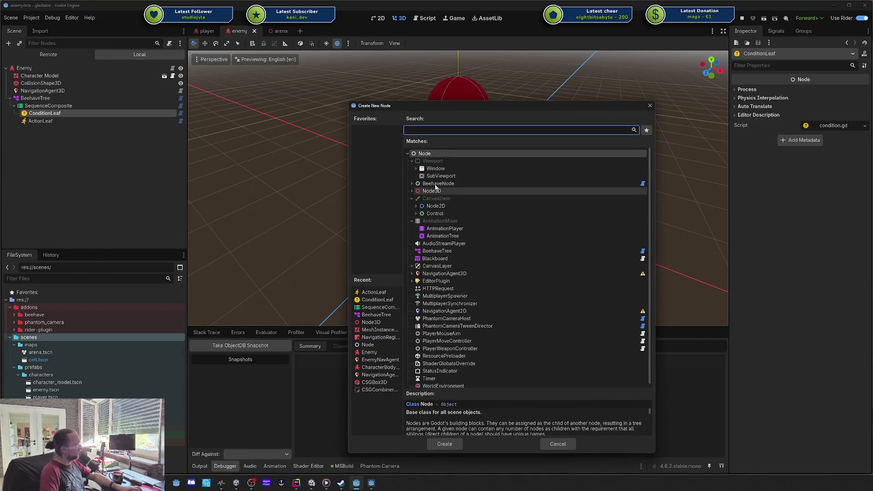
click(412, 184)
click(419, 194)
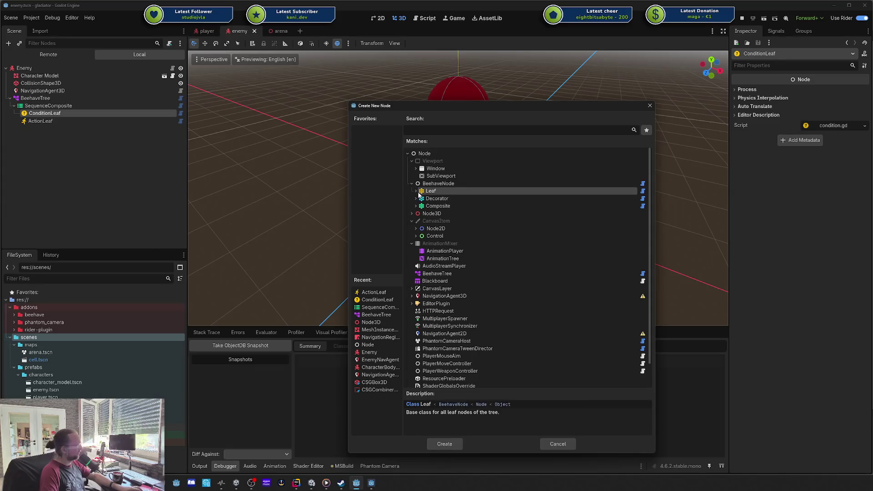
click(416, 192)
click(420, 207)
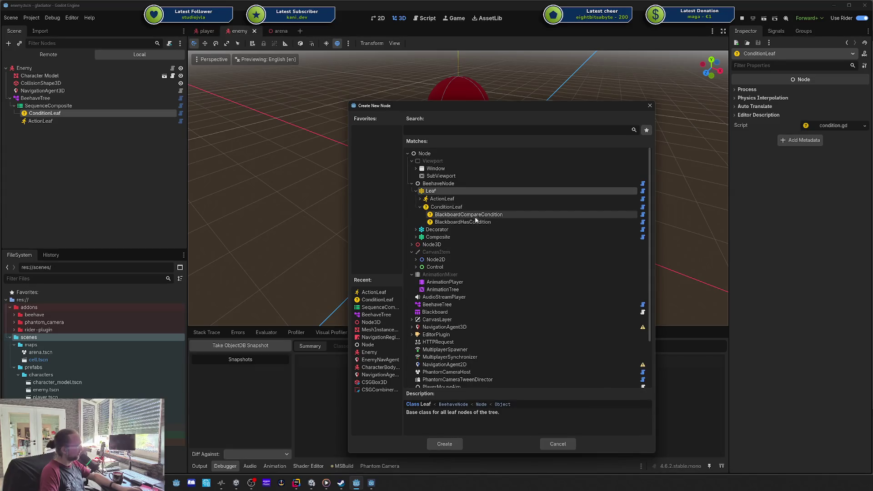
click(503, 215)
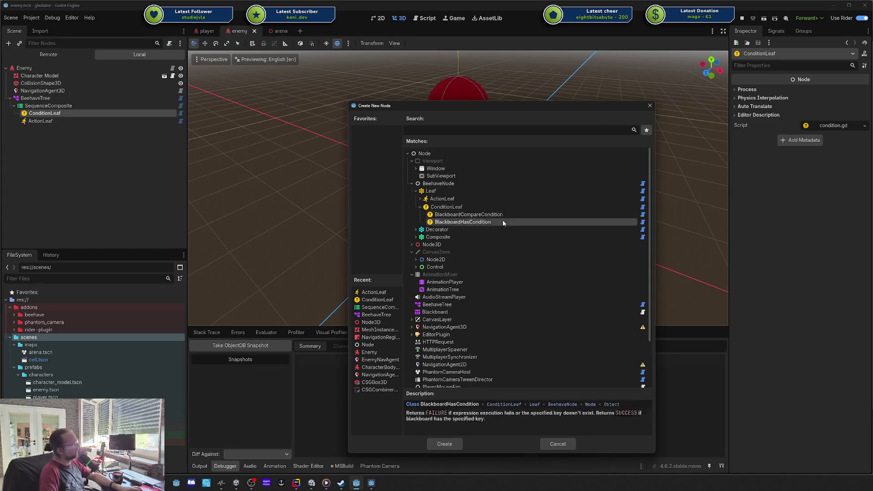
click(650, 105)
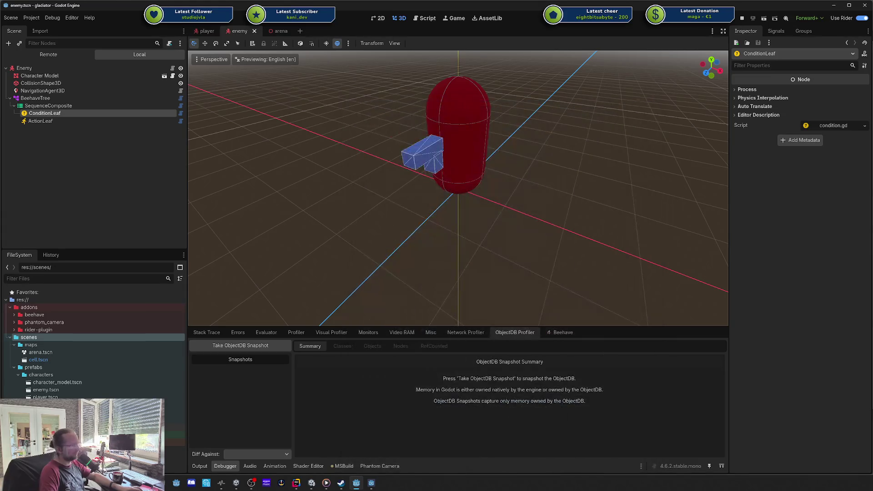
key(F8)
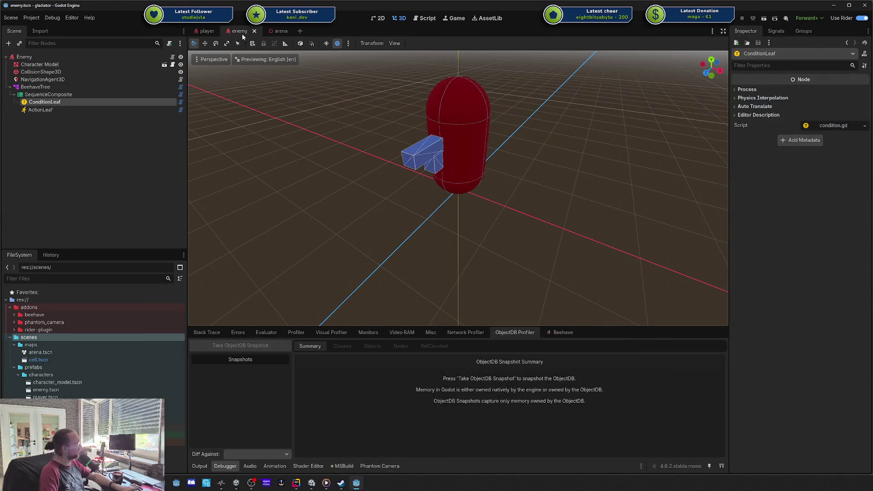
- Switch to the arena scene and select the Ground node
click(278, 31)
scroll(347, 210, up, 5)
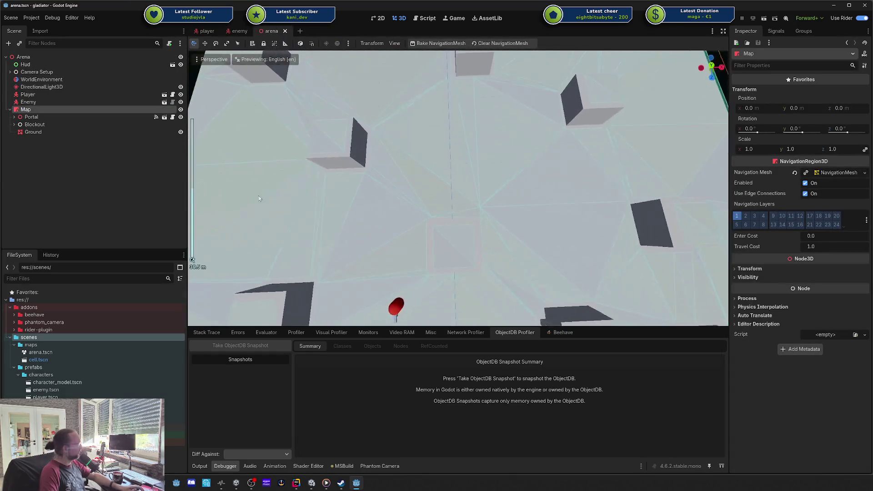
click(33, 131)
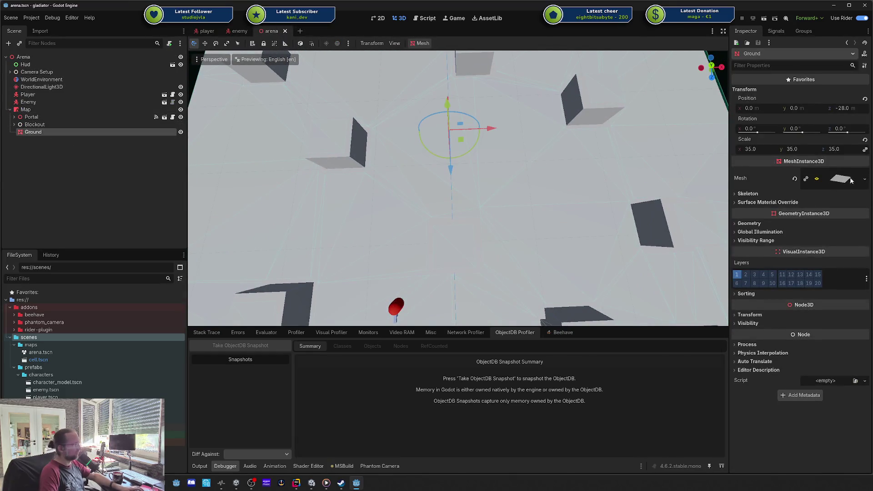
click(864, 178)
key(Escape)
- Give Ground's surface material override slot 0 a new StandardMaterial3D with Alpha transparency
click(772, 201)
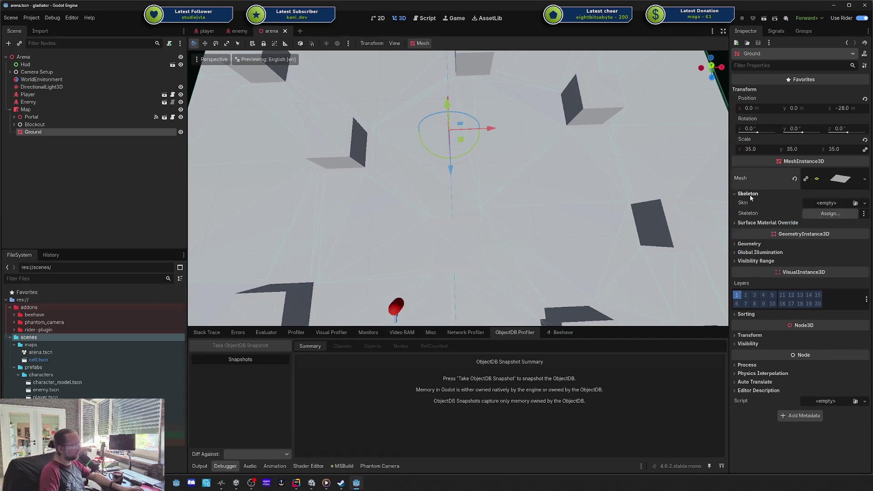
click(826, 212)
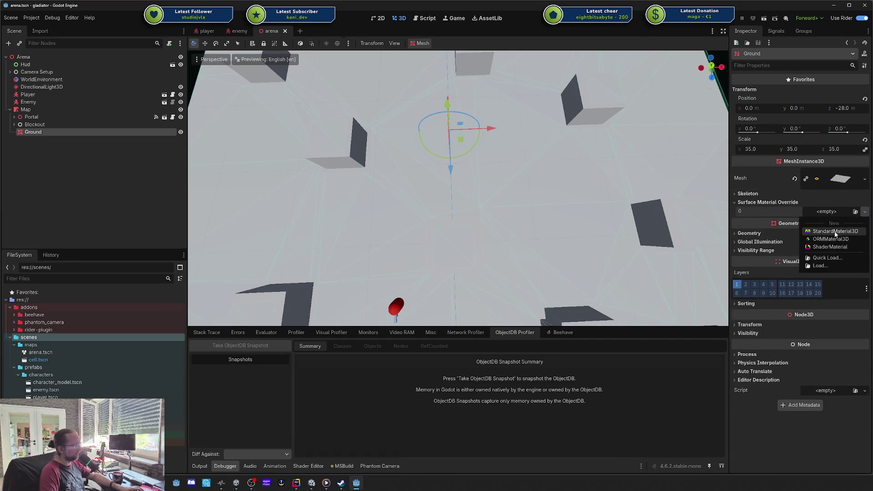
click(847, 247)
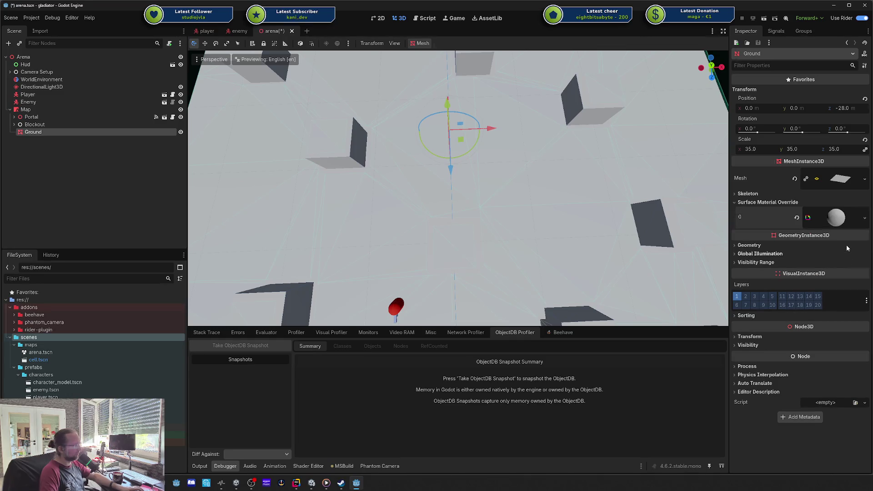
click(841, 220)
click(863, 218)
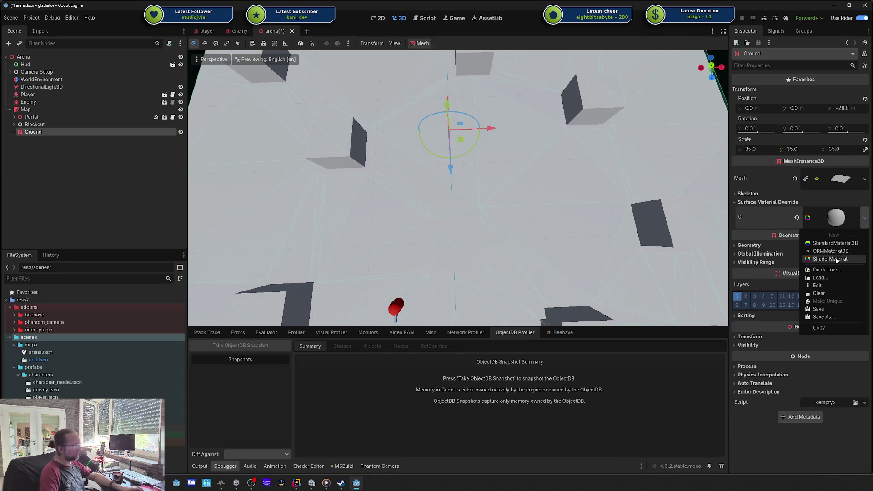
click(838, 243)
click(838, 222)
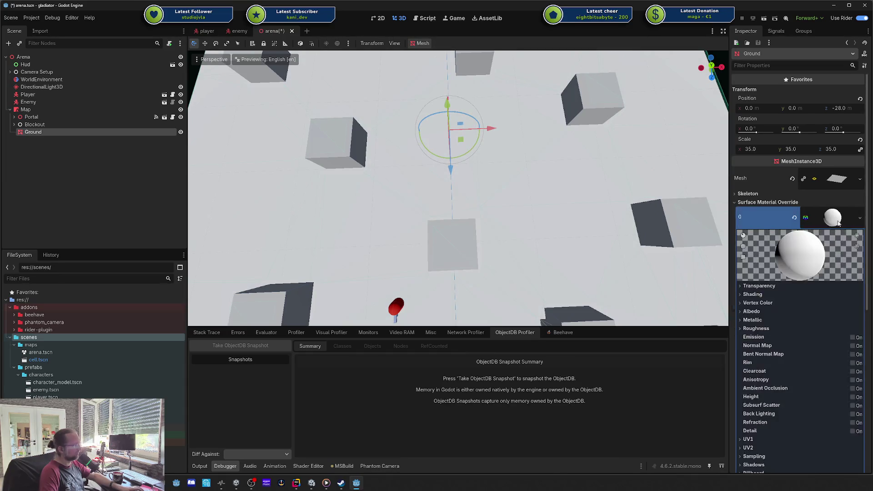
click(774, 288)
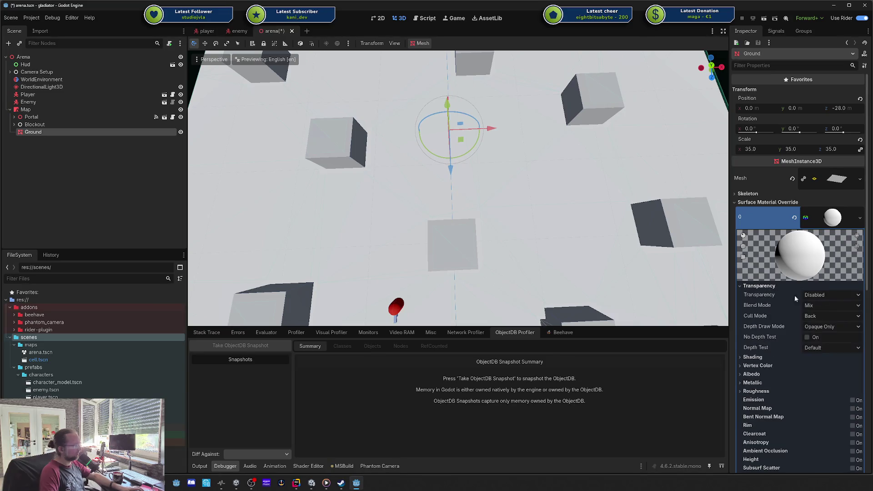
click(827, 295)
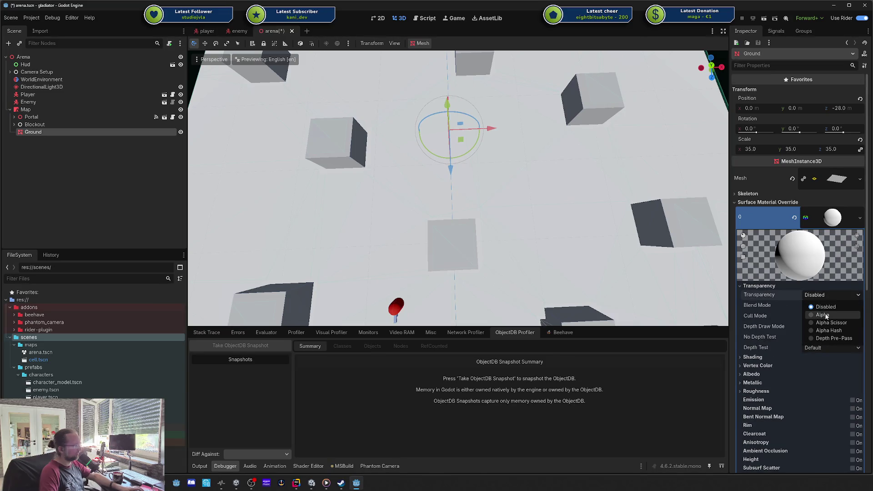
click(823, 315)
click(759, 286)
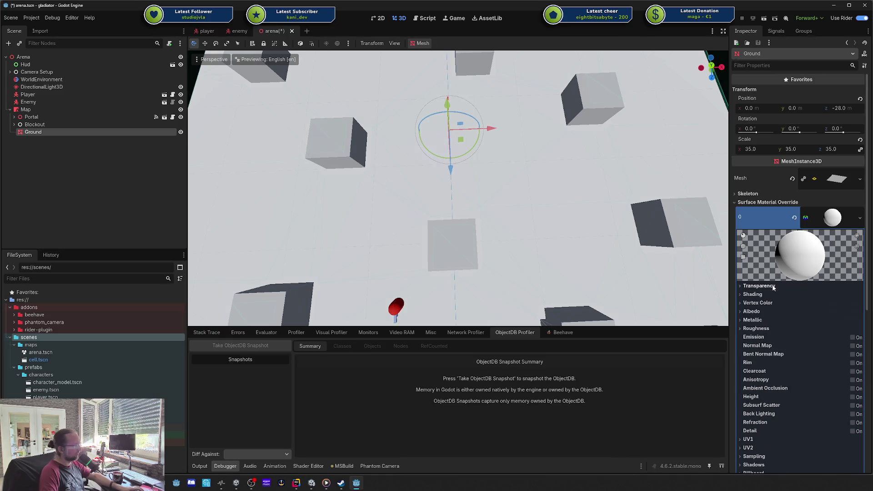
- Set the albedo colour to 000000, then raise saturation to dark red 630000
click(752, 311)
click(824, 324)
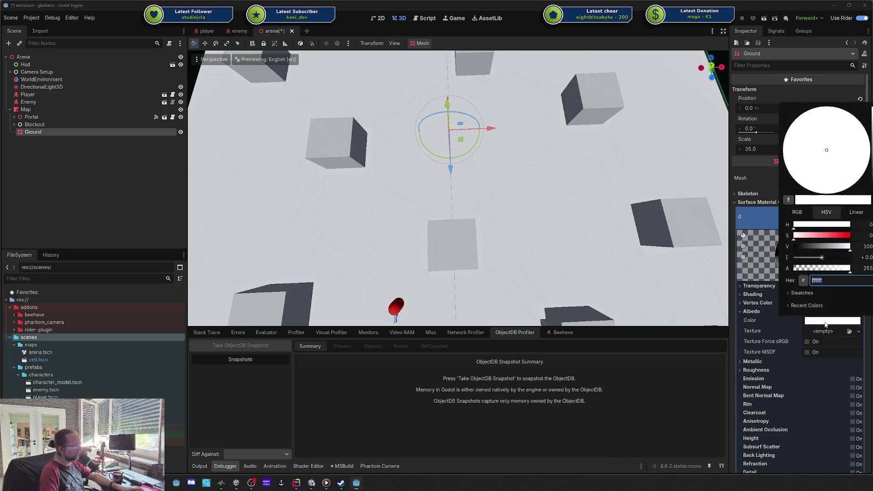
text(000000)
key(Return)
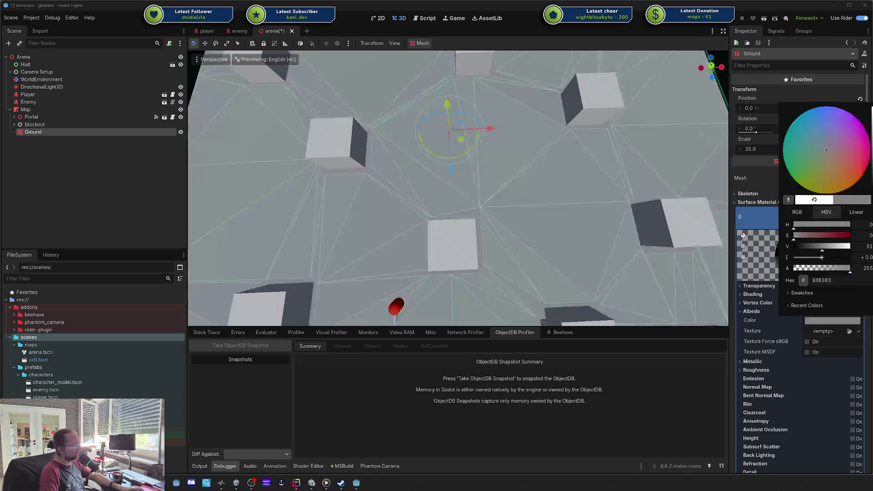
mouse_move(568, 229)
mouse_down()
mouse_move(552, 180)
mouse_move(722, 278)
mouse_move(538, 208)
mouse_up()
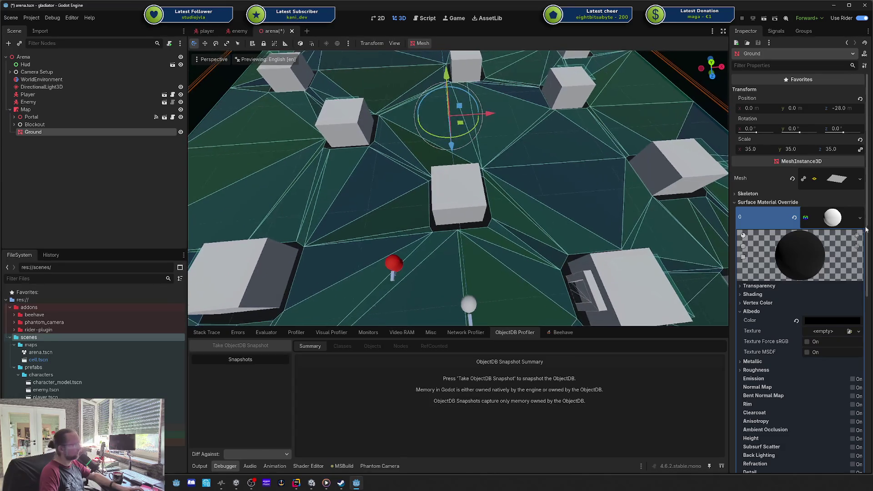
click(825, 320)
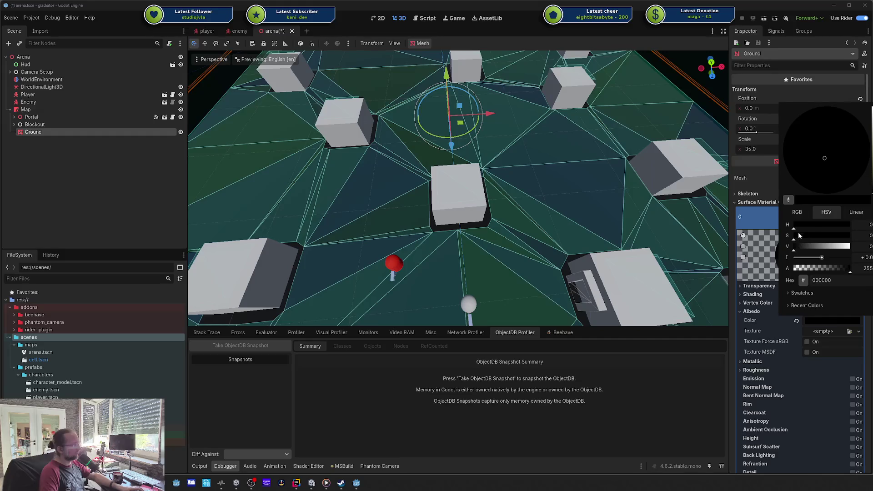
mouse_move(797, 234)
mouse_down()
mouse_move(838, 240)
mouse_move(815, 246)
mouse_move(867, 238)
mouse_up()
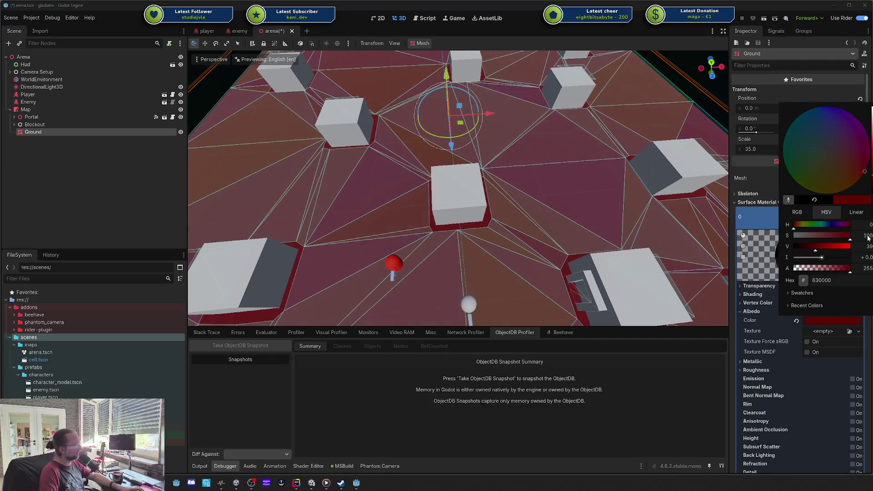
click(691, 397)
key(ctrl+s)
key(F5)
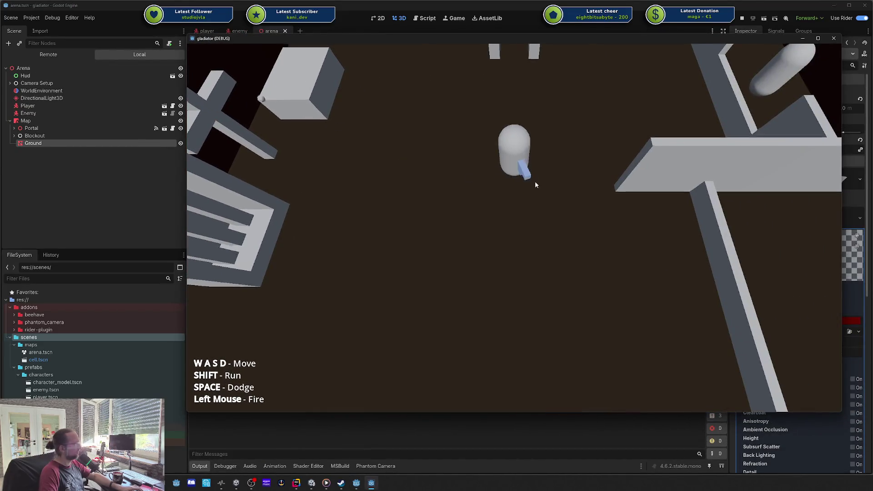
key(Return)
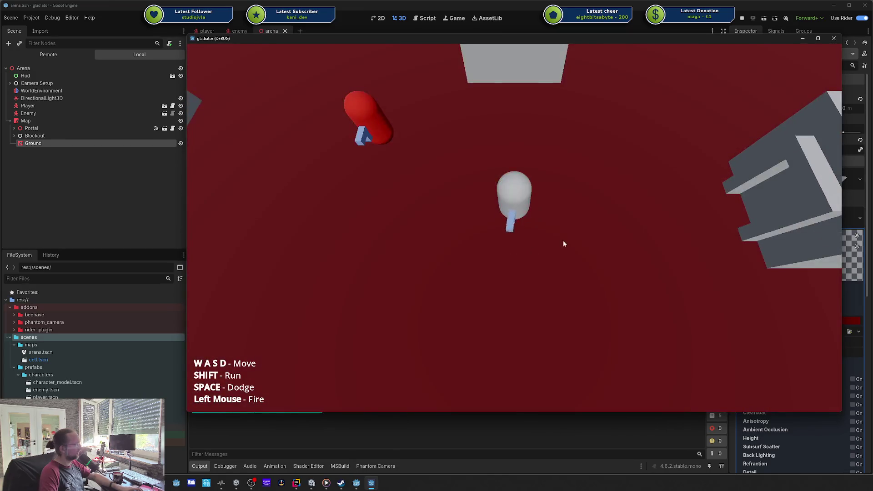
key(w)
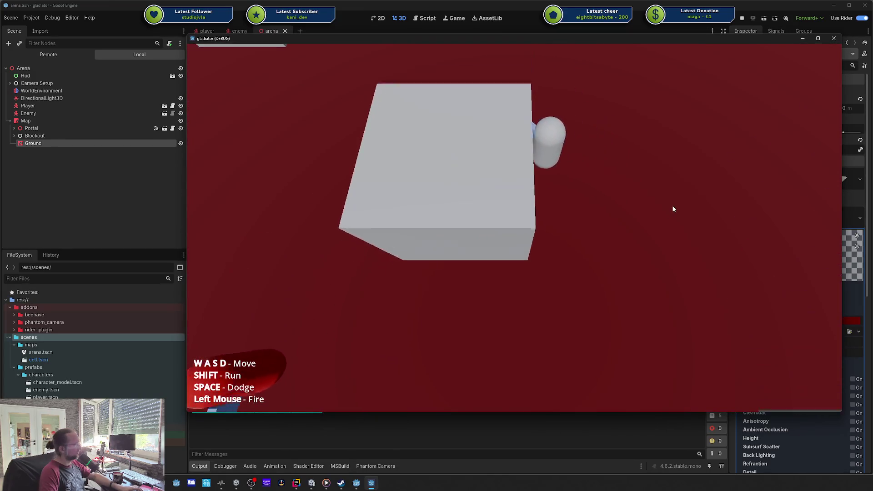
key(s)
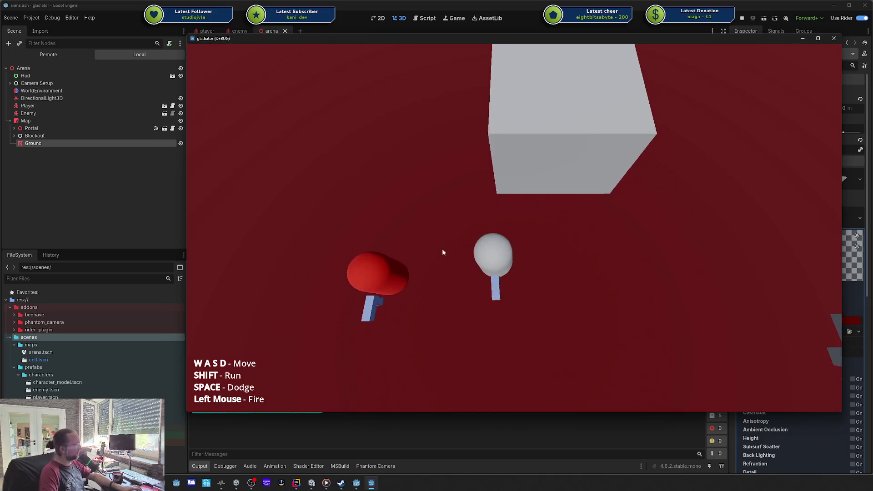
- Stop the game and drag the Ground albedo value down to black
click(833, 38)
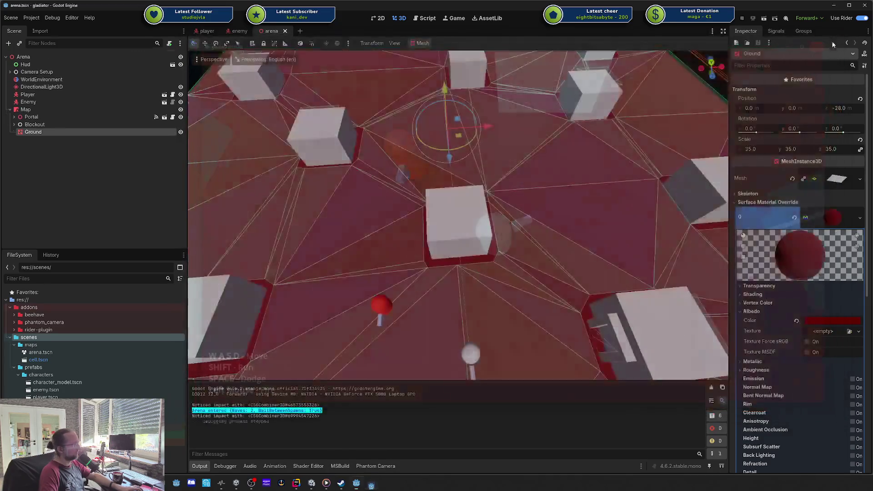
click(819, 321)
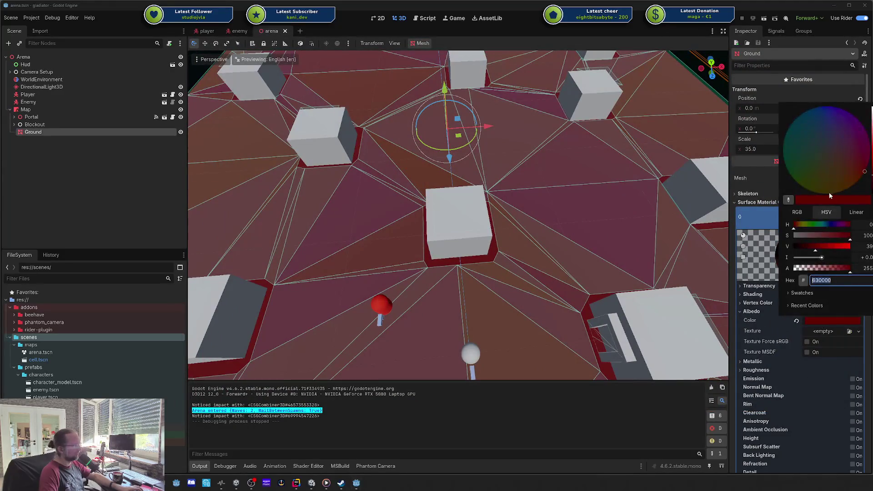
drag(860, 176, 837, 259)
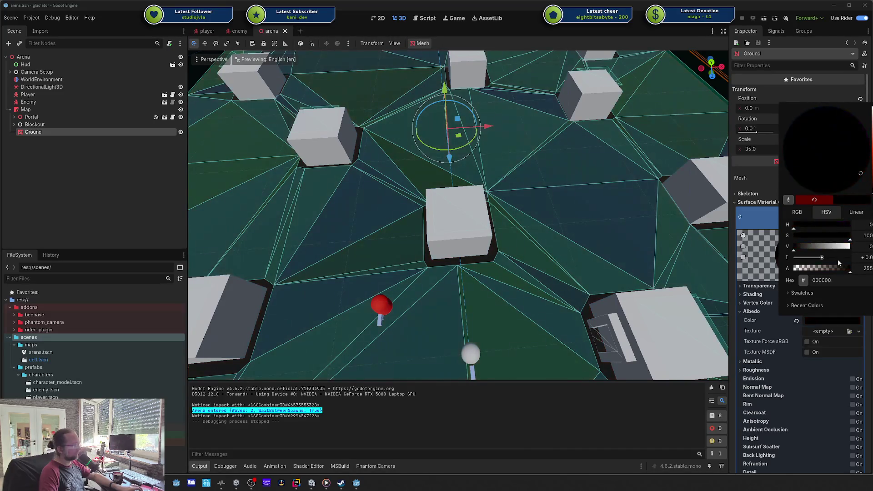
click(768, 331)
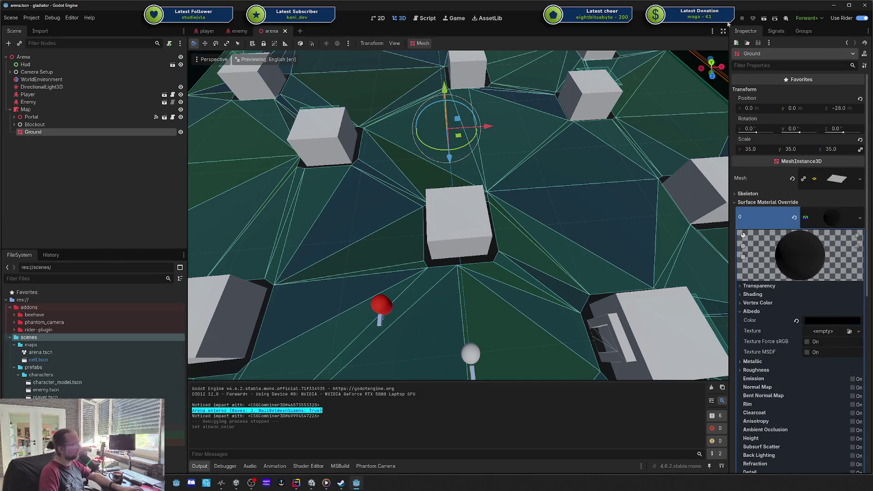
- Test-run the project to view the dark floor, move the player with W/S/D, then quit
click(741, 18)
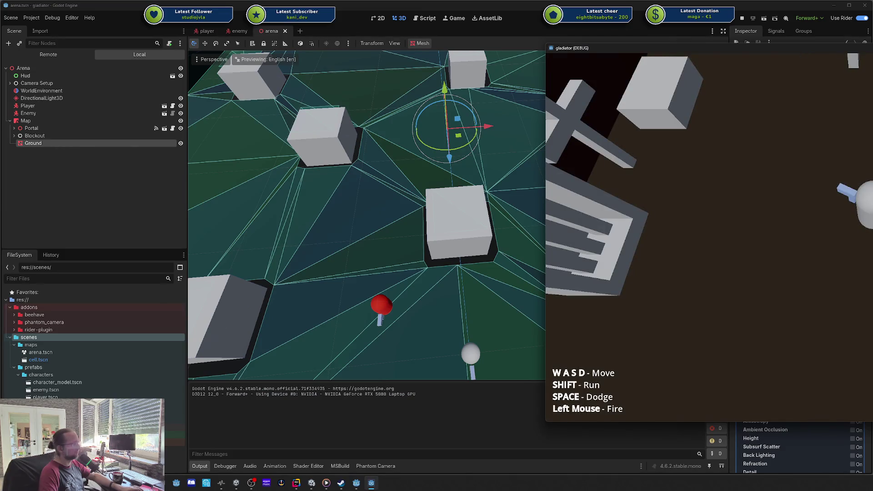
click(757, 18)
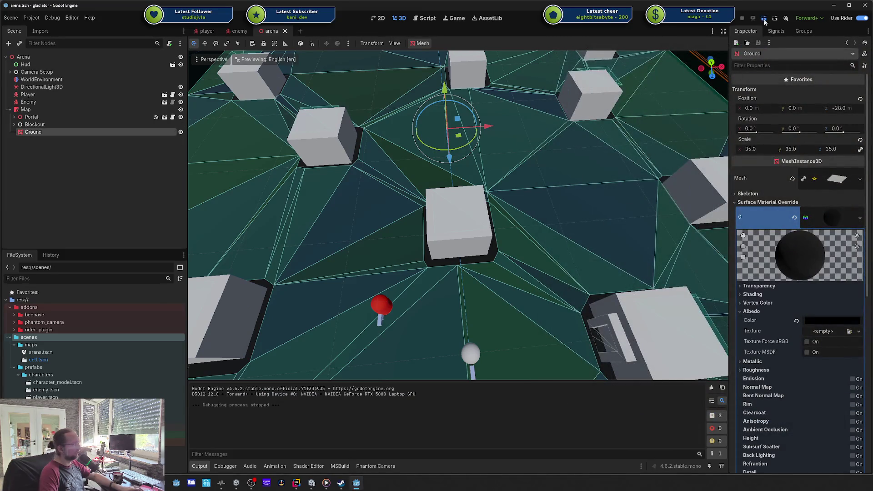
click(764, 20)
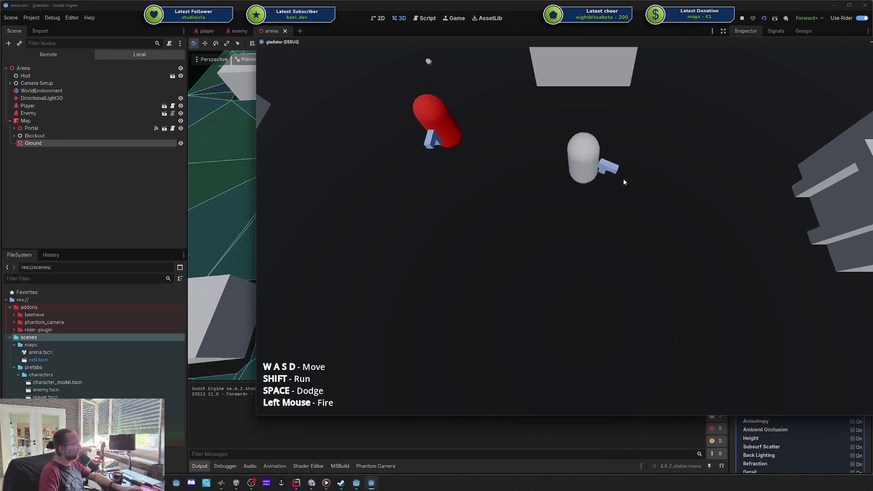
key(w)
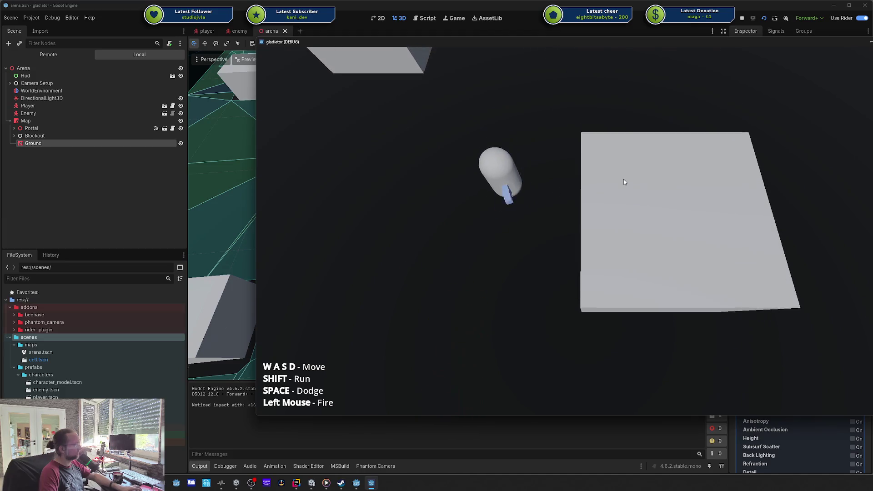
key(s)
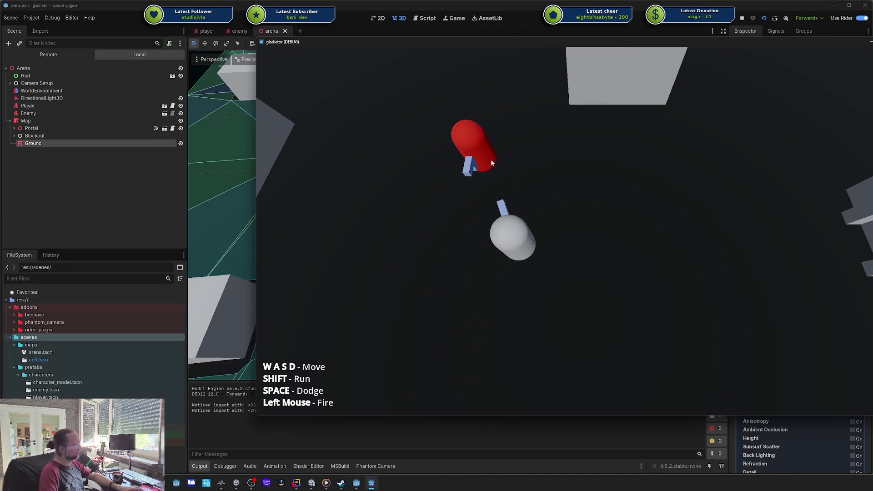
key(d)
key(F8)
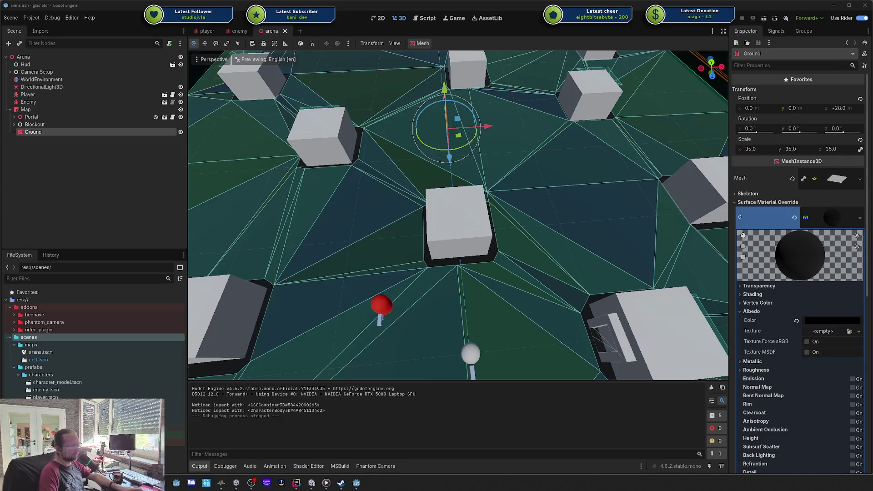
- Rename the enemy's ConditionLeaf to 'Wait A Second' and save the scene
click(127, 149)
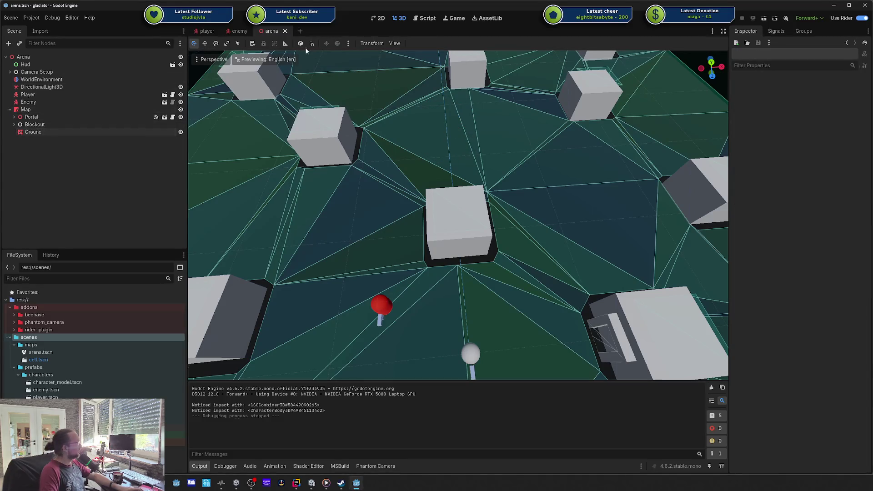
click(242, 32)
click(70, 117)
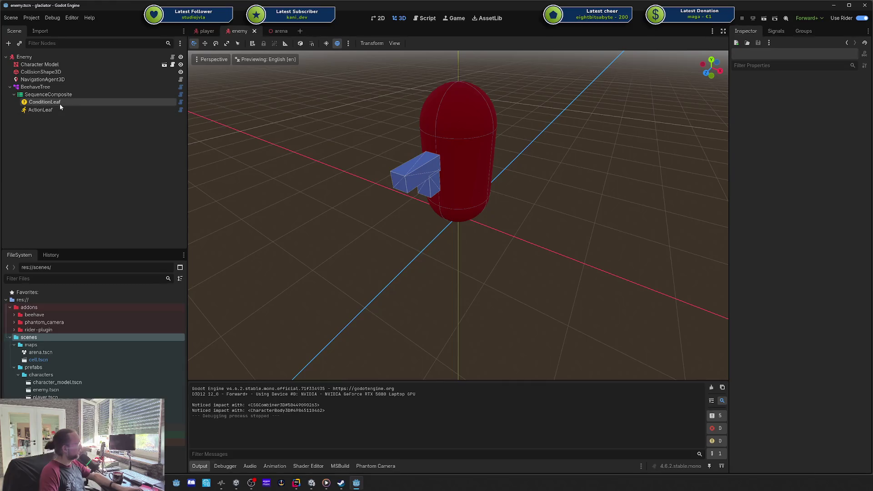
click(59, 104)
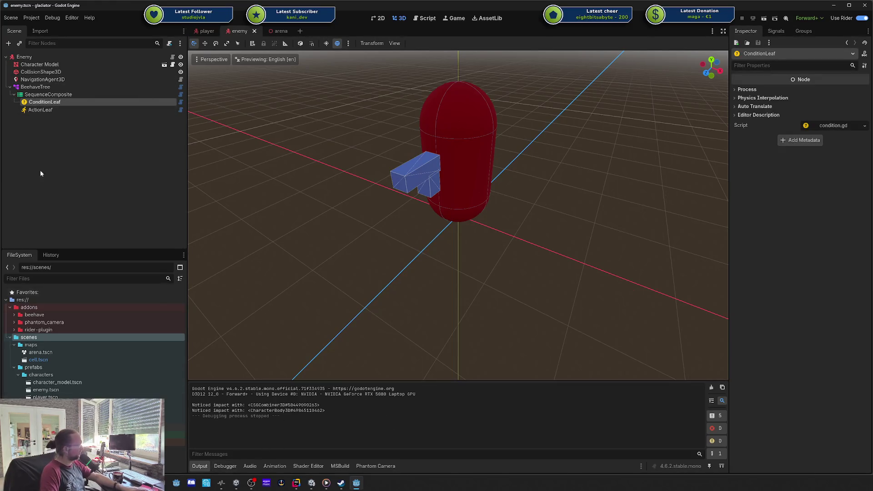
click(53, 105)
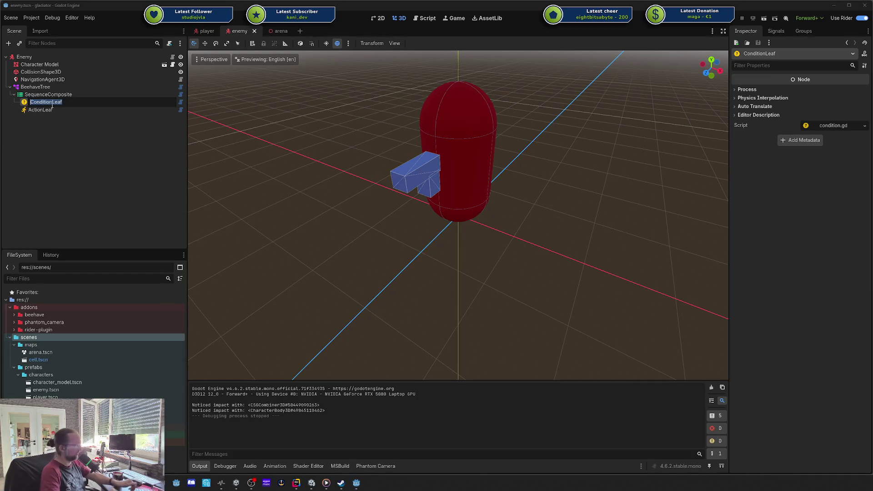
text(Wait A S)
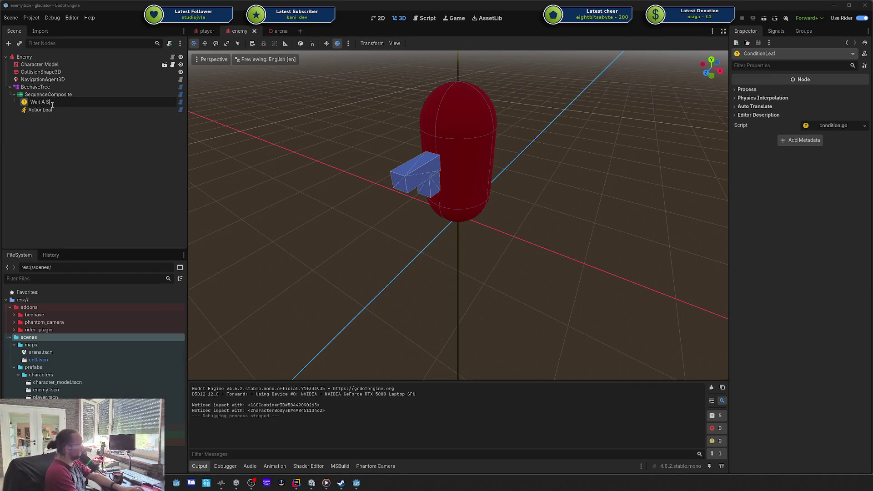
text(Econd)
key(Return)
click(51, 104)
text(Wai)
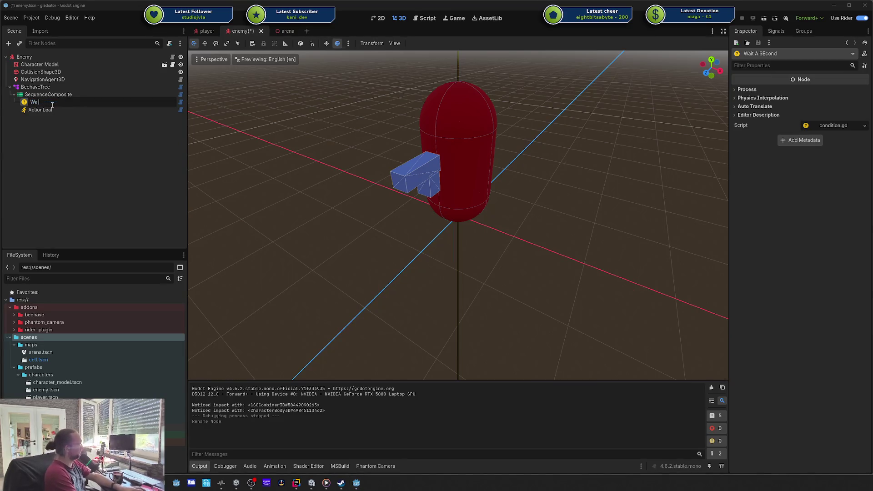
text(d)
key(Return)
key(ctrl+s)
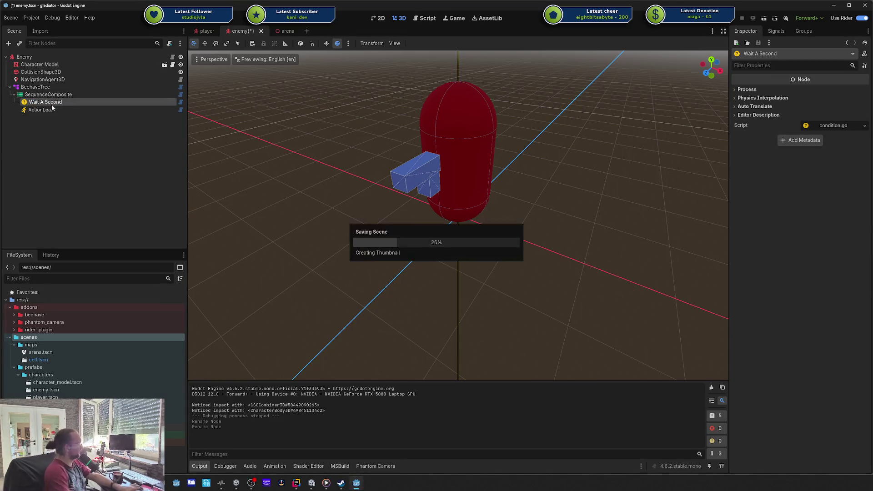
- Attach a new built-in script to the Wait A Second node
right_click(48, 105)
click(170, 43)
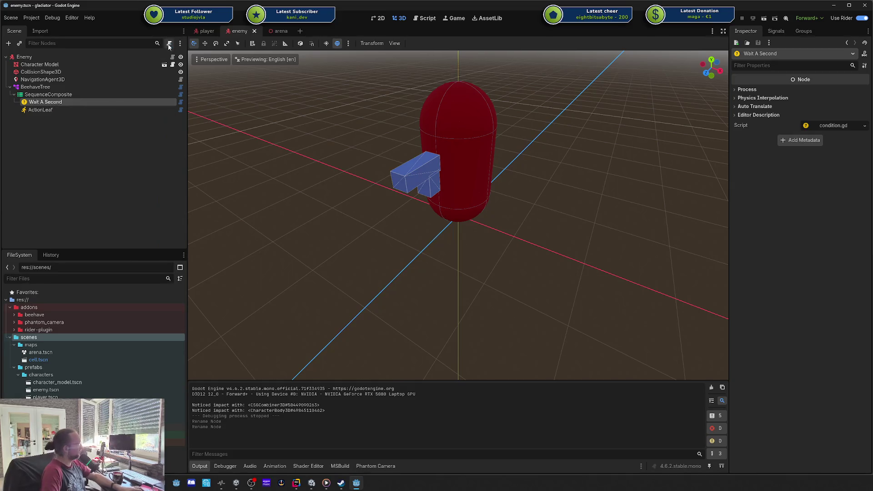
click(169, 43)
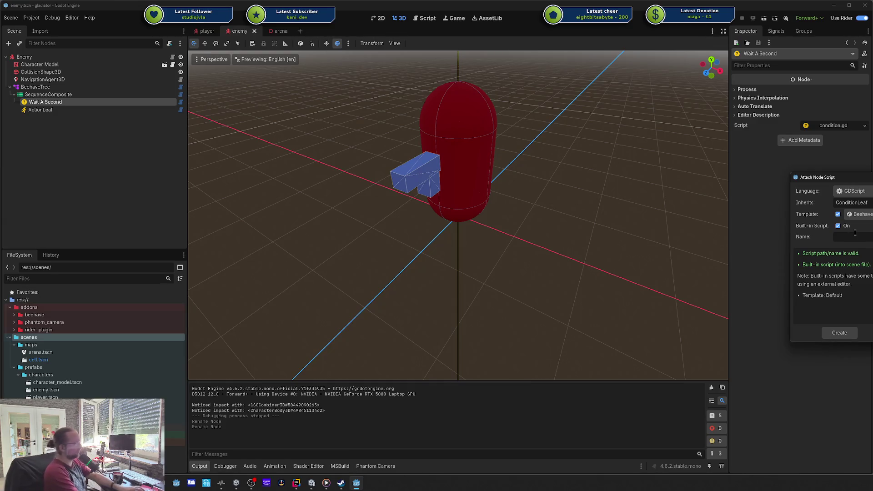
text(Wait A)
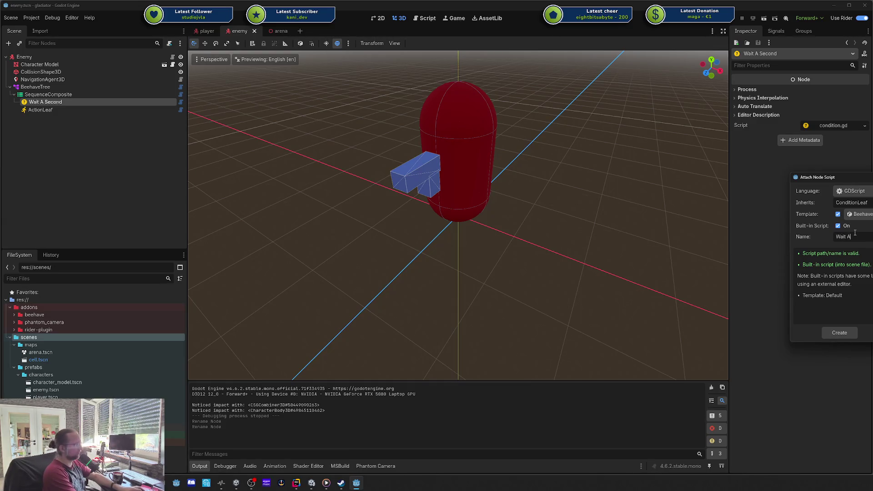
text(ond)
key(Return)
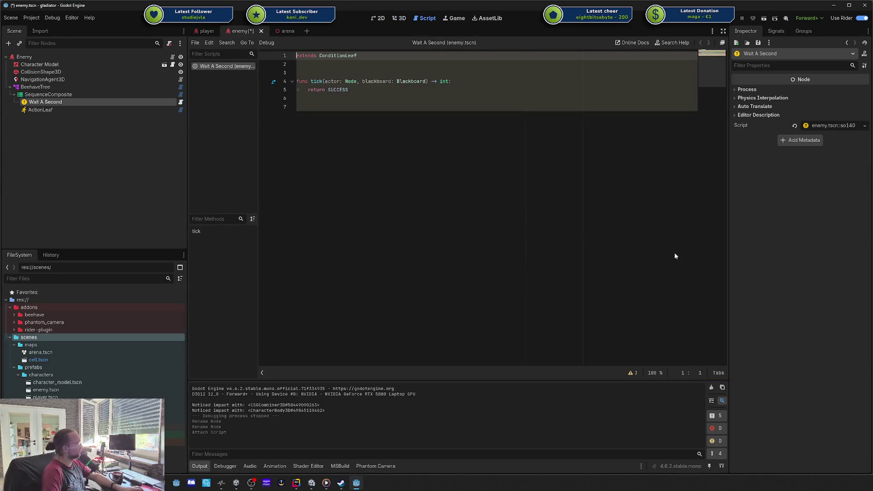
- Tidy the blank lines and declare var _timout := 0.0 above the tick function
key(Up)
key(Up)
key(Up)
key(BackSpace)
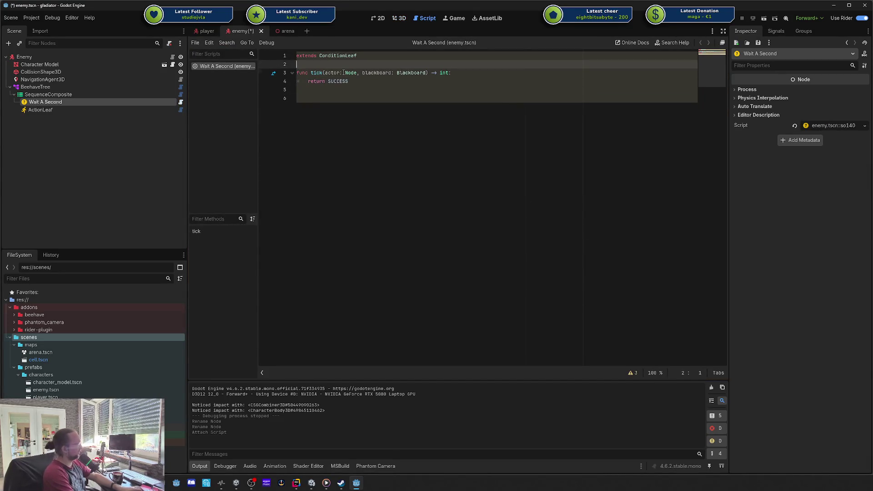
key(Down)
key(Down)
key(Up)
key(Up)
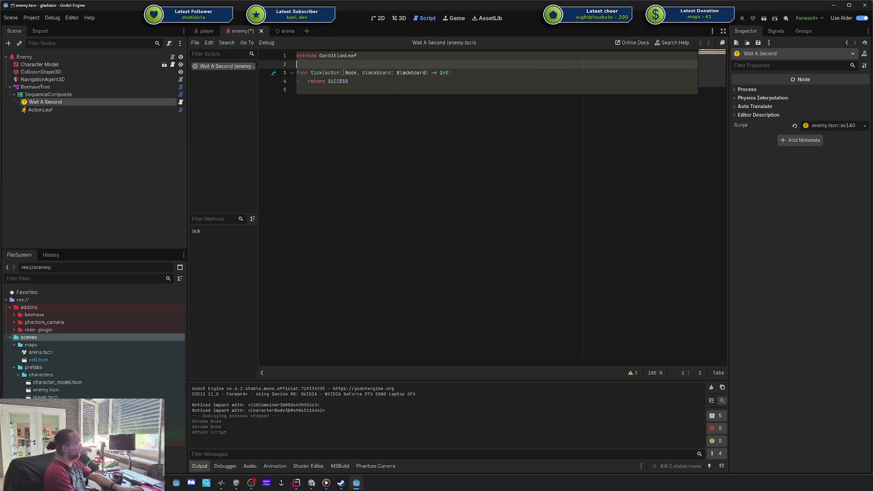
key(Return)
key(Return)
key(Up)
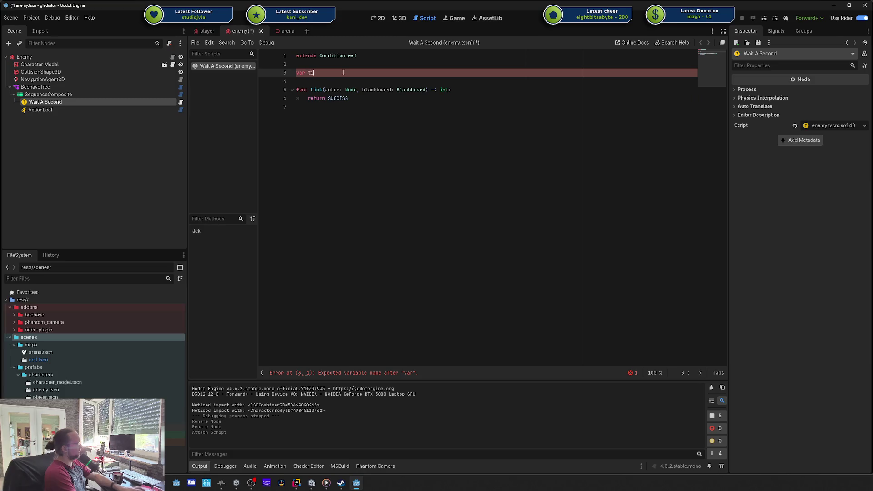
text(mout)
key(Down)
key(Down)
key(Down)
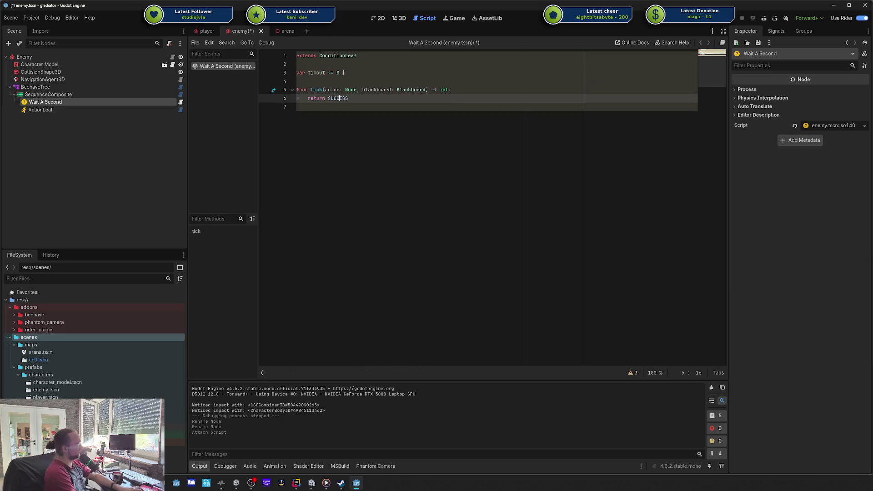
key(Home)
key(Return)
key(Return)
key(Up)
key(Up)
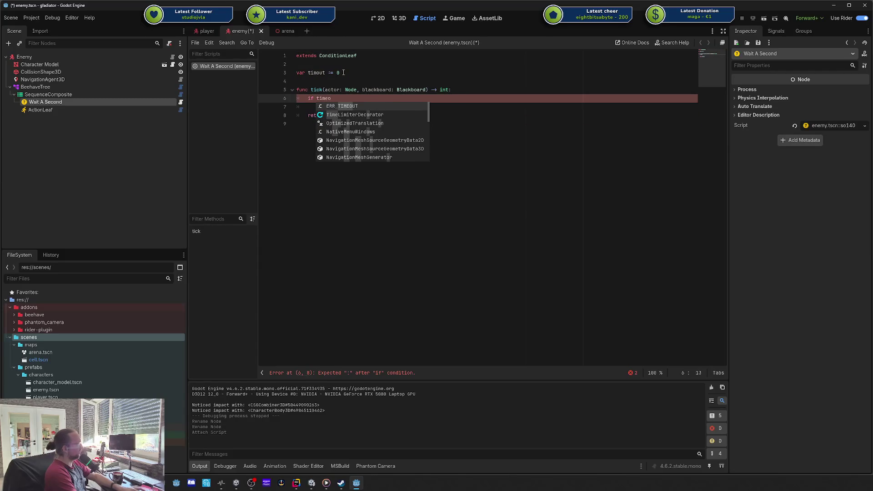
key(BackSpace)
key(BackSpace)
key(BackSpace)
key(Up)
key(Up)
key(Up)
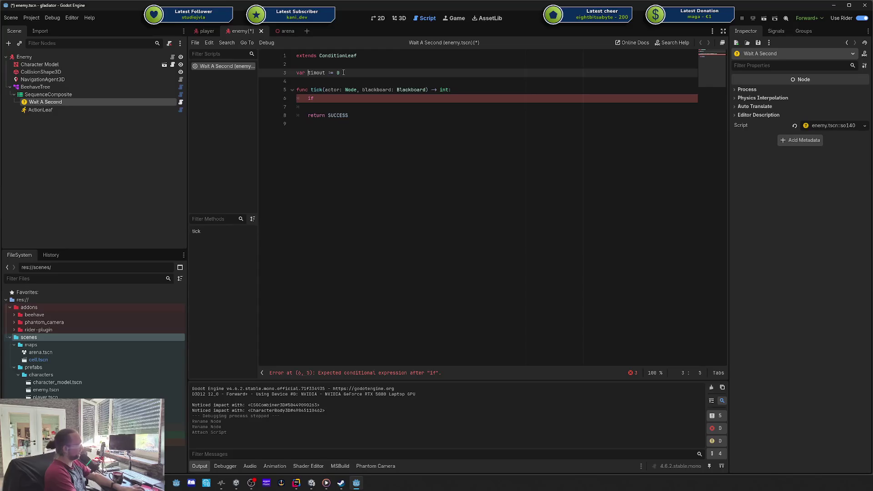
key(Down)
key(Down)
key(Down)
key(End)
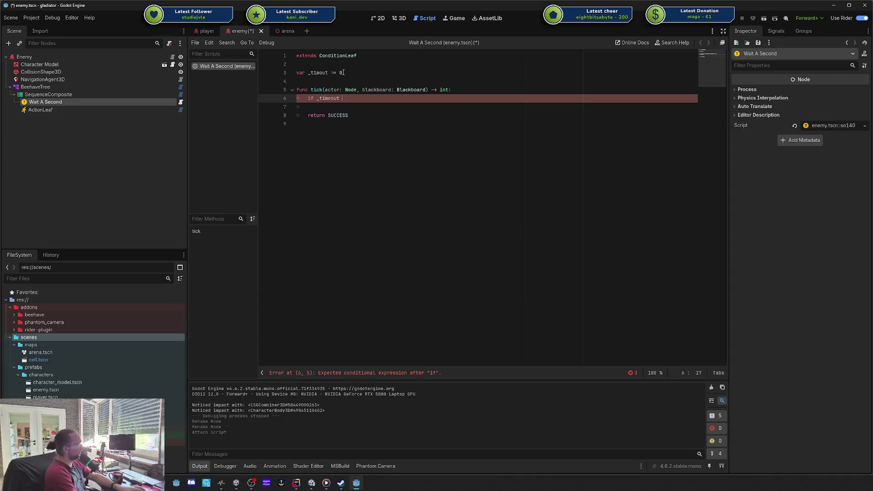
- Add an 'if _timeout <= 0:' block that resets _timeout = 1.0 and returns SUCCESS, then save
text(<= 0)
text(:)
key(Return)
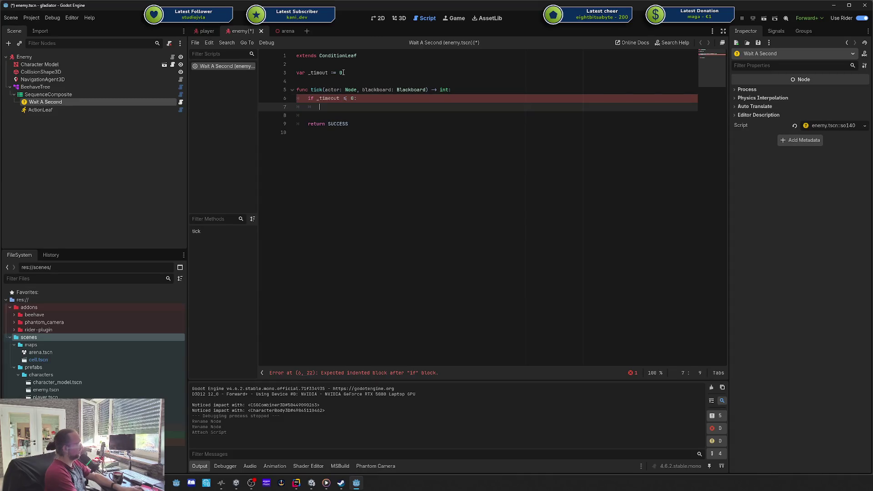
text(out)
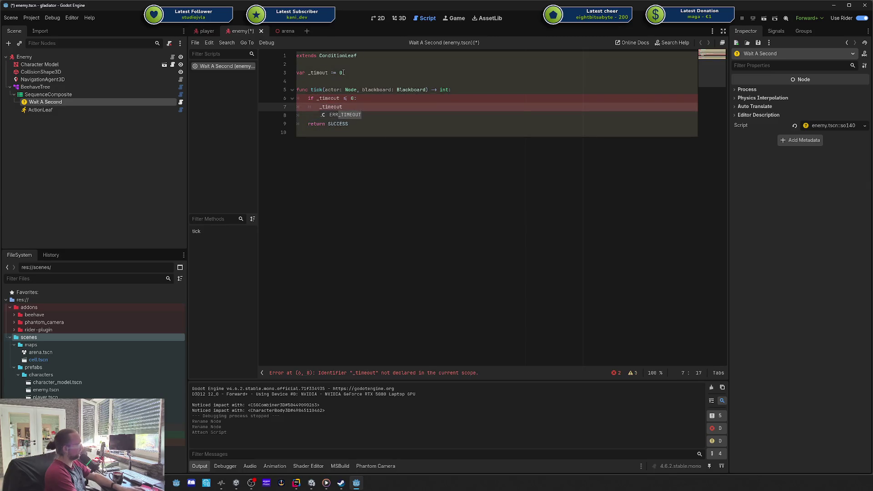
text( = 1f)
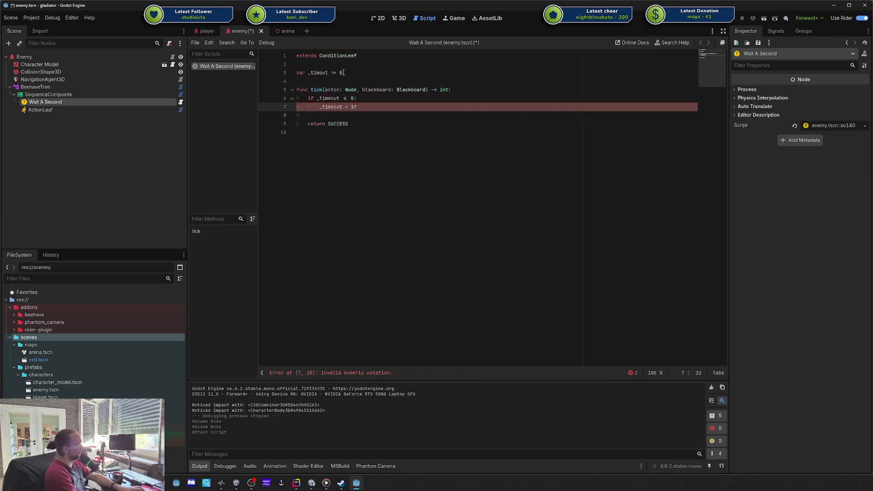
key(ctrl+a)
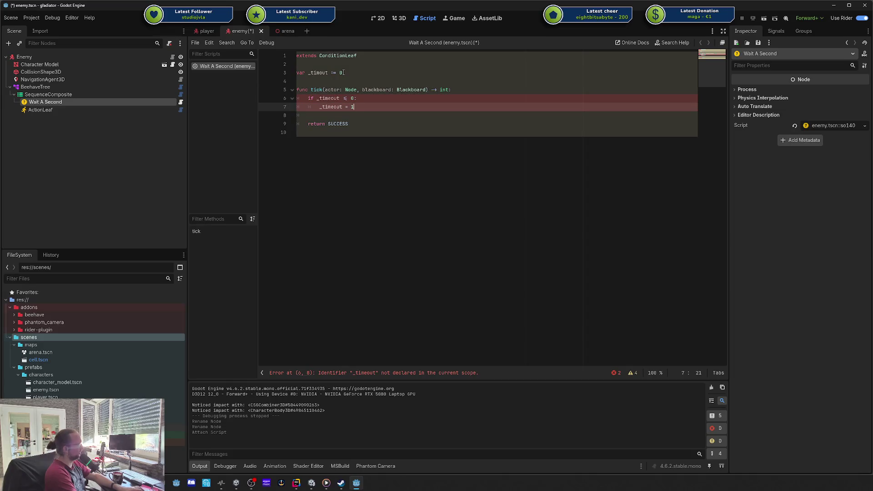
key(Return)
key(Up)
key(Up)
key(Up)
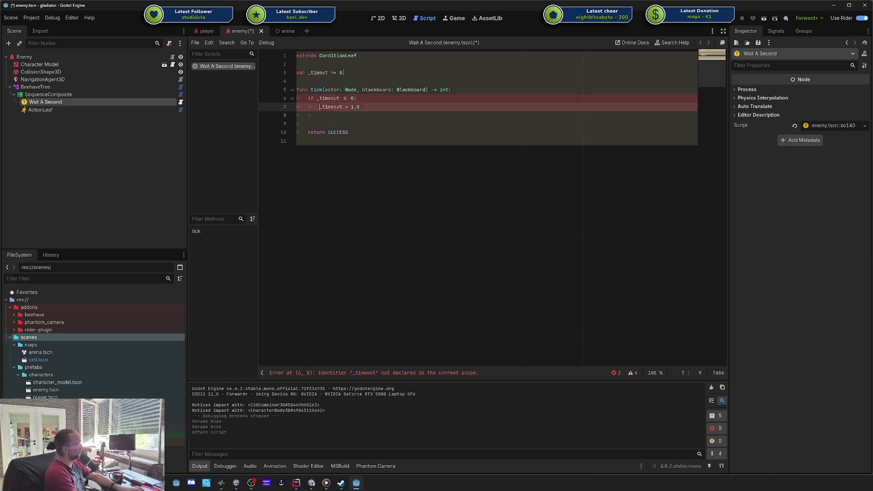
key(Down)
key(Down)
key(Down)
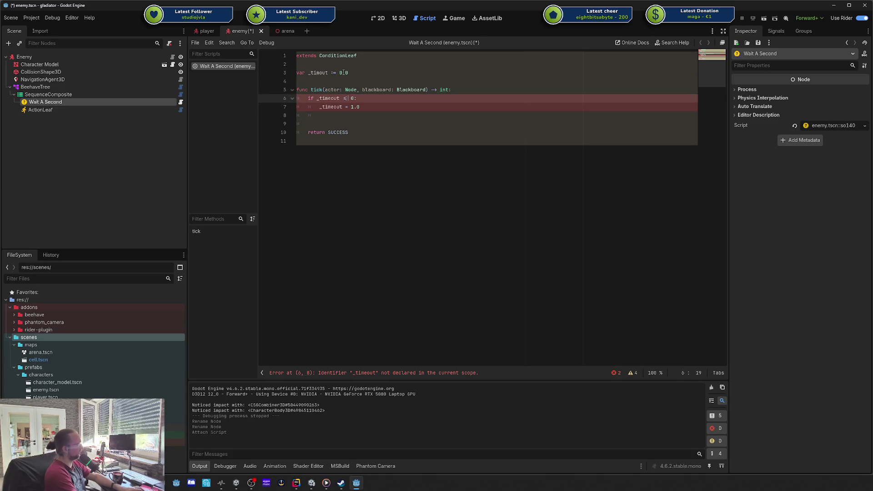
key(Return)
text(r)
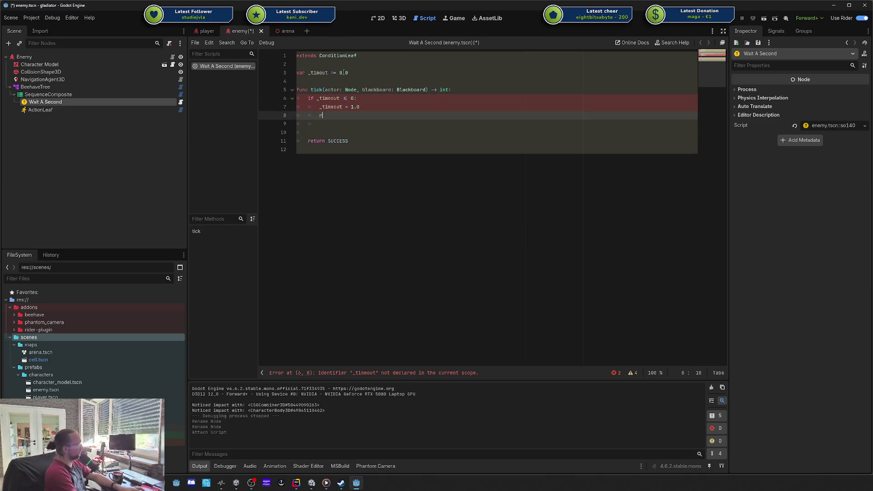
text(n SUCCESS)
key(Down)
key(Down)
key(Delete)
key(Home)
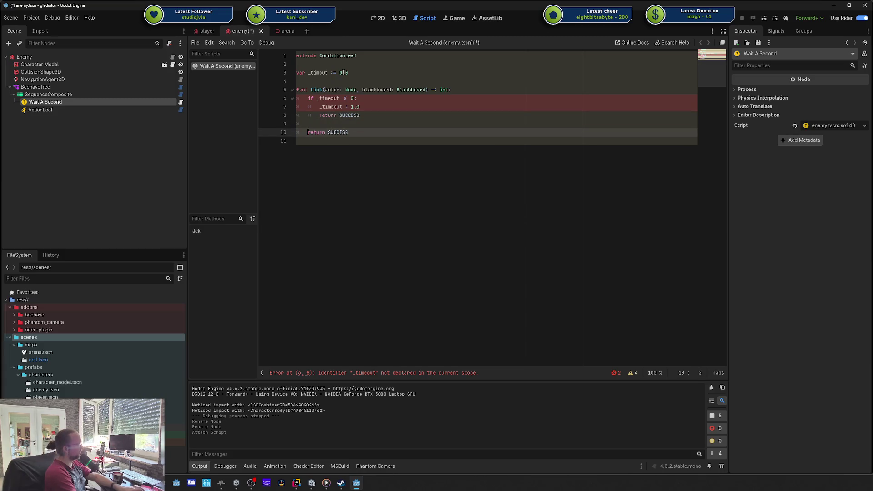
key(BackSpace)
key(BackSpace)
key(BackSpace)
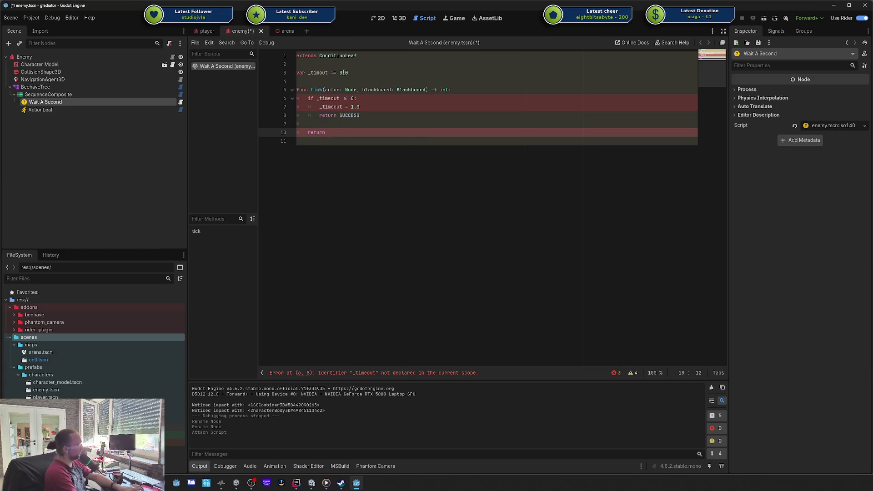
key(ctrl+s)
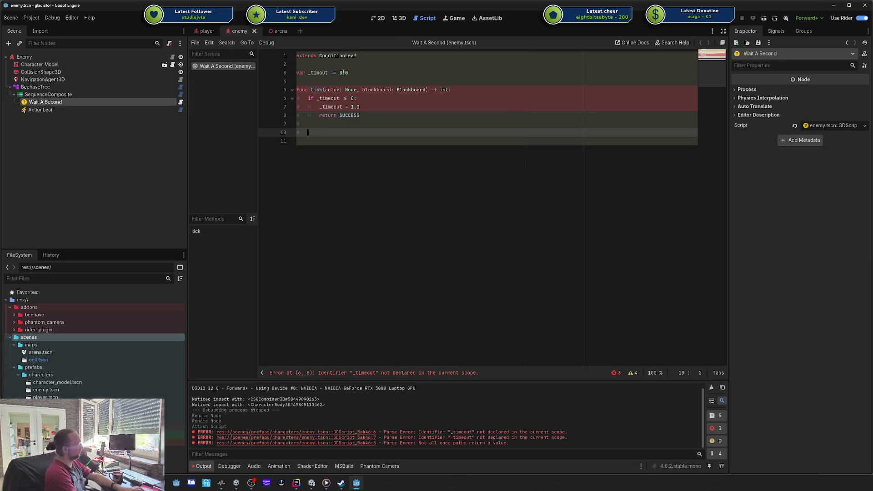
- Change the condition to '<= 0.0', remove trailing blank lines, save, and start a final return line
key(Up)
key(Up)
key(Up)
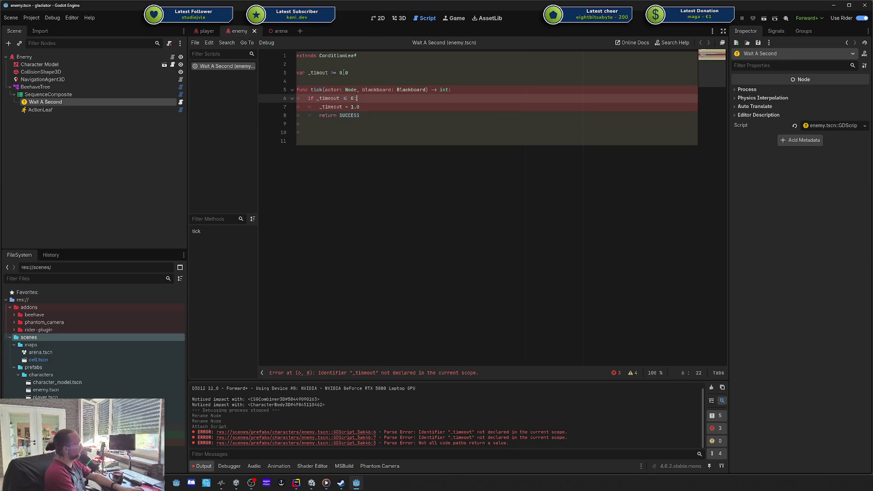
text(0:)
key(Down)
key(Down)
key(Down)
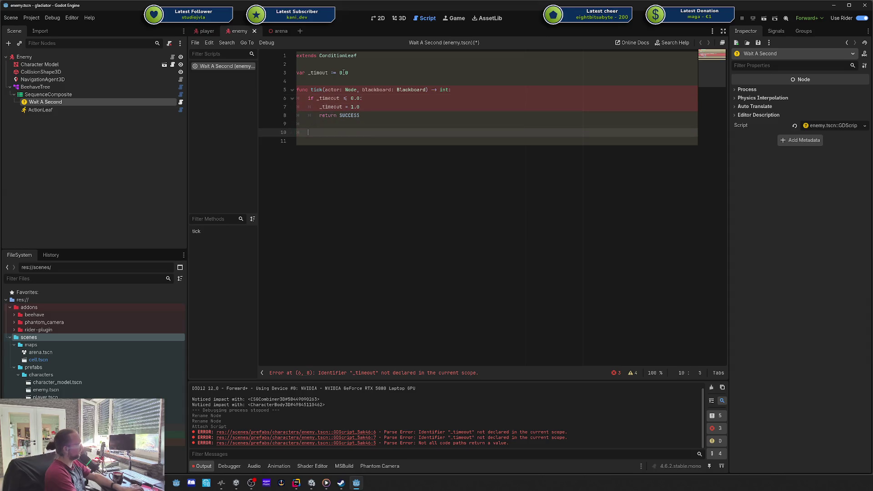
key(Return)
key(BackSpace)
key(BackSpace)
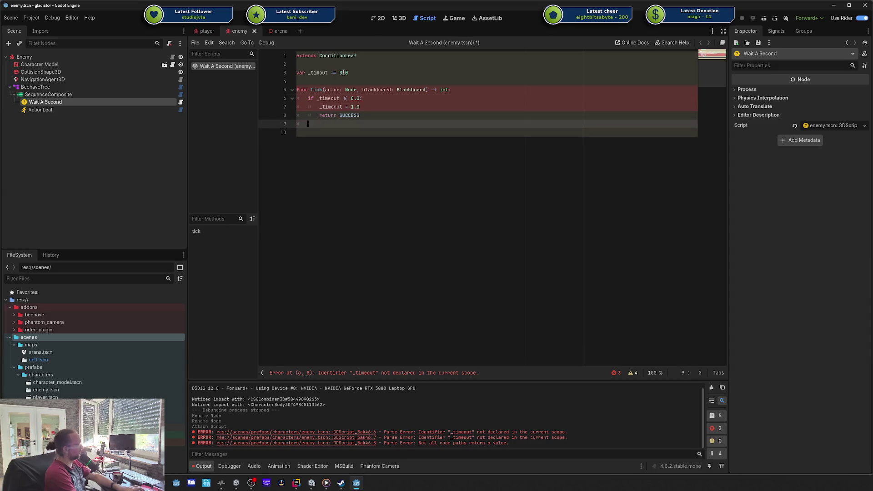
key(Delete)
key(ctrl+s)
key(Return)
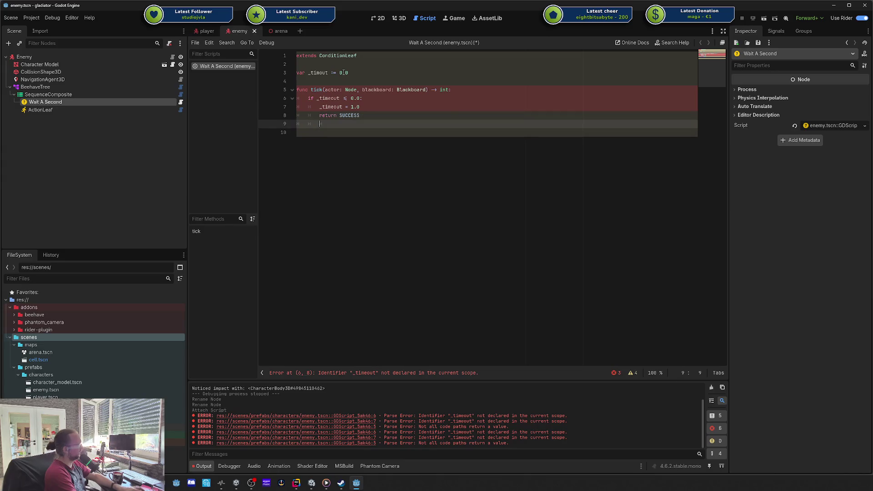
key(Return)
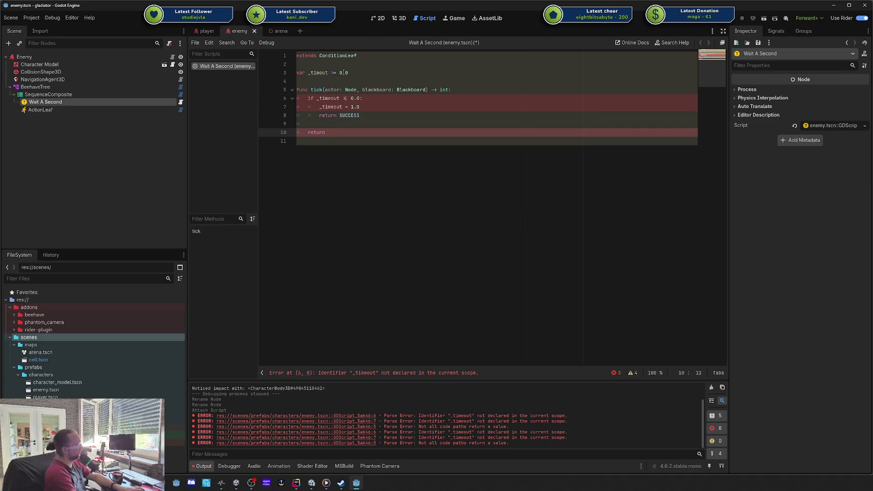
ctrl+click(345, 116)
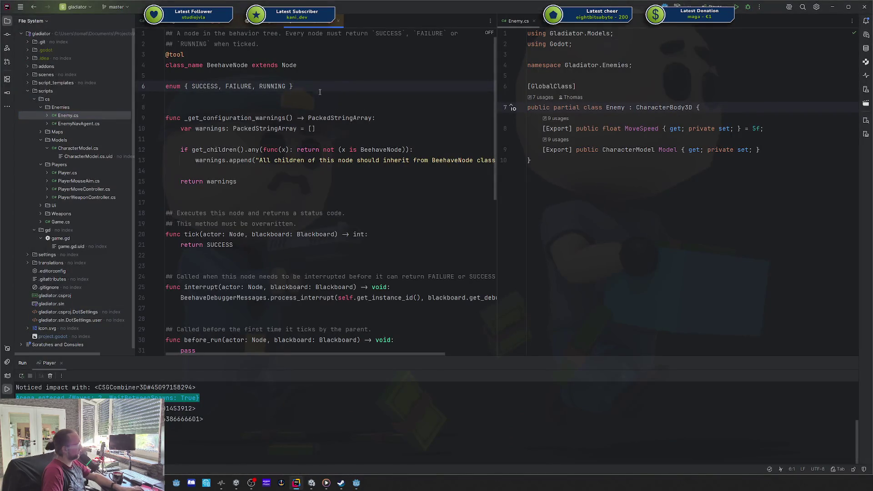
key(alt+Tab)
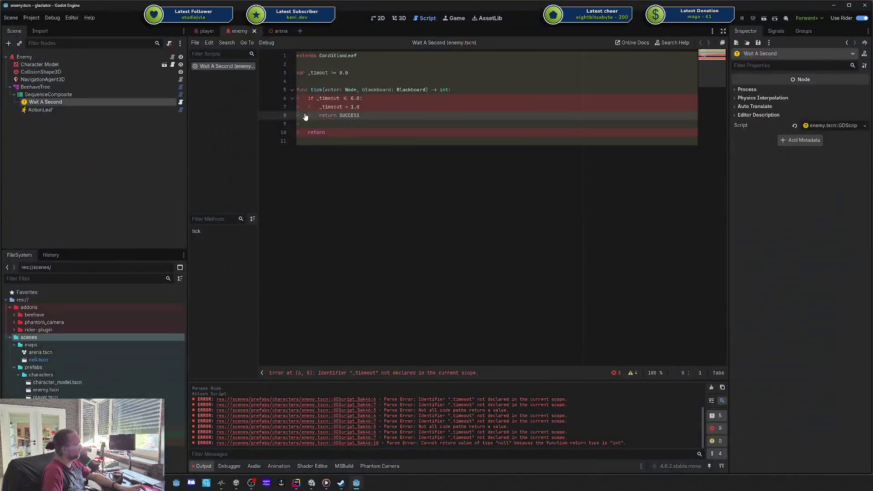
click(357, 132)
- Complete the final line as 'return RUNNING' and save the script
text(RUN)
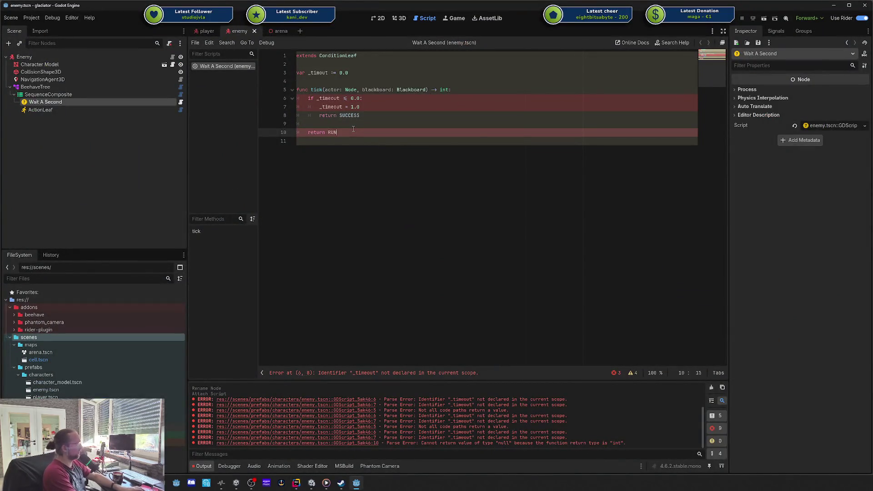
key(Return)
key(ctrl+s)
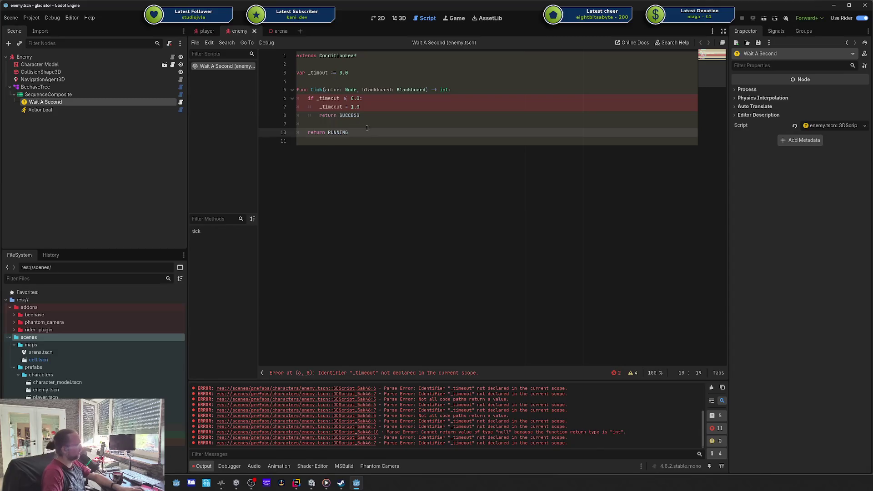
key(Up)
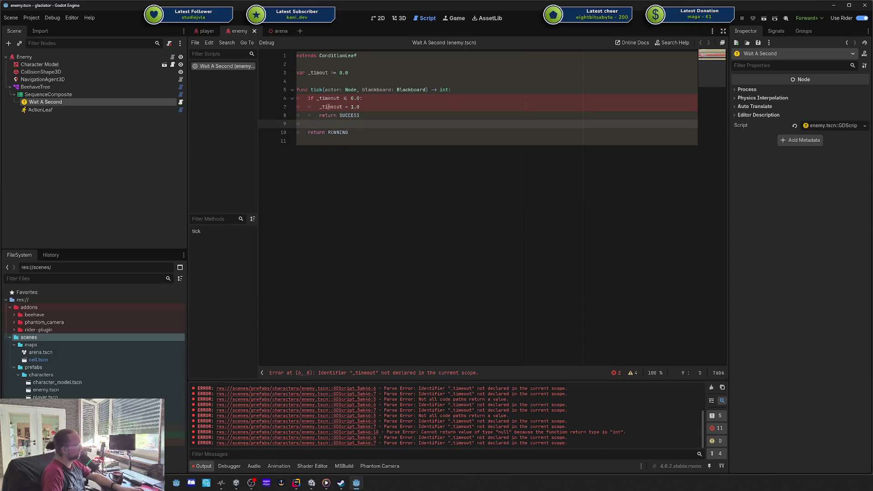
click(328, 107)
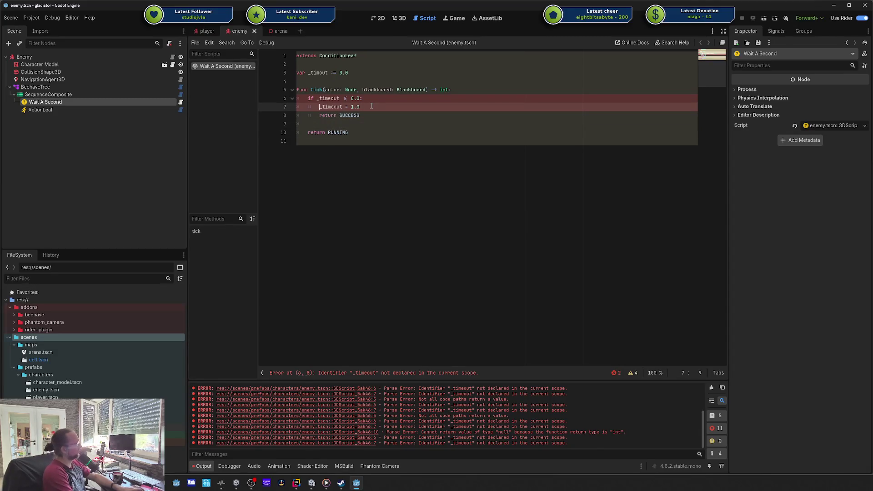
key(Home)
key(Down)
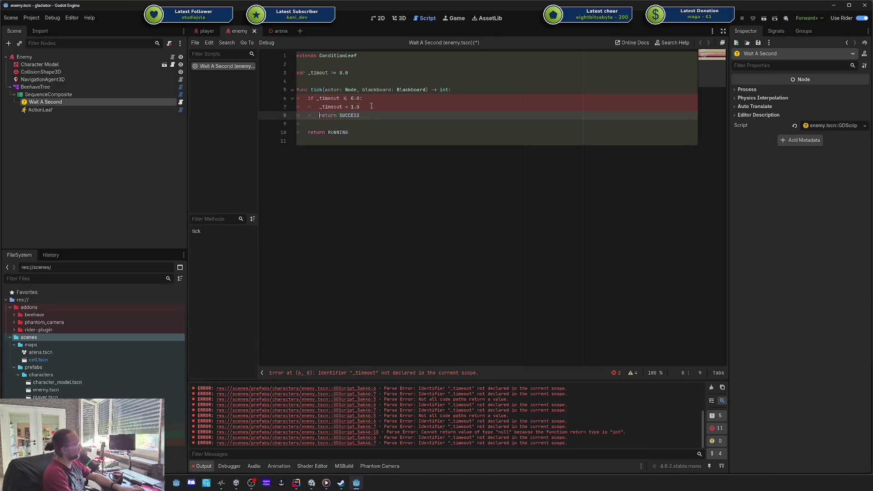
key(ctrl+s)
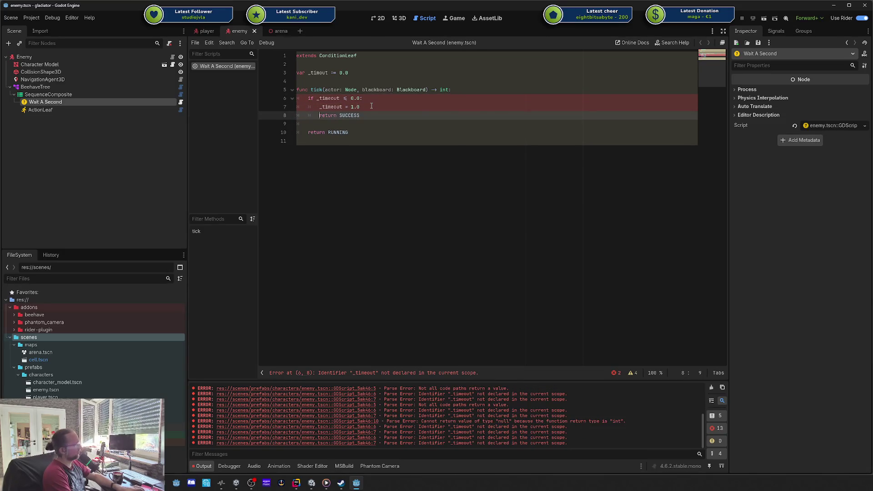
- Insert a line before the return that starts '_timeout -= blackboard.' for the delta time
key(Down)
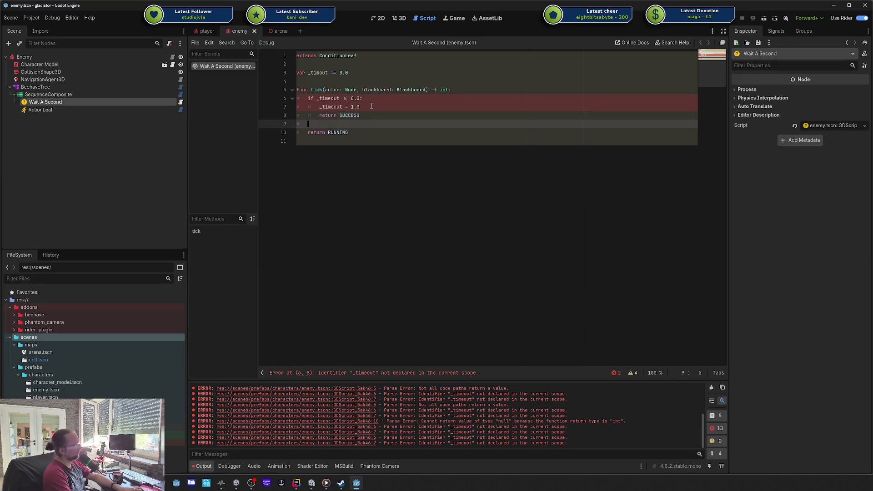
text(r)
key(BackSpace)
key(Up)
key(Up)
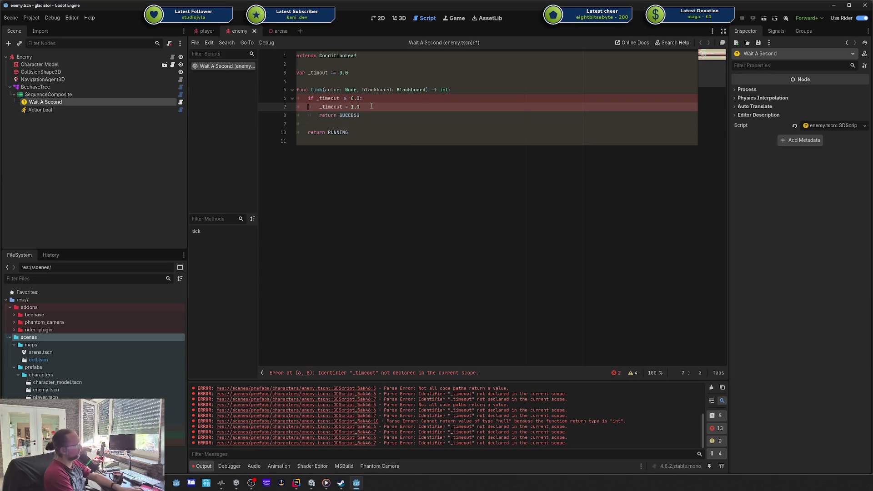
key(Down)
key(Down)
key(Return)
key(Return)
key(Up)
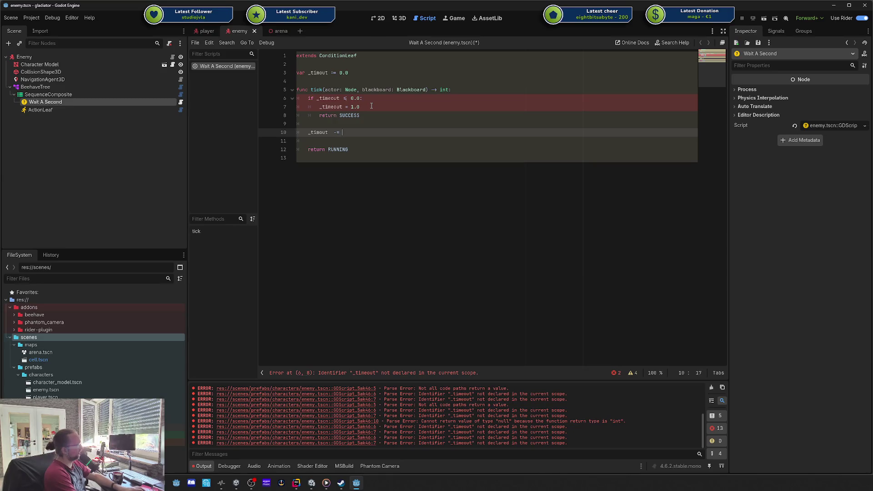
text(del)
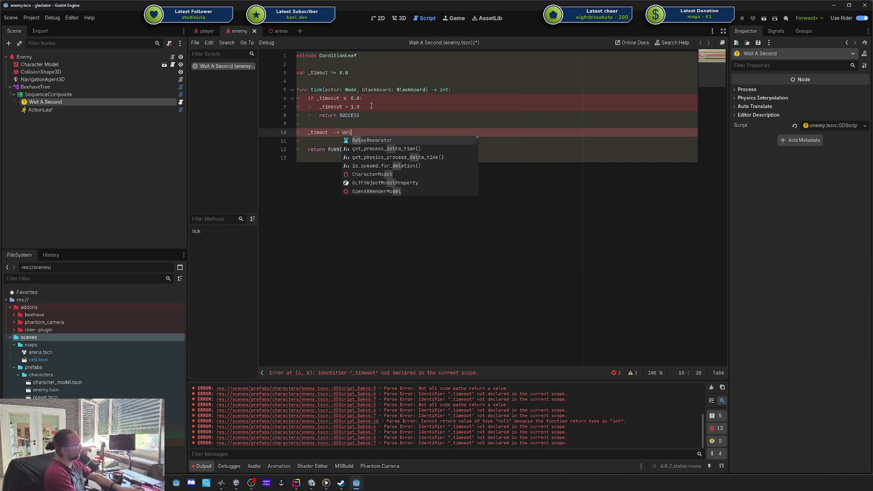
key(BackSpace)
key(BackSpace)
key(BackSpace)
key(BackSpace)
key(BackSpace)
key(BackSpace)
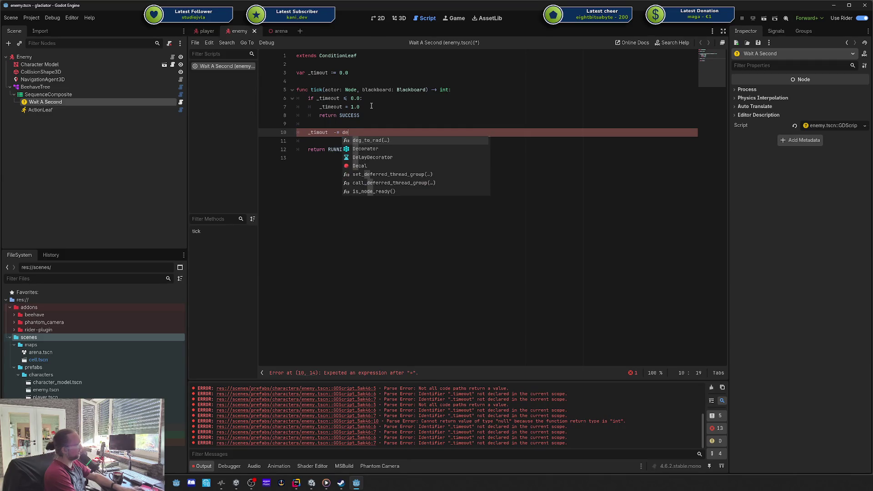
key(Tab)
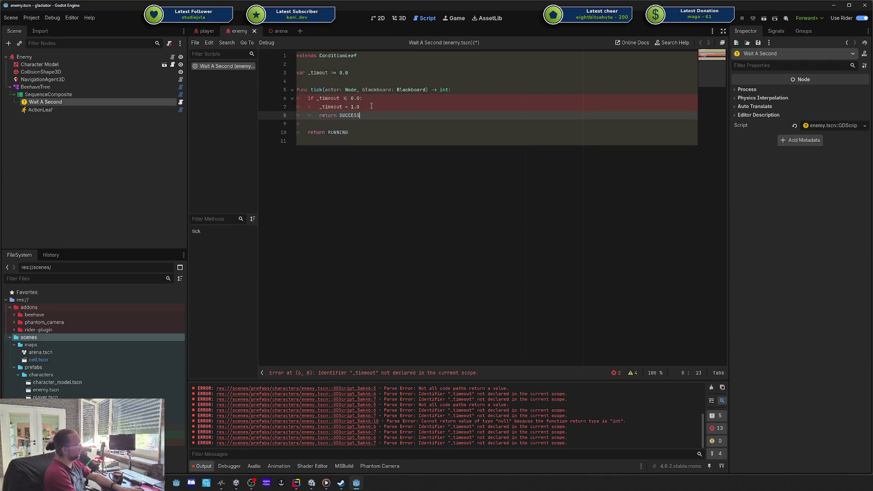
key(Return)
key(shift+Up)
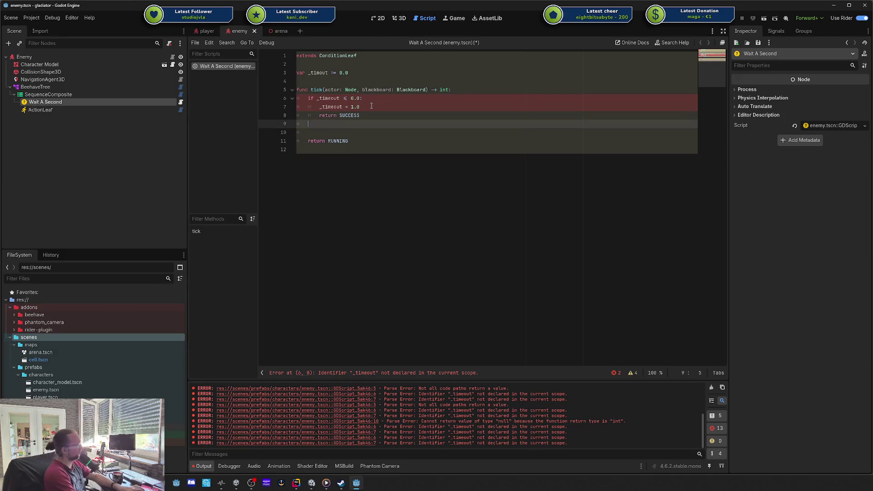
key(Down)
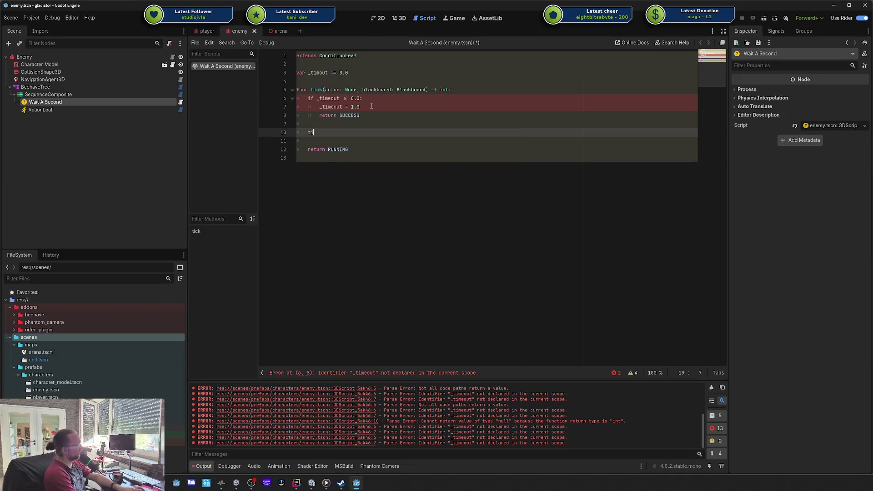
key(BackSpace)
text(eout -= )
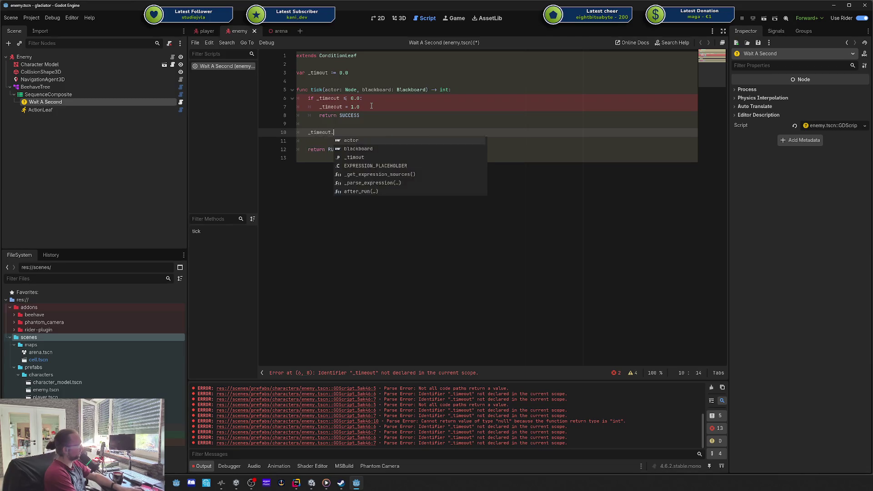
text(blackboard.)
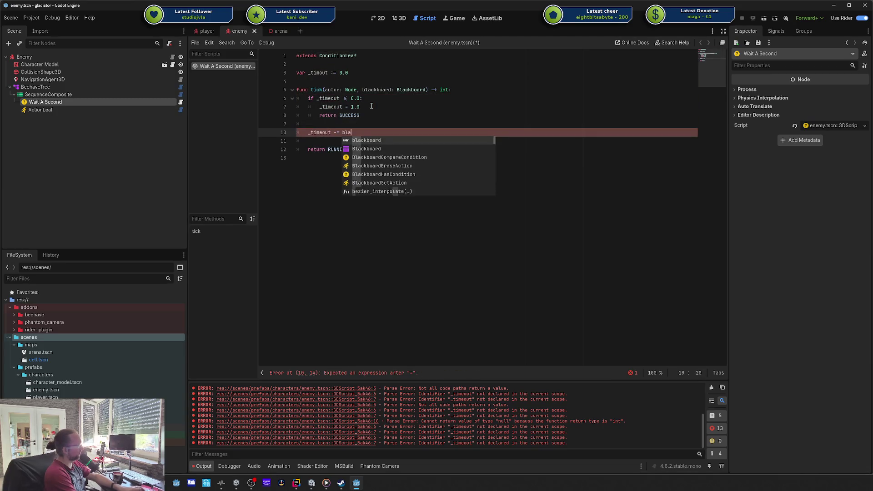
text(delta)
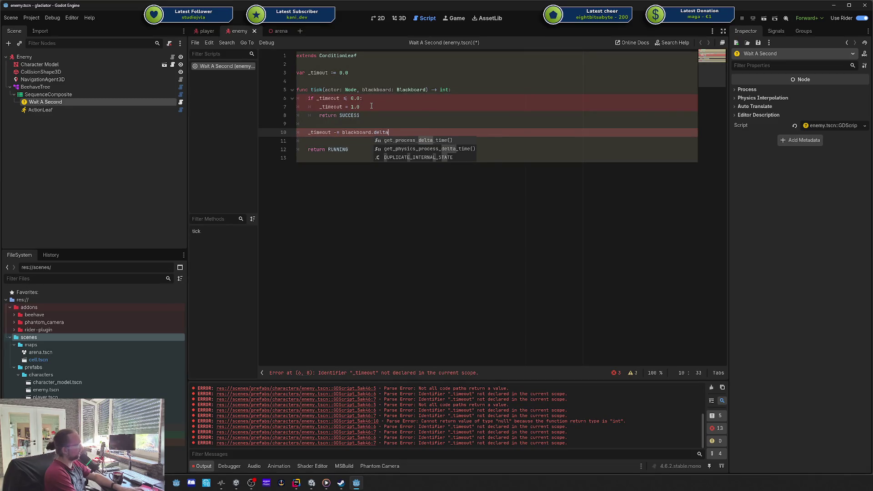
- Accept get_process_delta_time() for the decrement, save, and compare the line 3 declaration with its usage
key(Return)
key(Return)
key(ctrl+s)
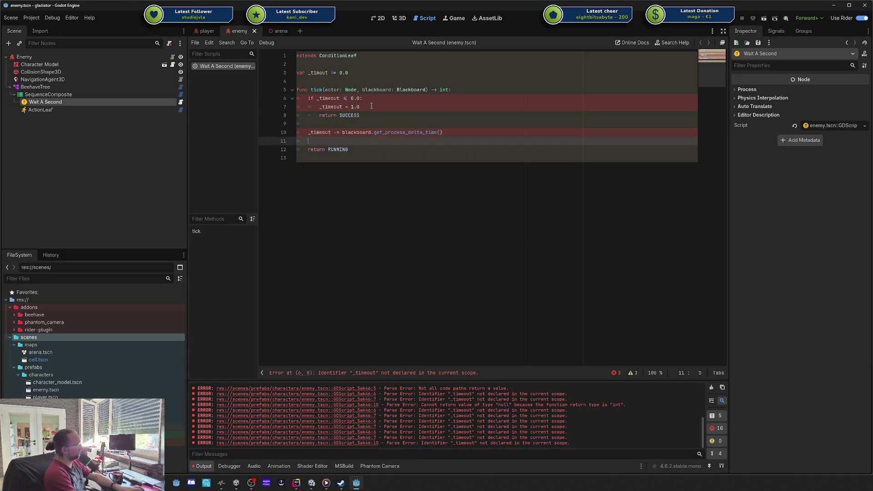
click(371, 107)
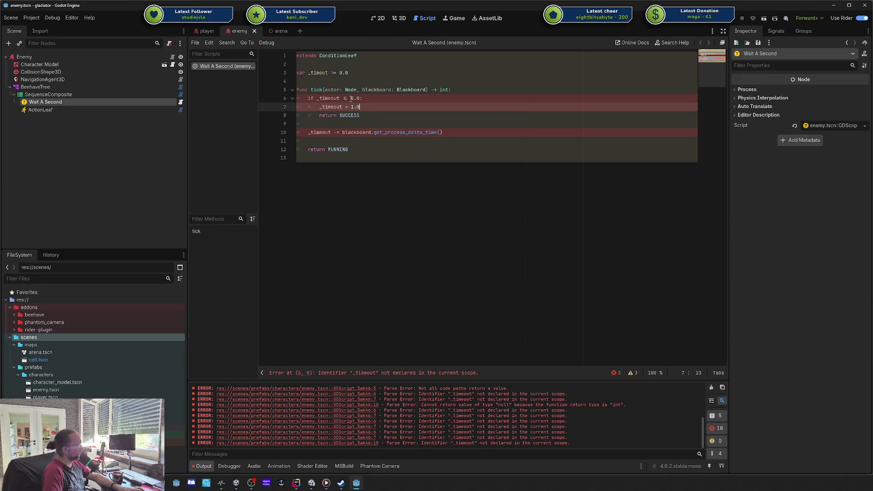
click(315, 98)
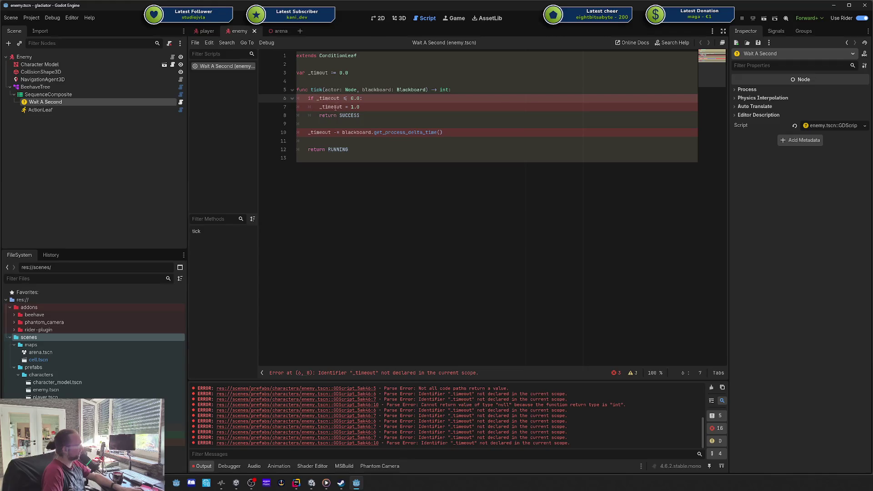
double_click(325, 72)
click(340, 98)
click(332, 73)
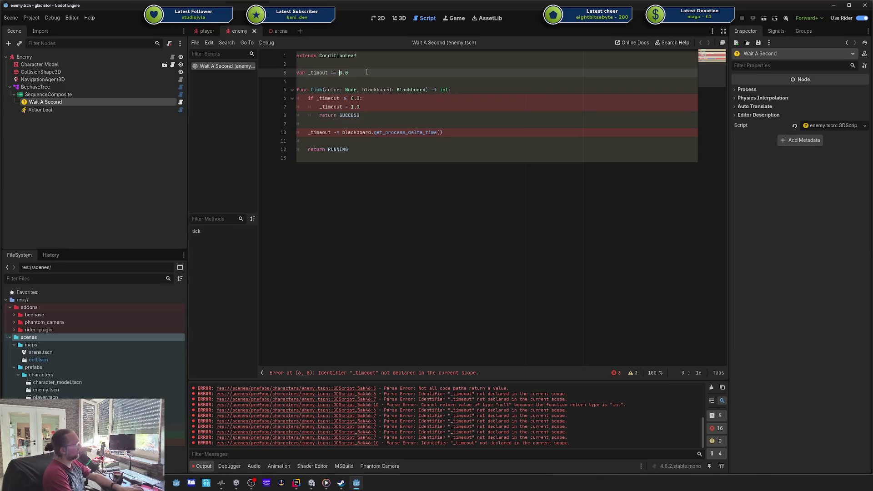
- Correct line 3 to 'var _timeout := 0.0' and save the script
text(: float)
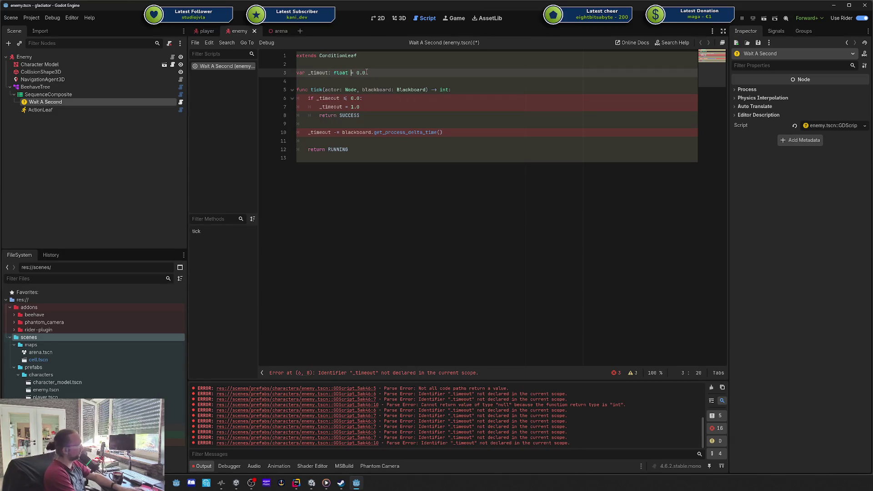
key(ctrl+s)
key(Down)
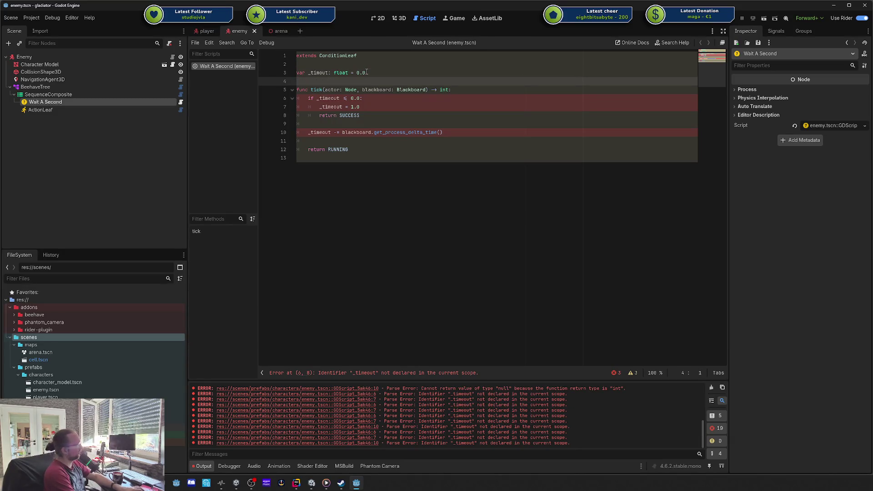
key(Up)
text(: Nod)
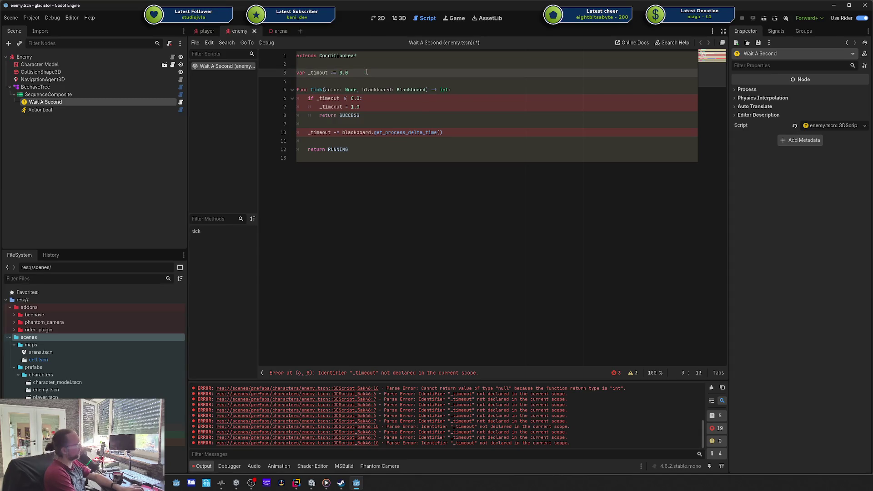
text(e)
key(Down)
key(ctrl+s)
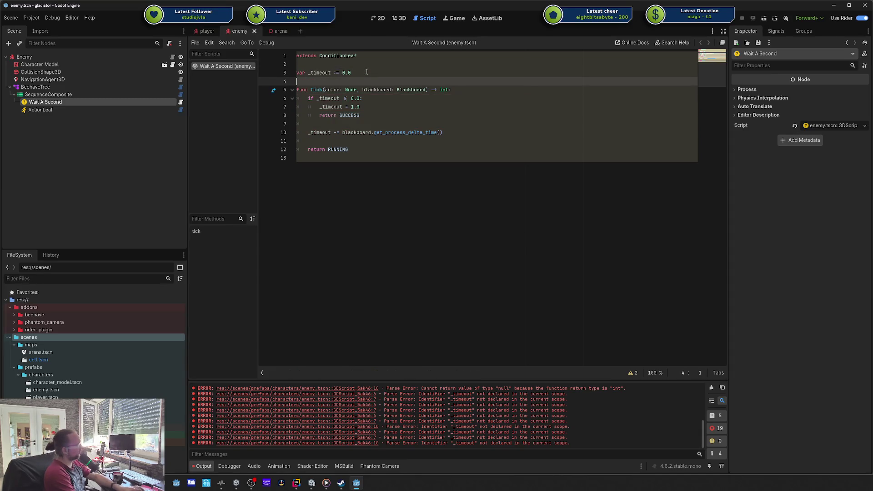
click(407, 197)
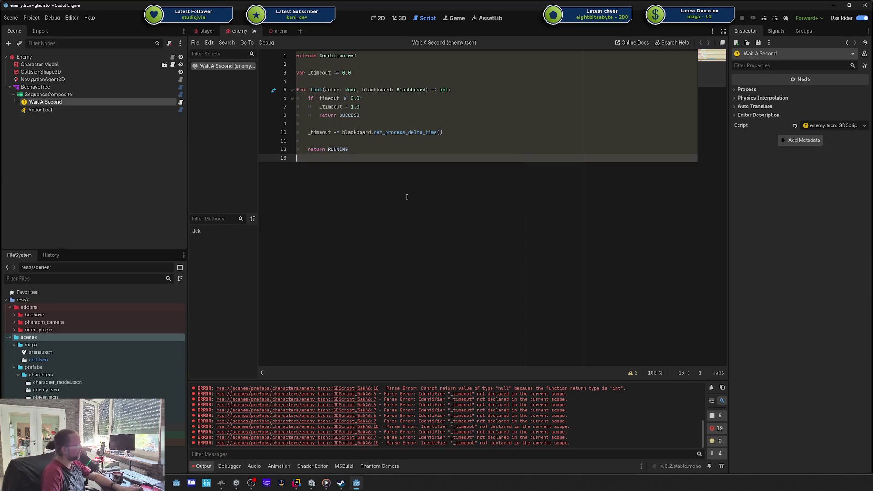
- Run the game, enter the arena, and view the Beehave debugger tab showing BeehaveTree and SequenceComposite RUNNING
click(429, 131)
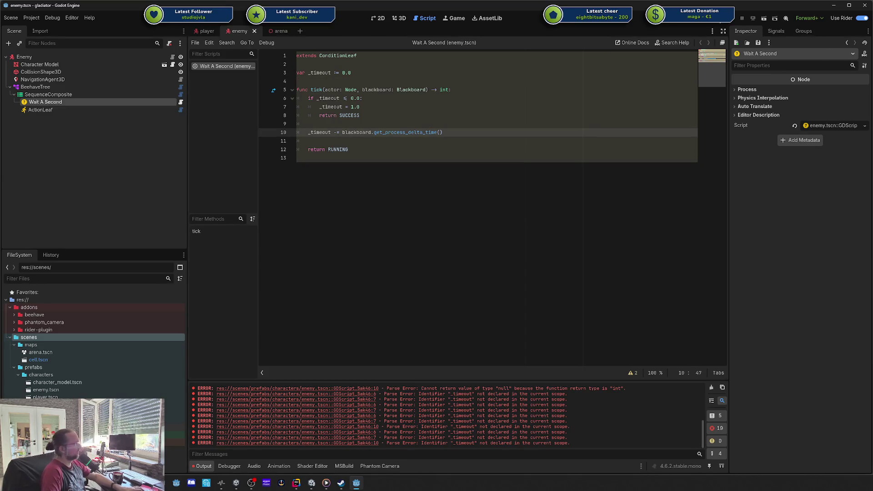
click(764, 18)
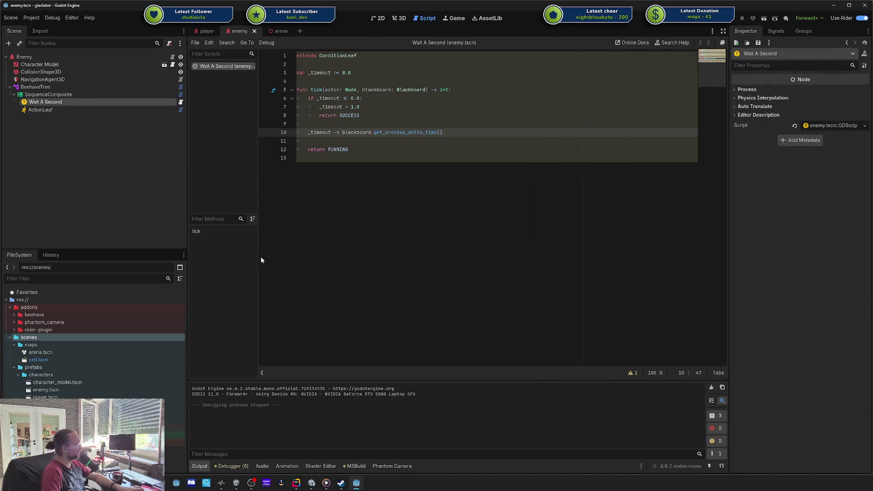
click(375, 192)
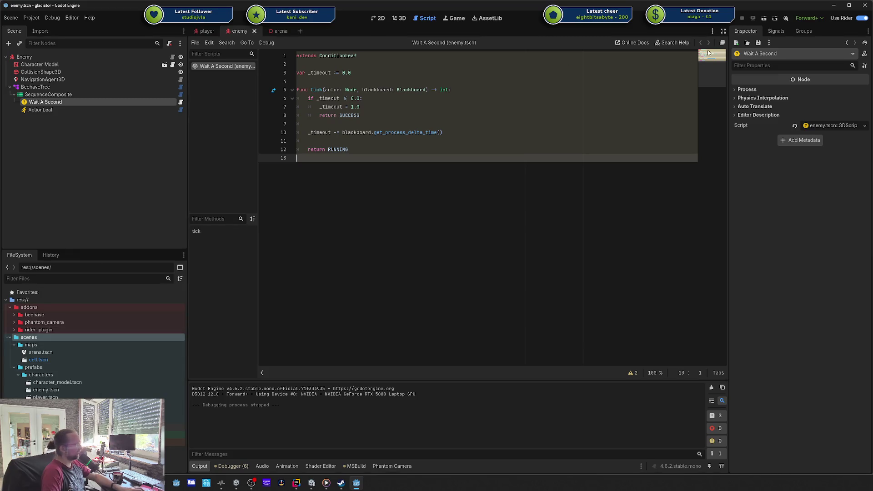
click(718, 23)
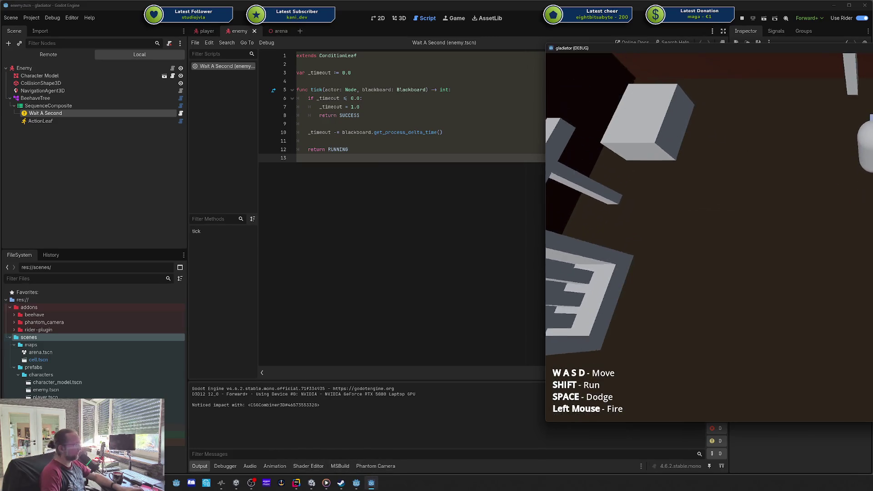
click(840, 277)
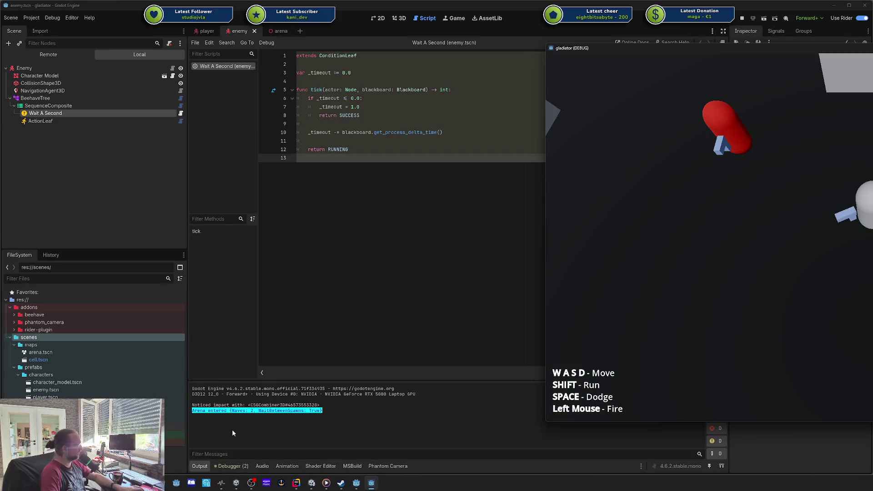
click(233, 467)
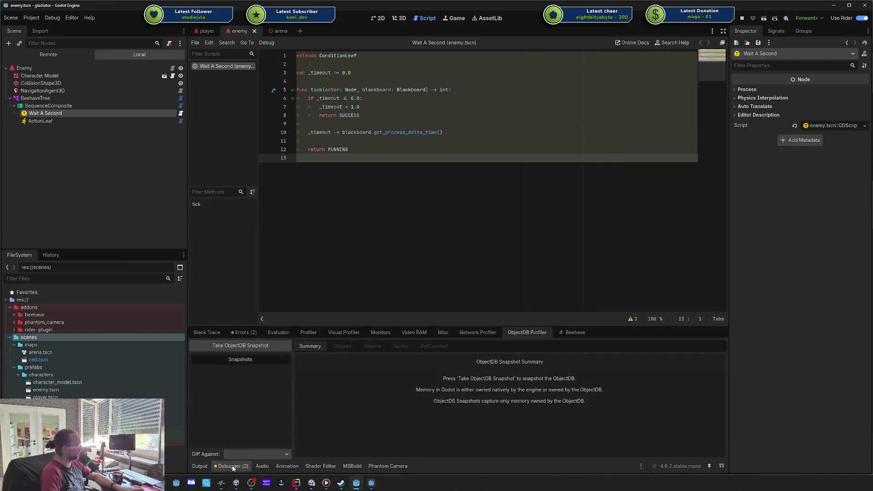
click(239, 333)
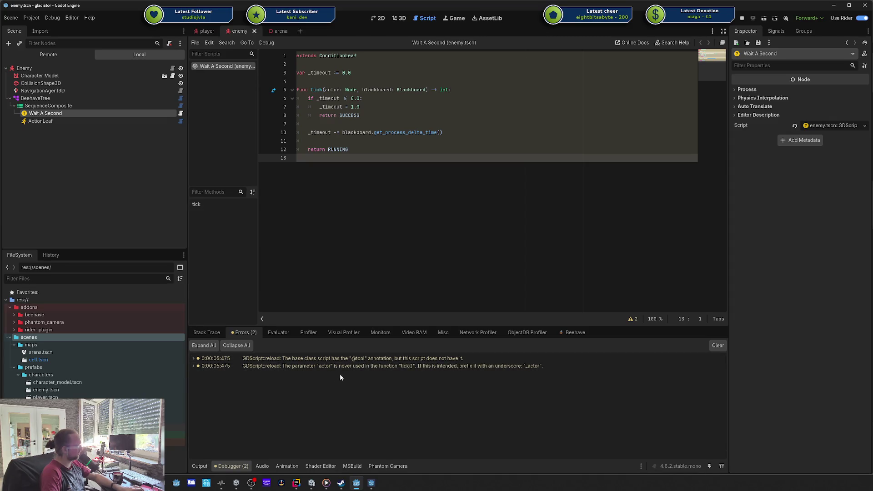
click(572, 333)
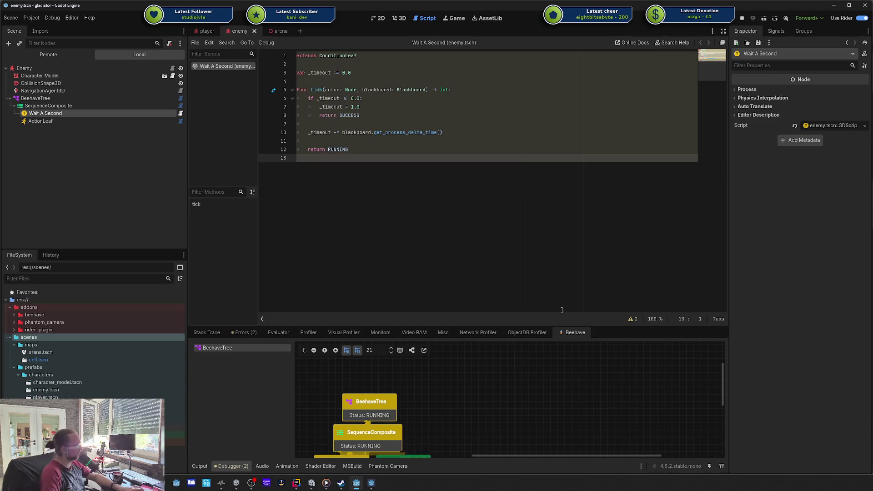
- Enlarge the Beehave graph, pop it into a floating window, and set its spacing to 15
drag(537, 325, 530, 191)
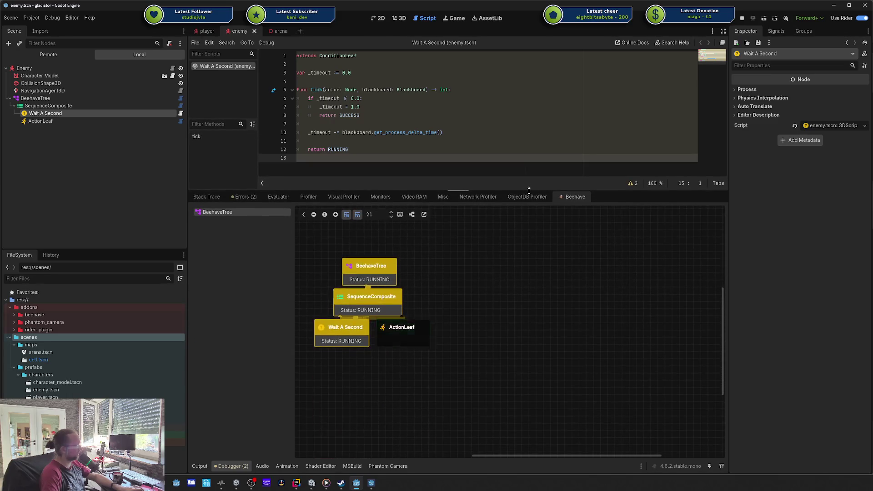
click(424, 215)
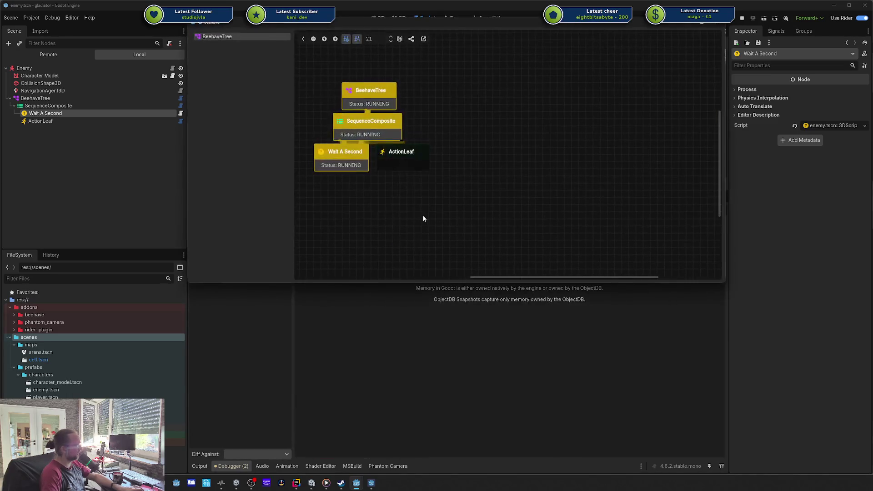
click(399, 160)
click(453, 67)
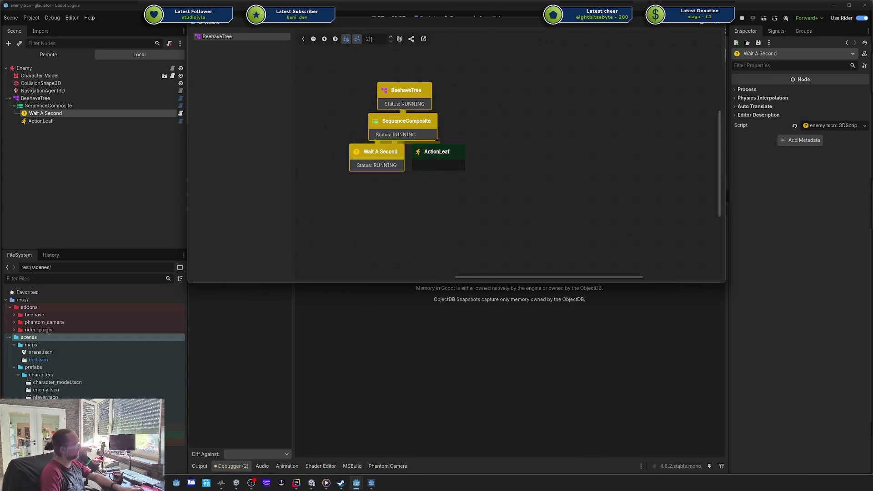
text(5)
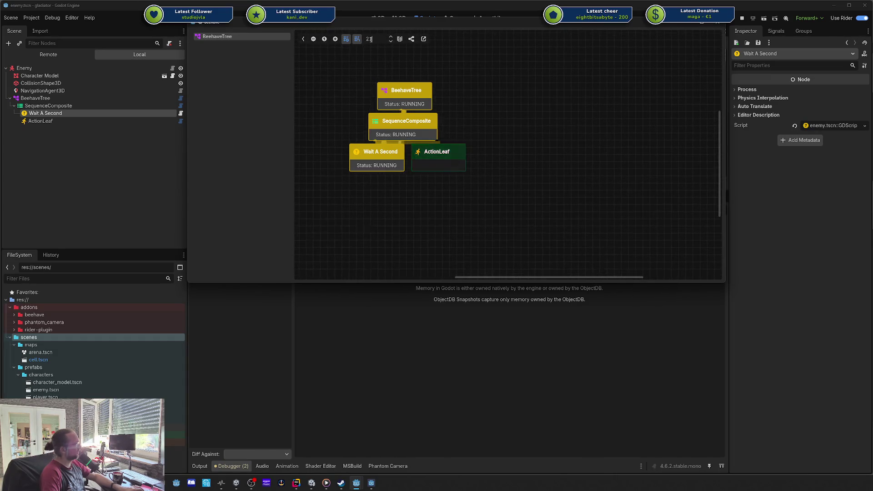
click(399, 40)
click(399, 41)
- Inspect the ActionLeaf, SequenceComposite and BeehaveTree blackboards and toggle horizontal/vertical layout
click(459, 156)
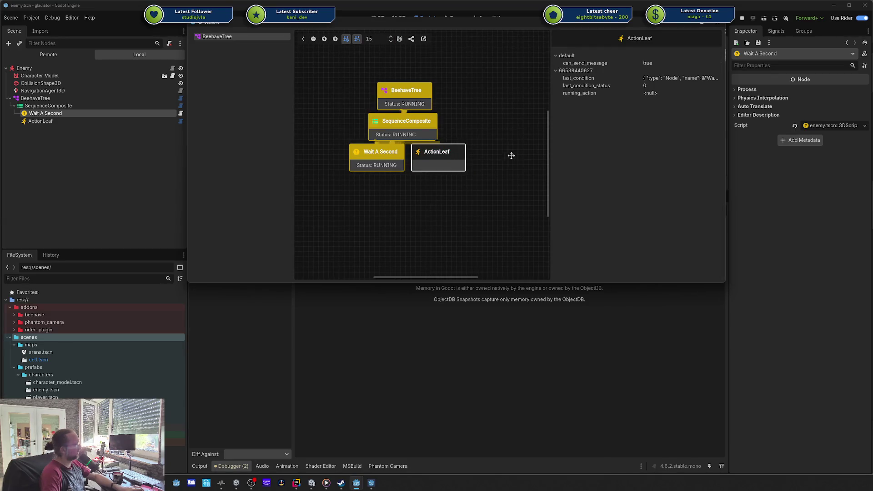
click(499, 177)
click(400, 127)
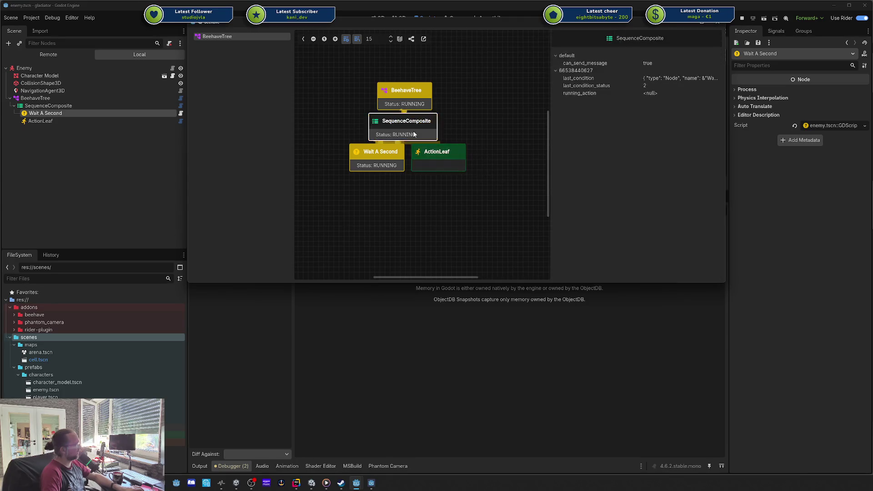
click(438, 68)
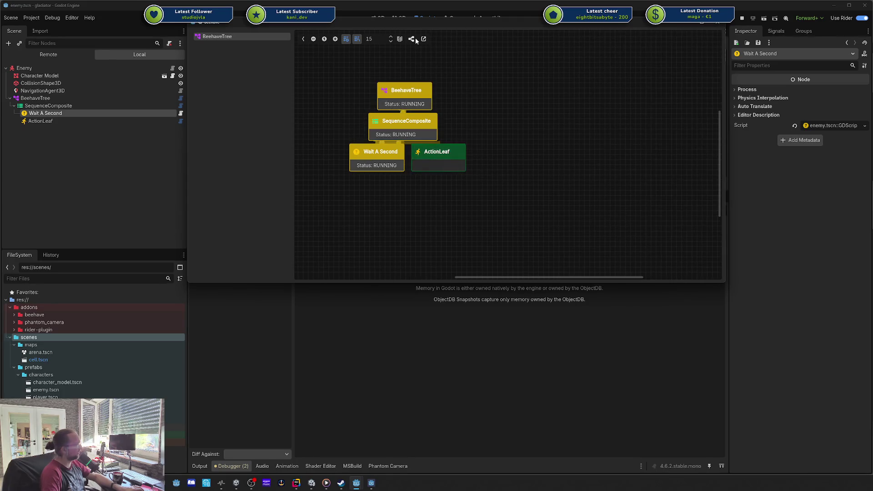
click(413, 38)
click(411, 39)
click(405, 93)
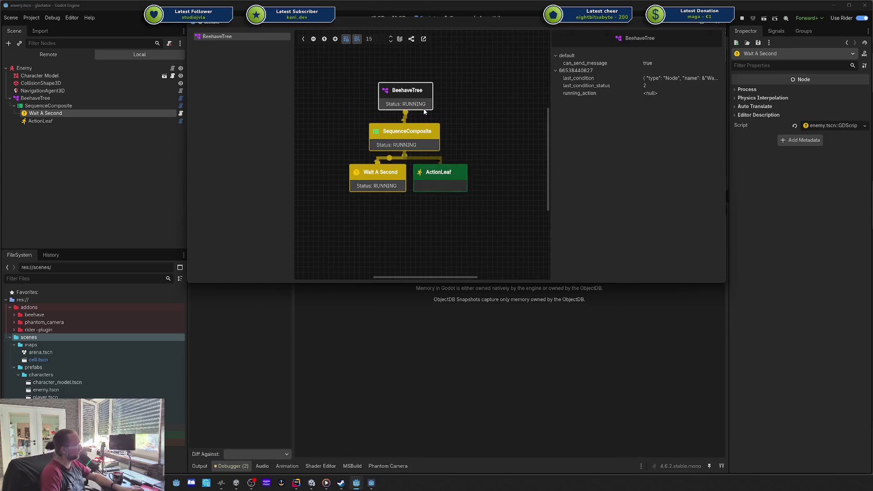
click(393, 204)
click(419, 178)
click(432, 209)
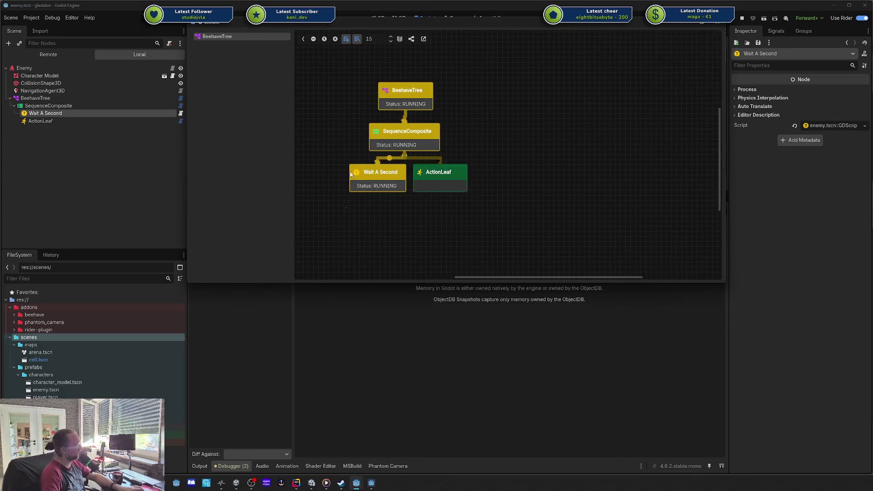
- Zoom the graph, toggle the background grid, recheck node blackboards, and reposition the floating window
click(314, 39)
click(314, 39)
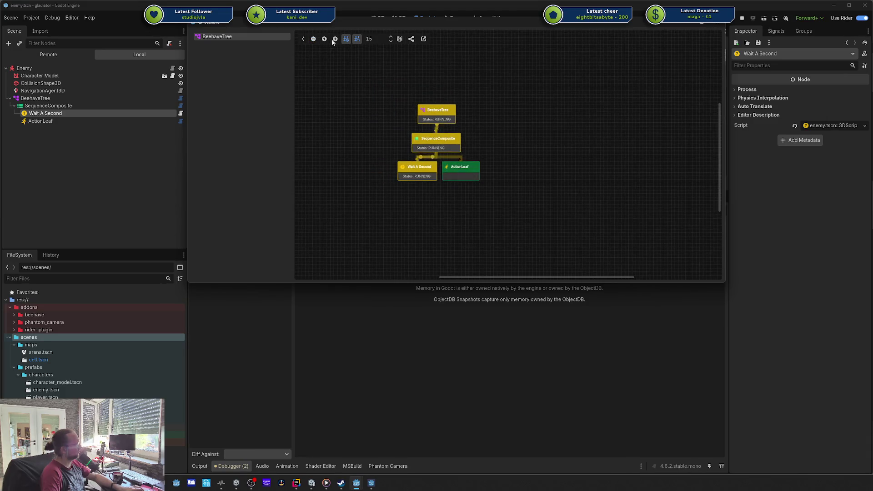
click(335, 38)
click(335, 39)
click(346, 39)
click(335, 38)
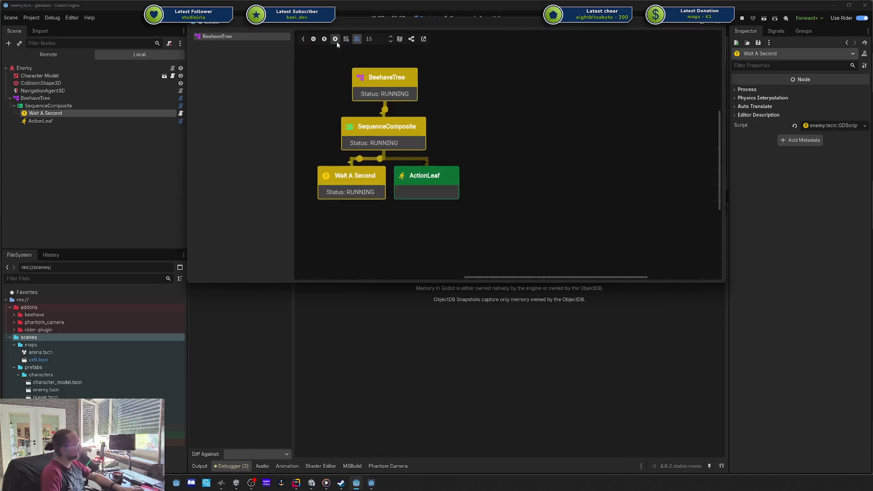
click(335, 39)
click(435, 205)
scroll(478, 200, down, 4)
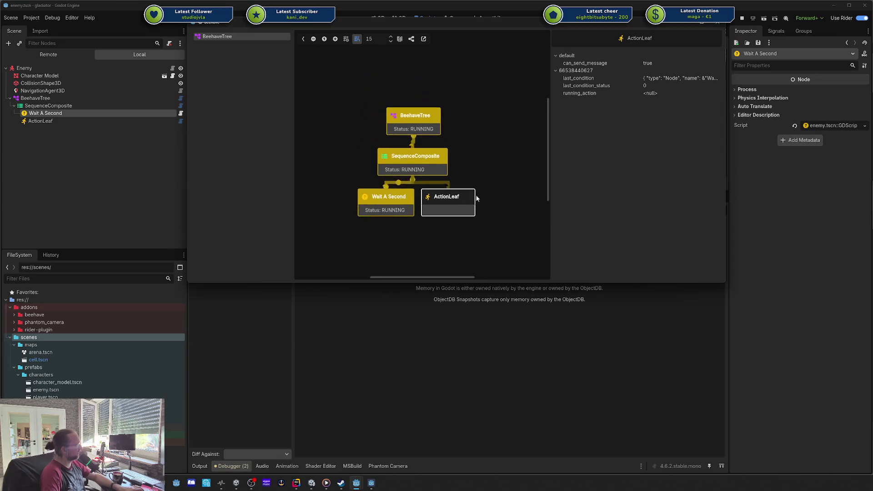
click(496, 236)
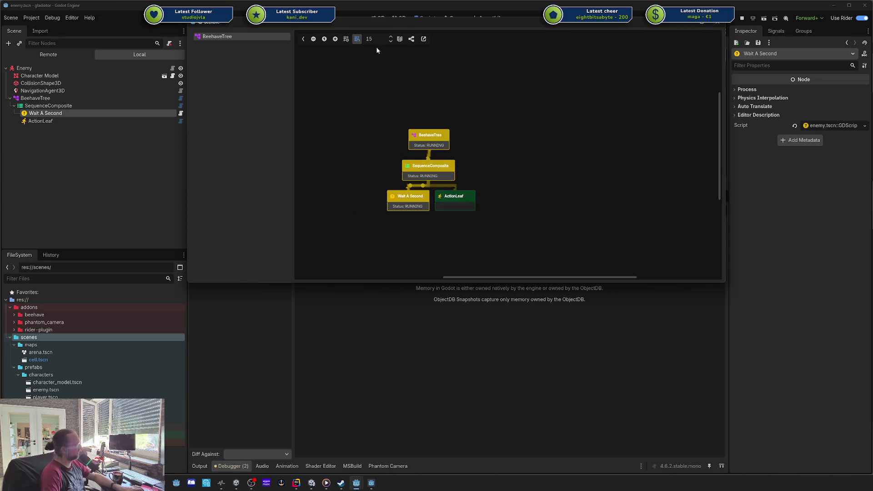
click(348, 39)
click(348, 39)
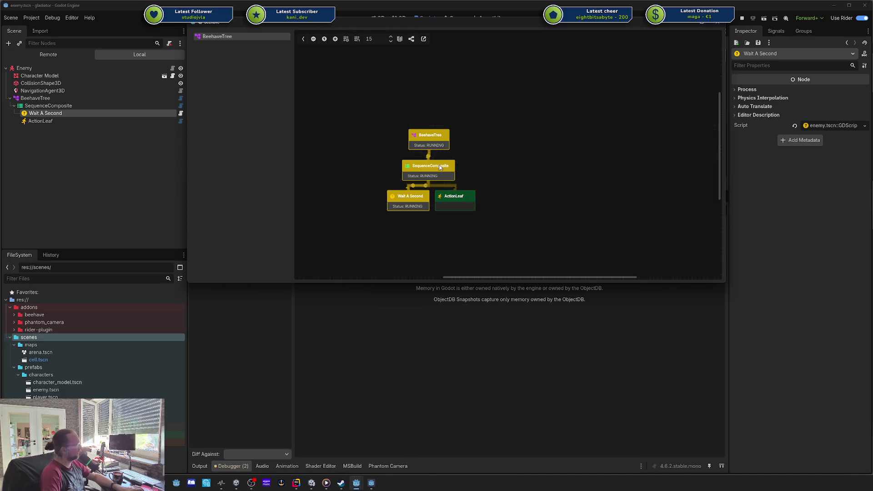
click(455, 206)
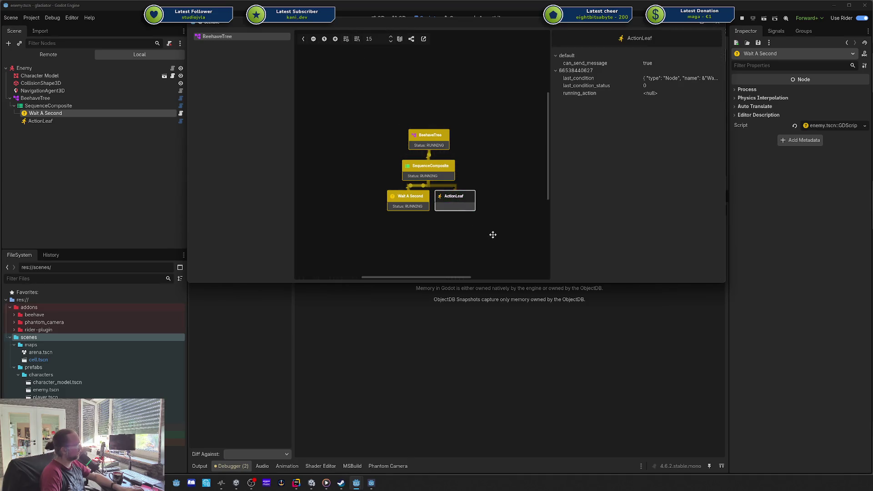
click(357, 39)
click(437, 130)
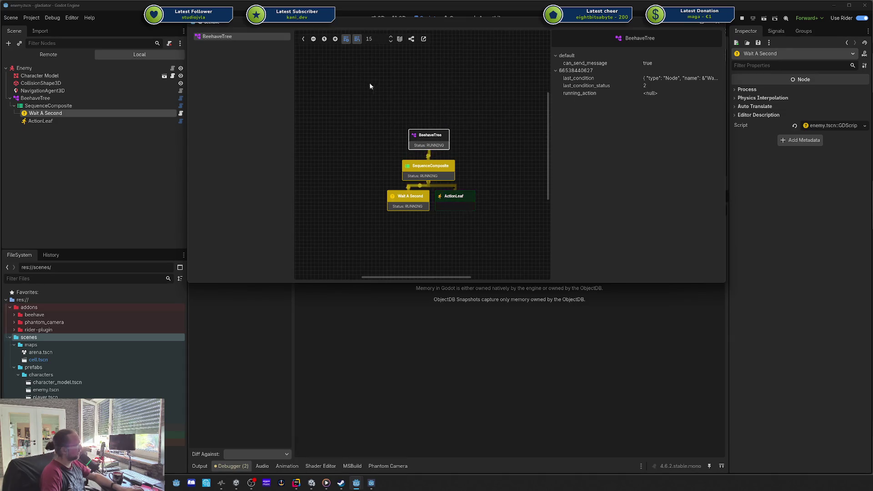
mouse_move(400, 27)
mouse_down()
mouse_move(394, 82)
mouse_move(405, 111)
mouse_up()
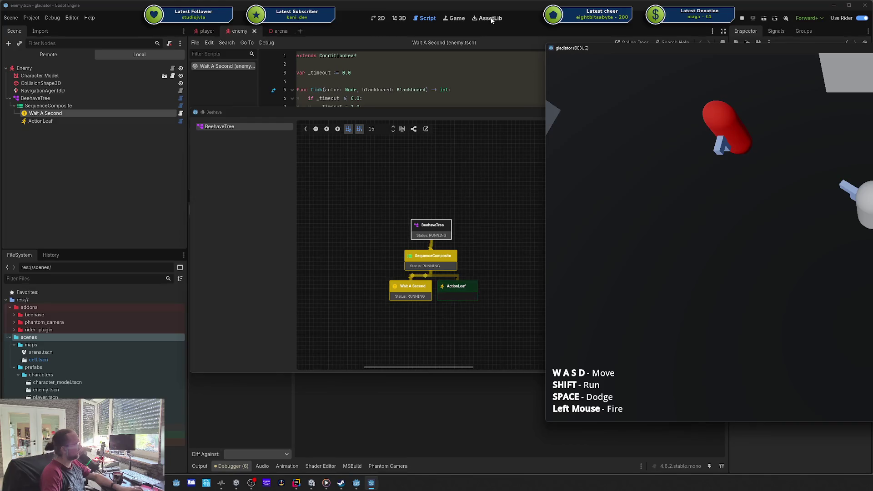
- Switch to the enemy's 3D view and clear the script warnings list
click(454, 18)
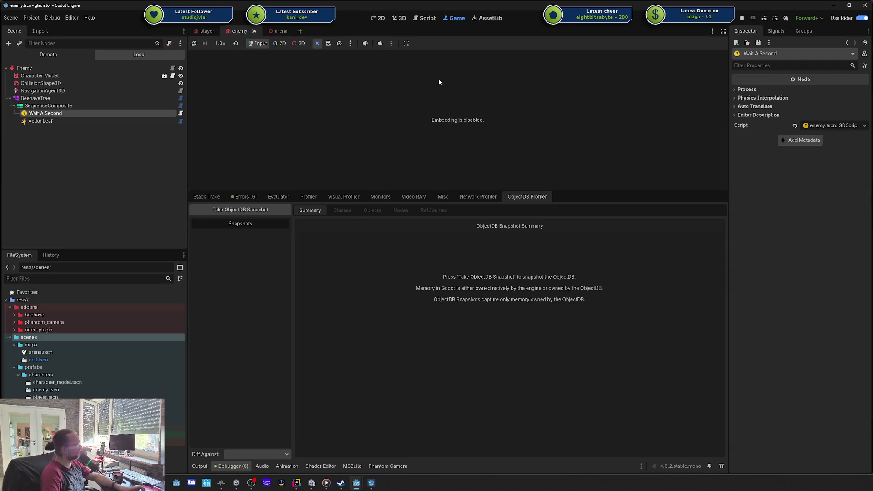
click(396, 20)
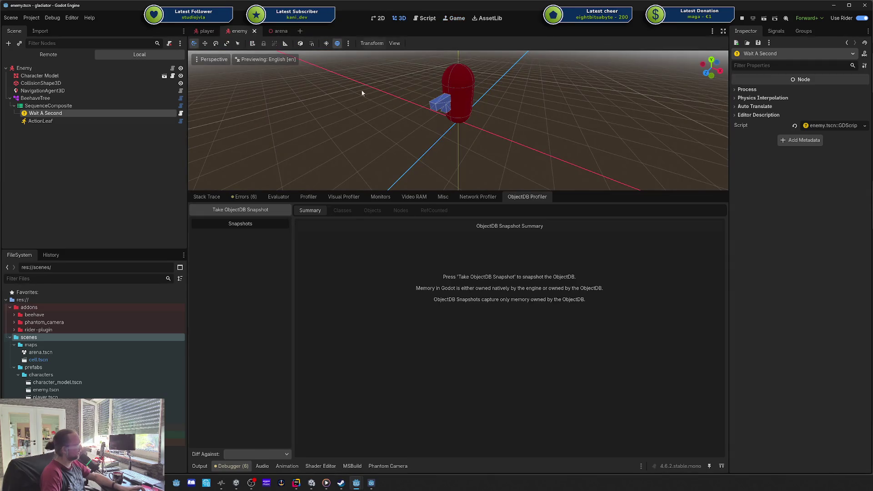
click(237, 197)
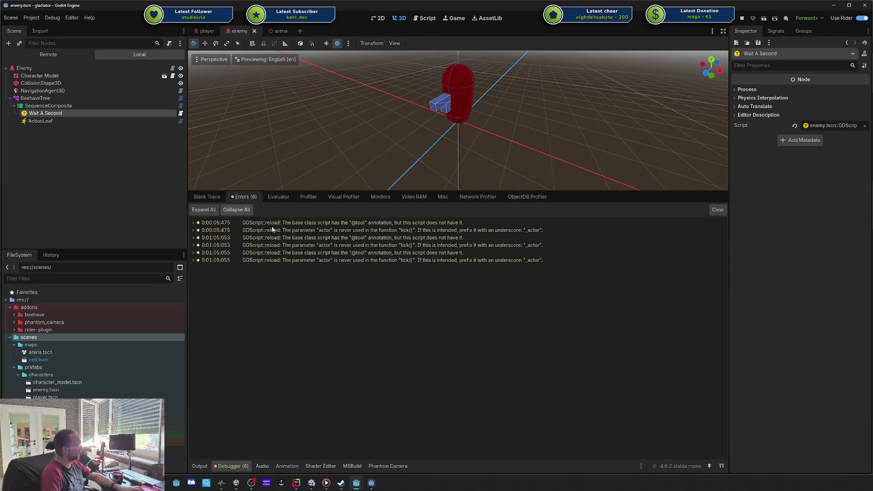
click(717, 209)
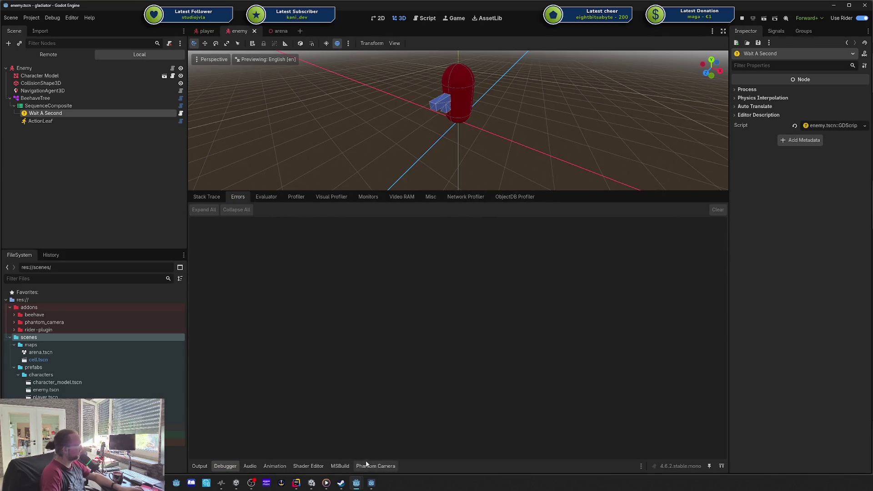
- Check the BeehaveTree blackboard, close the floating Beehave window, and show the docked Beehave graph
click(371, 486)
mouse_move(356, 483)
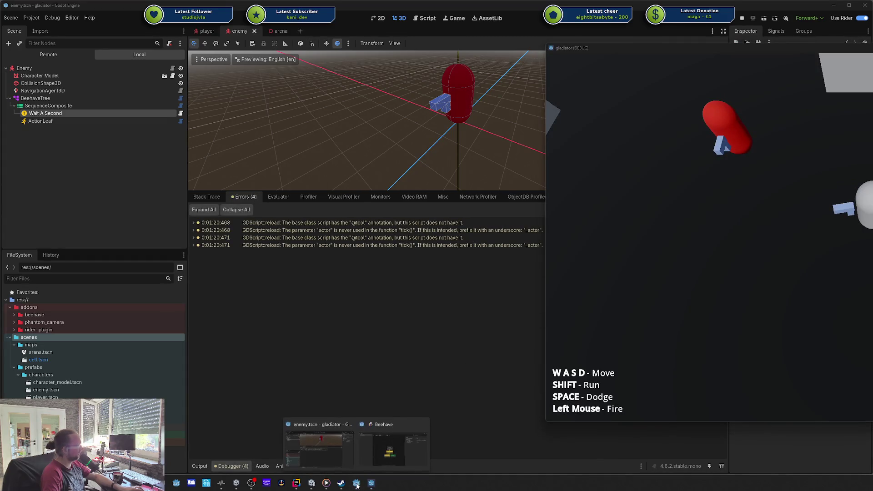
click(384, 447)
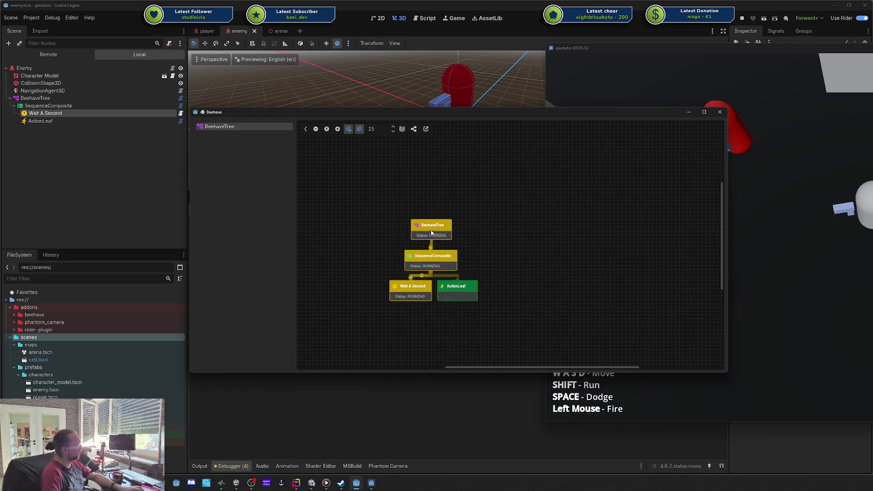
scroll(433, 232, up, 2)
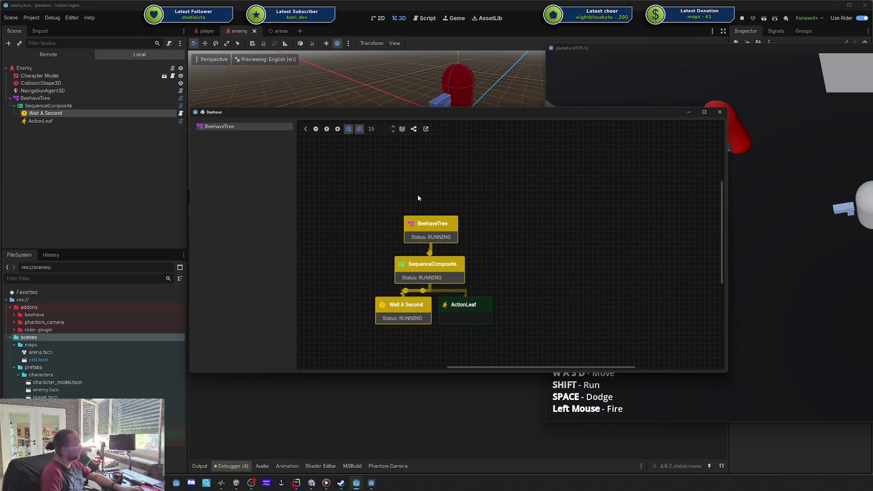
click(442, 229)
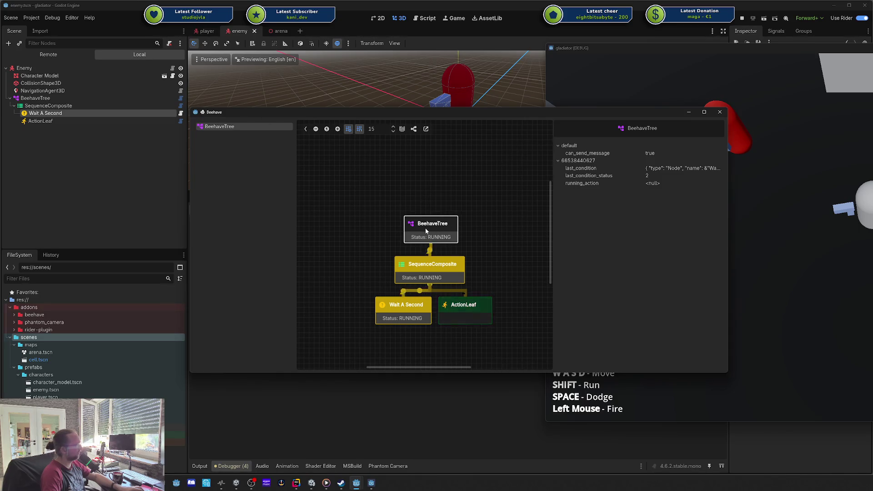
click(719, 112)
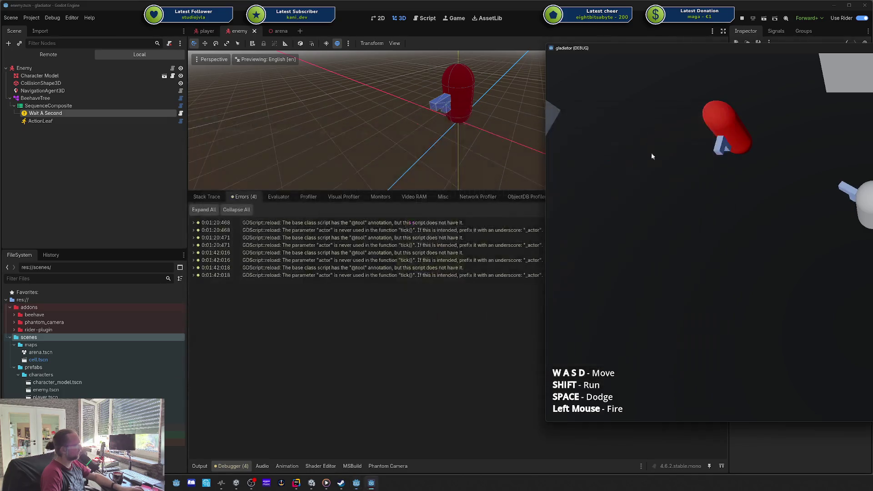
click(574, 197)
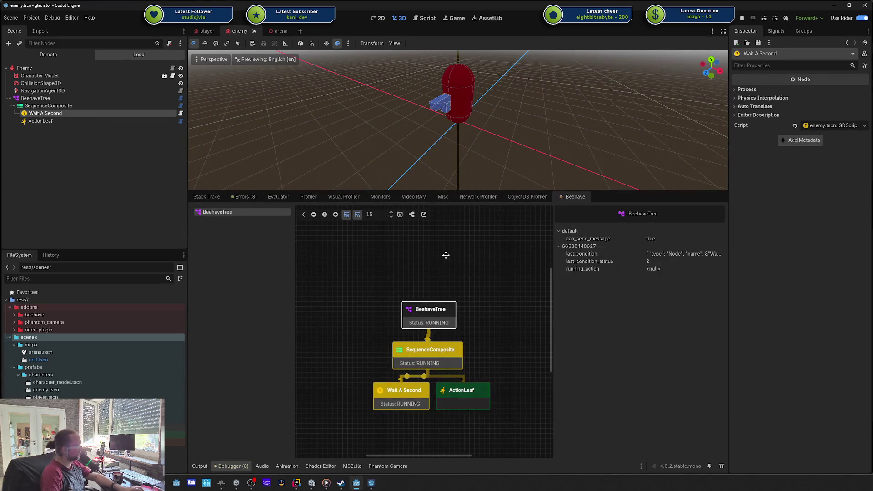
- Inspect the BeehaveTree and Wait A Second blackboards in the docked graph
click(417, 310)
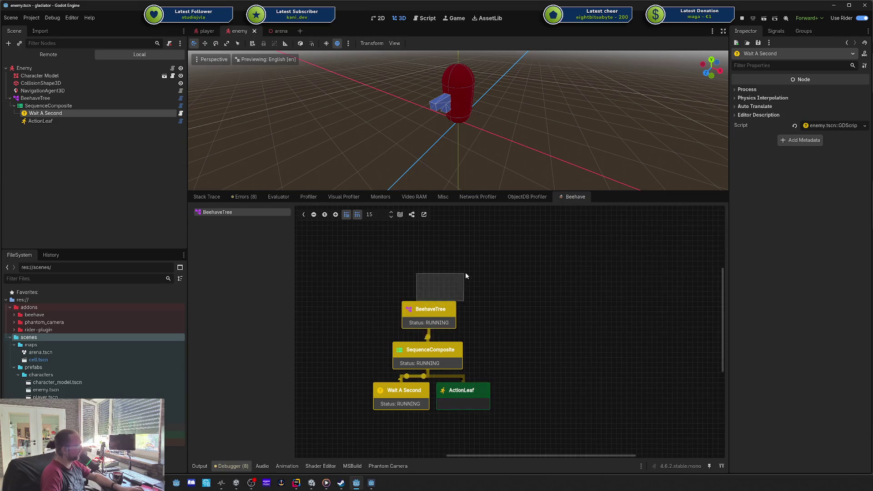
click(427, 311)
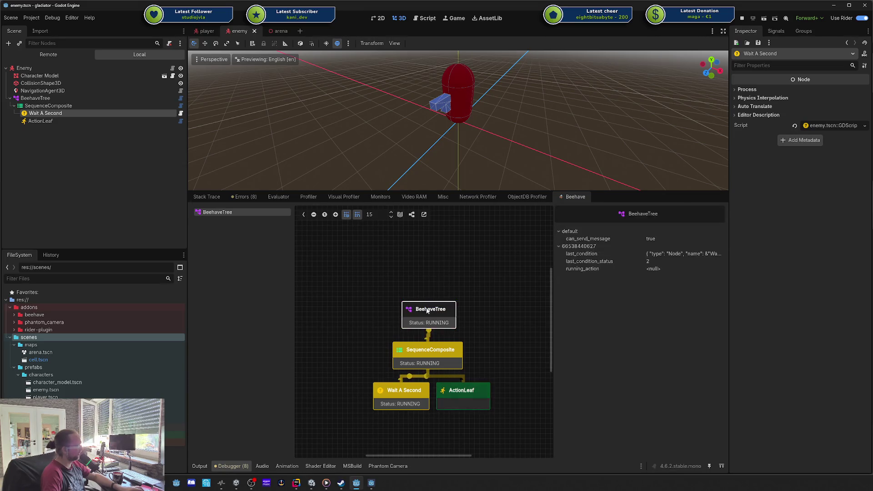
click(486, 329)
click(412, 407)
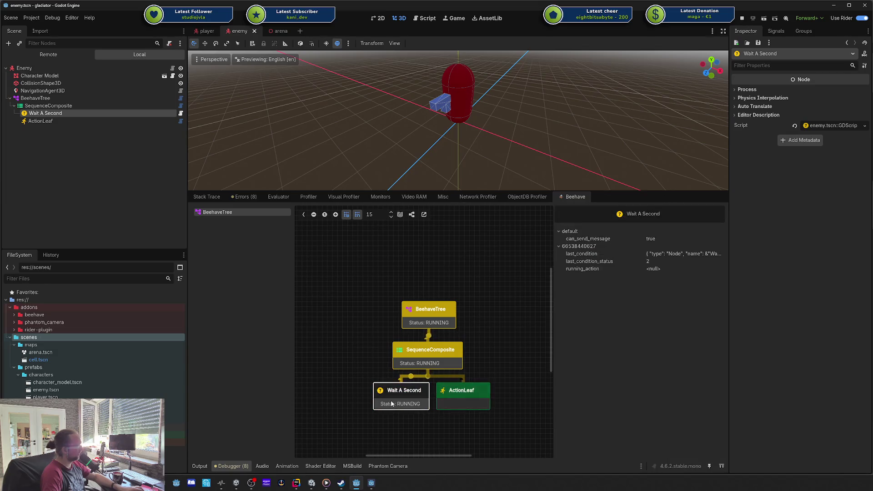
click(405, 421)
- Check the ActionLeaf blackboard, stop the running project, and select ActionLeaf in the Scene dock
click(462, 395)
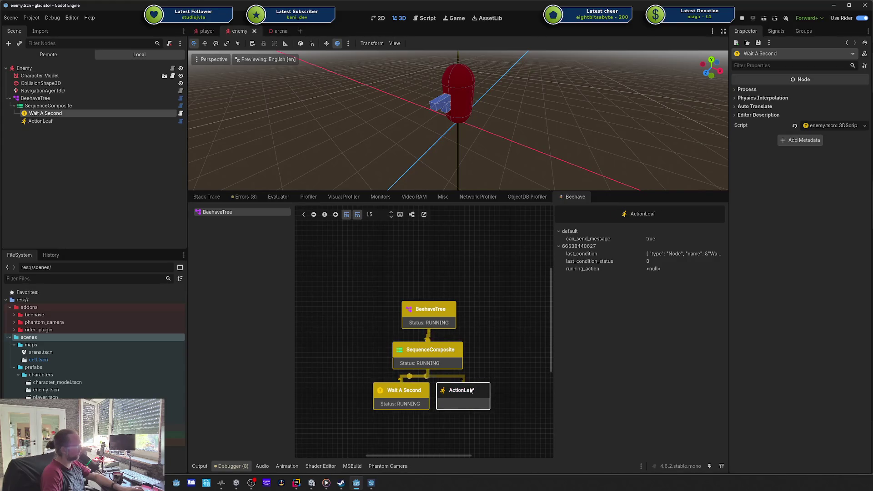
click(464, 313)
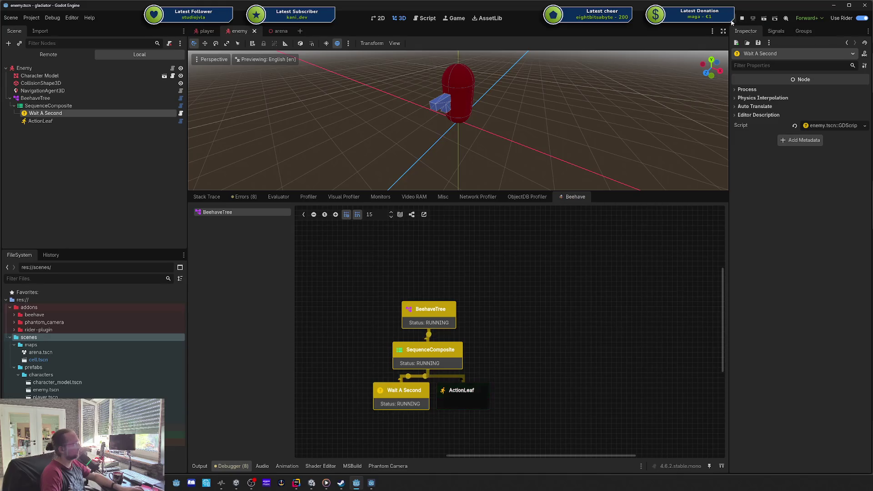
click(741, 18)
click(44, 110)
- Check the Errors panel for warnings on the ActionLeaf node
right_click(43, 110)
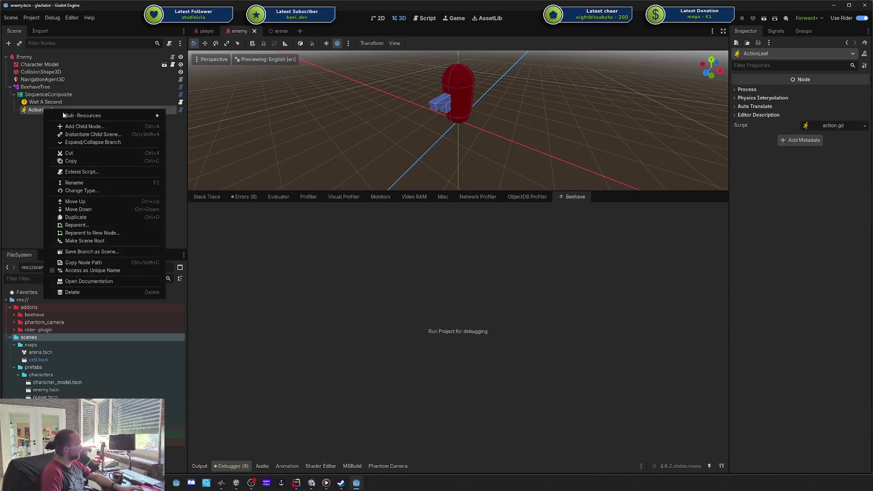
key(Escape)
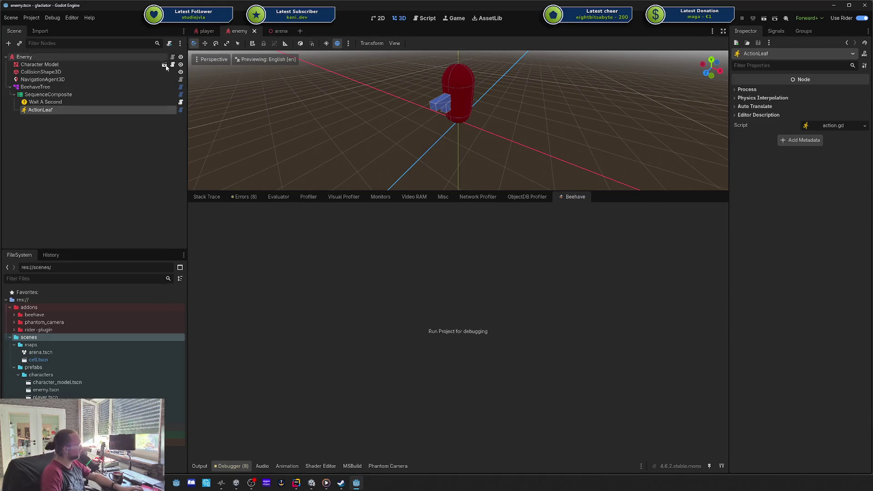
click(244, 197)
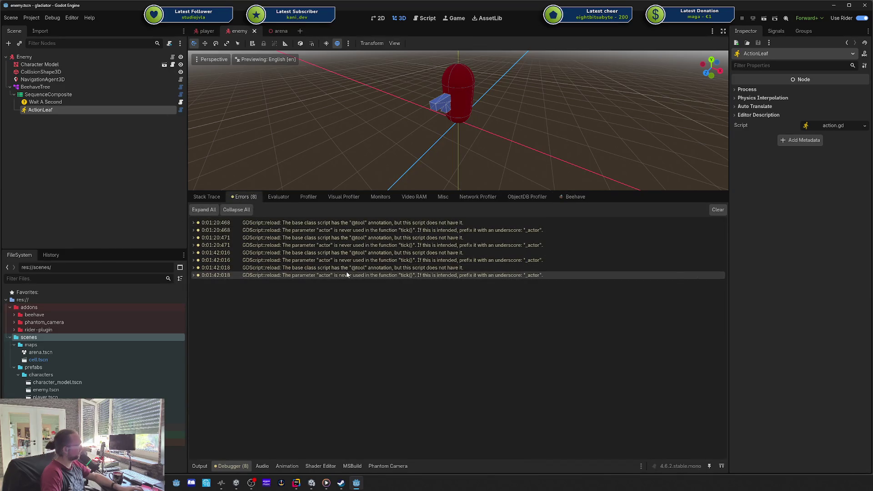
mouse_move(344, 275)
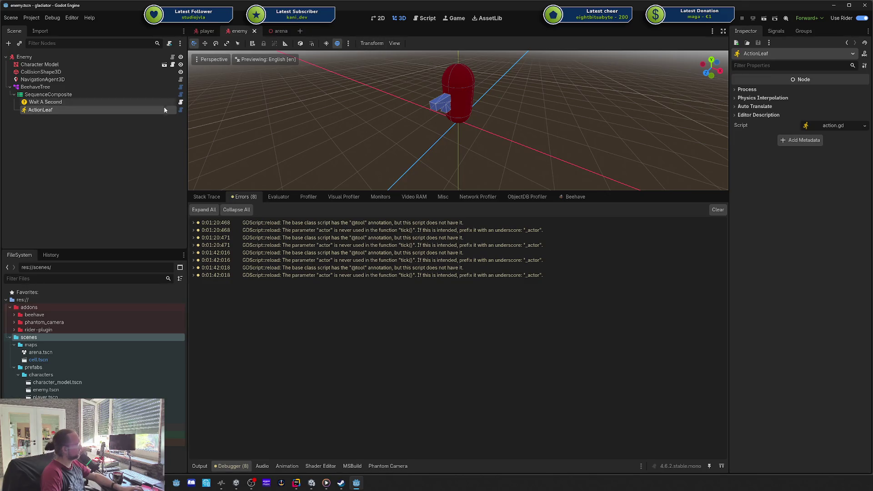
- Attach a new built-in script named do_something_for_a_second to ActionLeaf
click(168, 43)
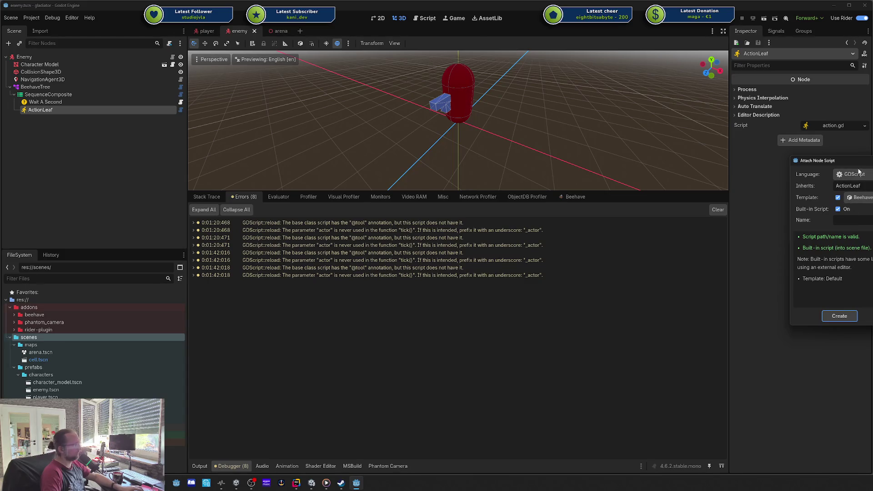
click(566, 235)
text(d)
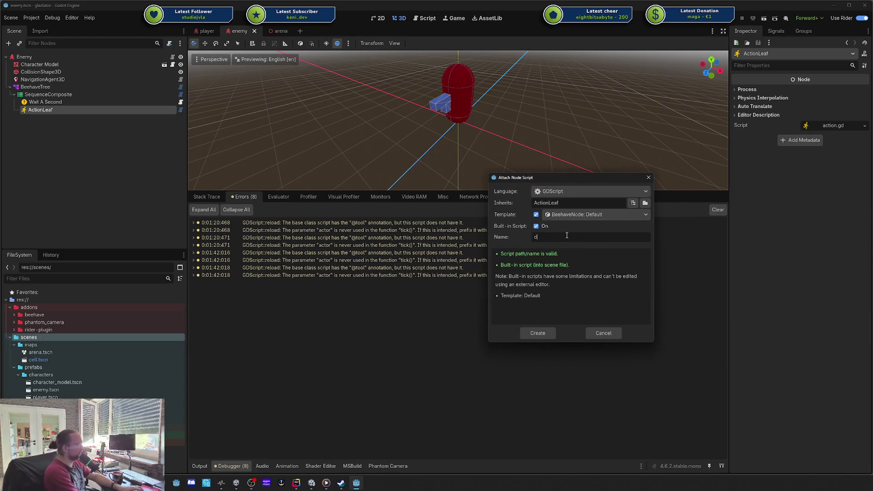
text(o_something_fo)
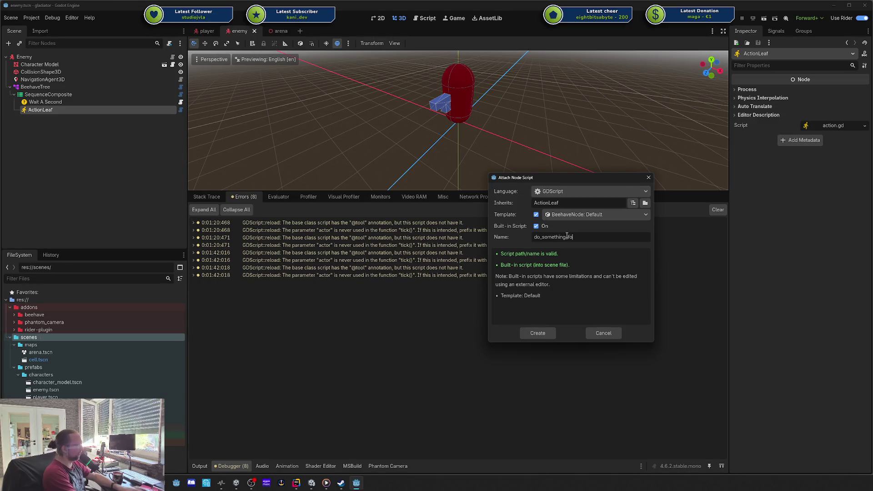
text(econd)
key(Return)
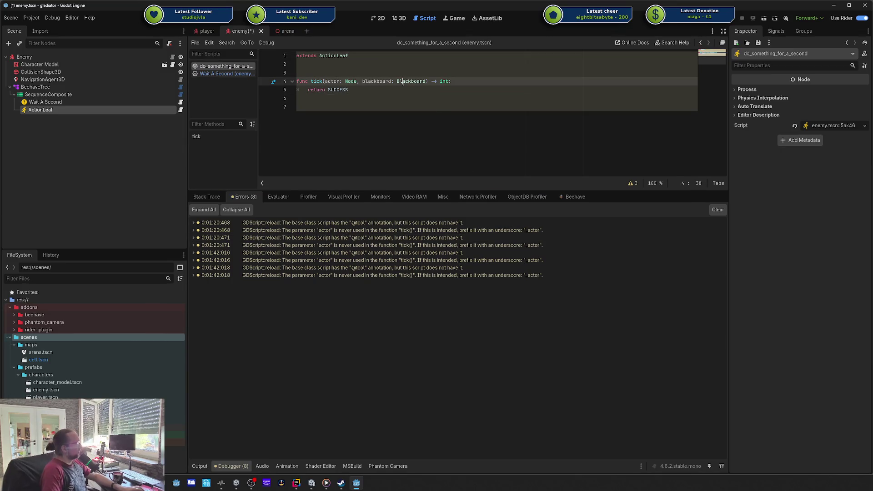
- Clear the extra blank line and make room above the tick function
click(373, 67)
key(Delete)
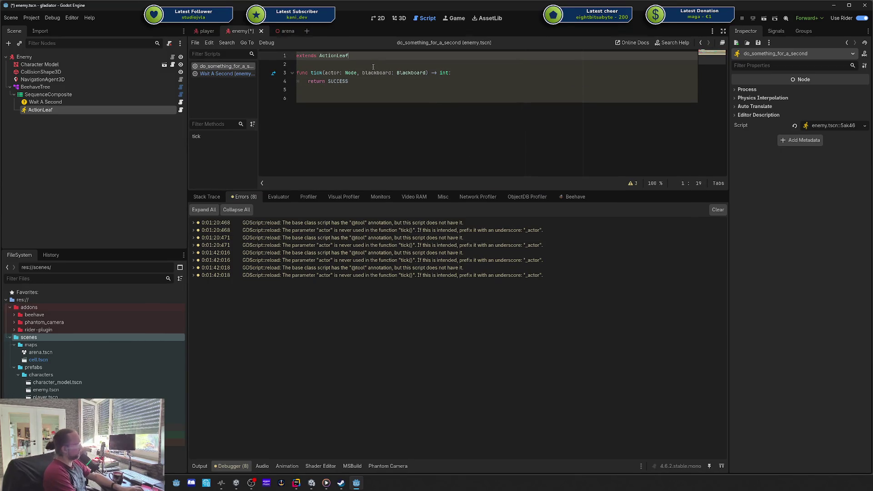
key(Return)
key(Return)
key(Up)
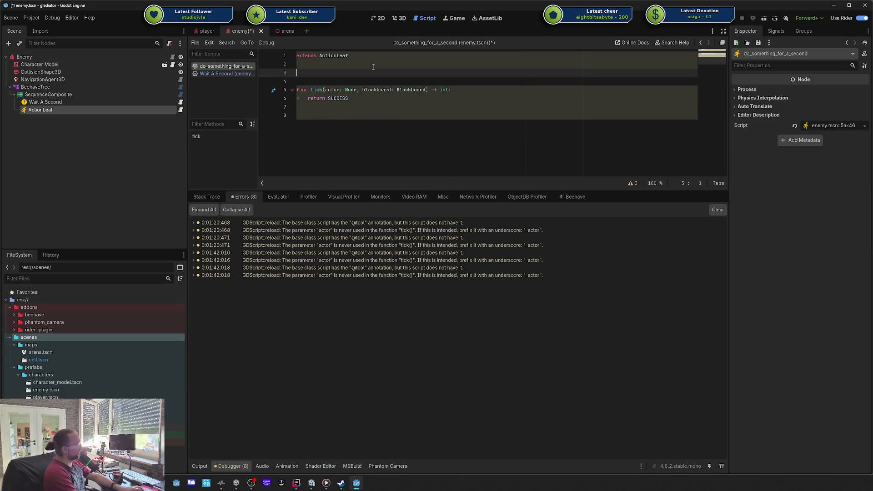
text(va)
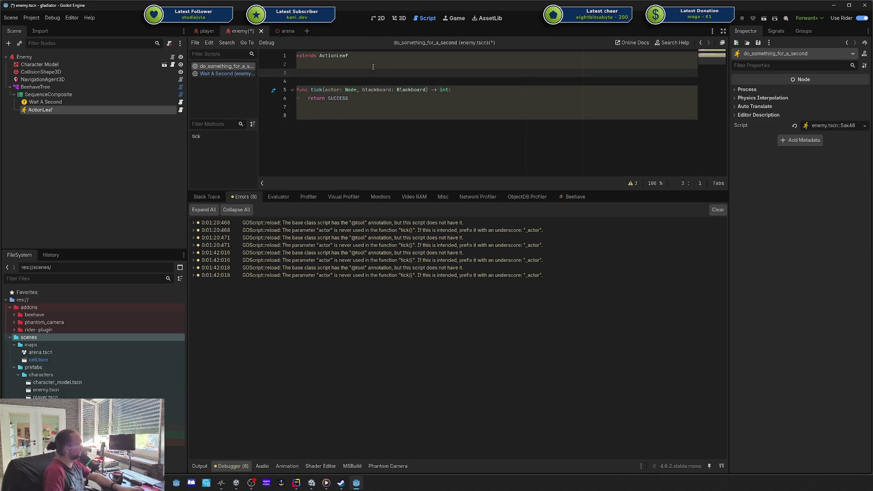
- Copy Wait A Second's _timeout countdown code over the tick function and save
double_click(134, 102)
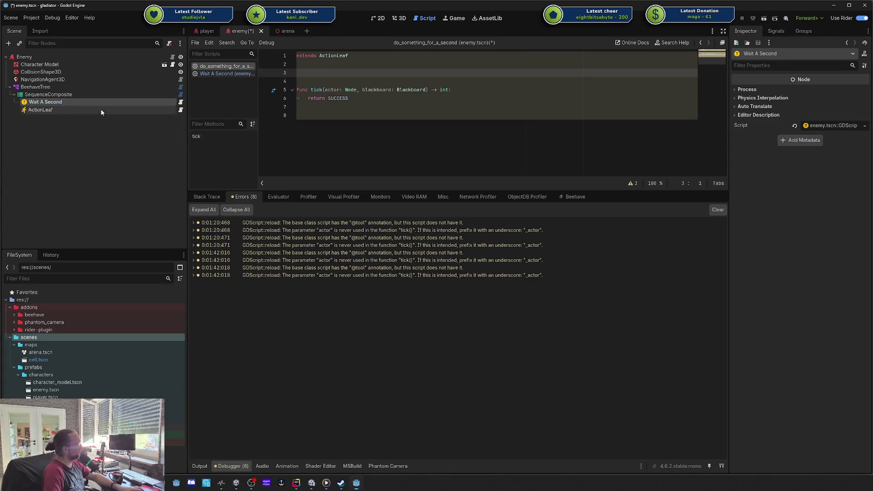
click(213, 74)
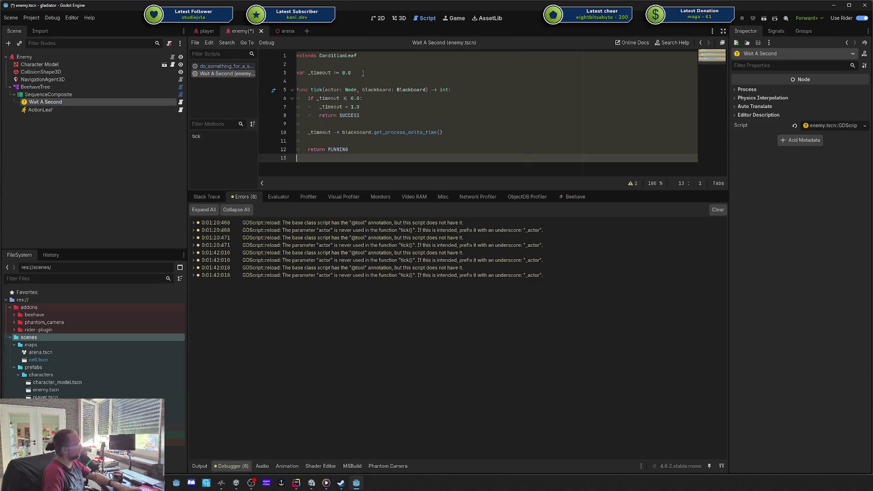
mouse_move(369, 151)
mouse_down()
mouse_move(295, 55)
mouse_move(271, 62)
mouse_up()
key(ctrl+c)
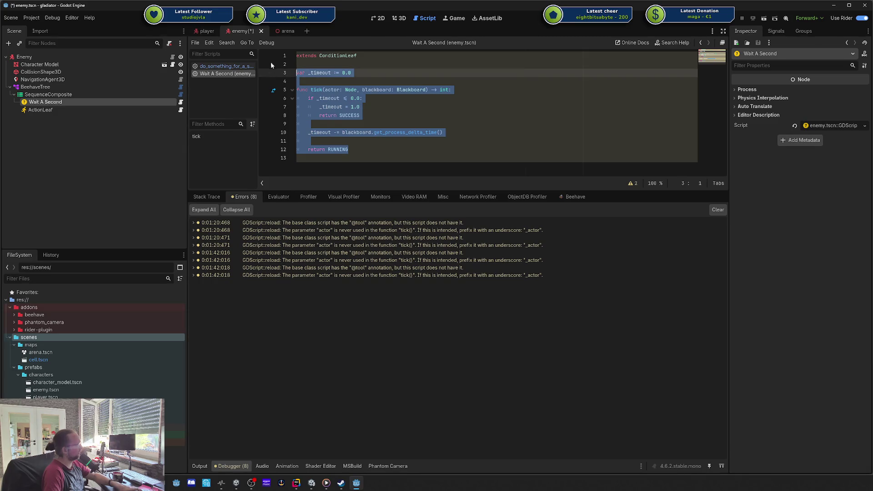
click(223, 65)
drag(335, 116, 274, 74)
key(ctrl+v)
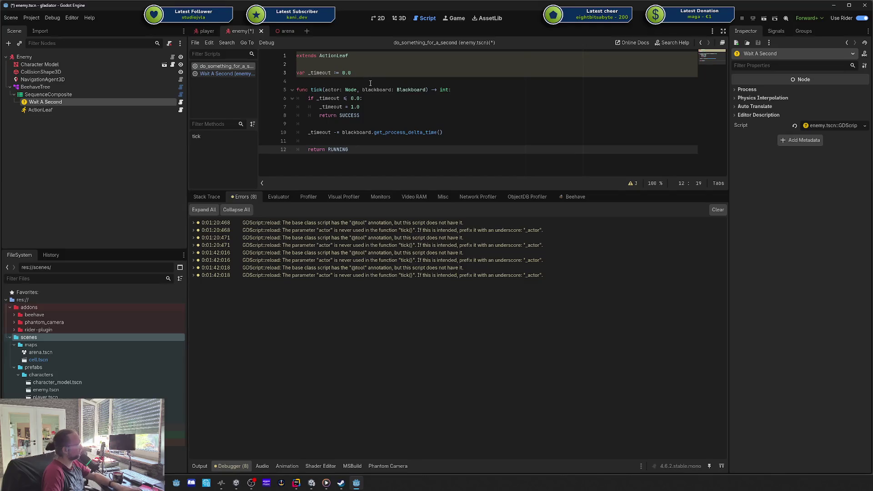
key(ctrl+s)
- Review the pasted timeout logic, then undo a half-written enter-tree function after line 3
click(358, 98)
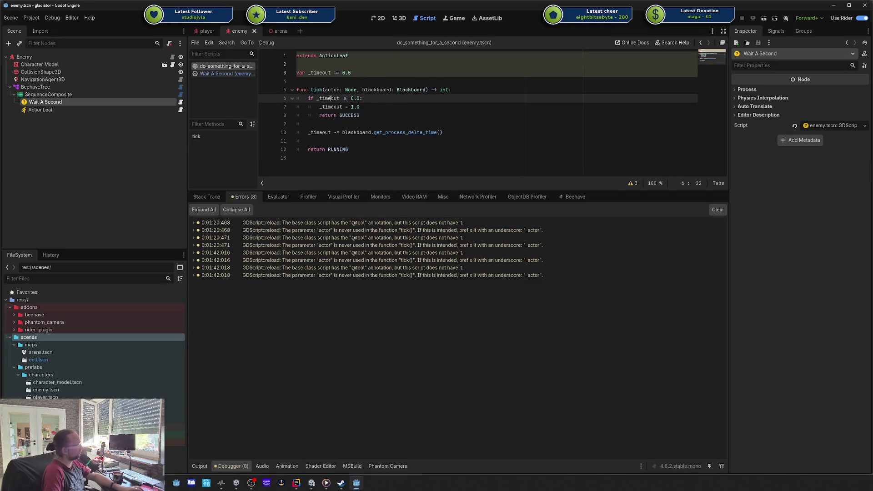
double_click(349, 115)
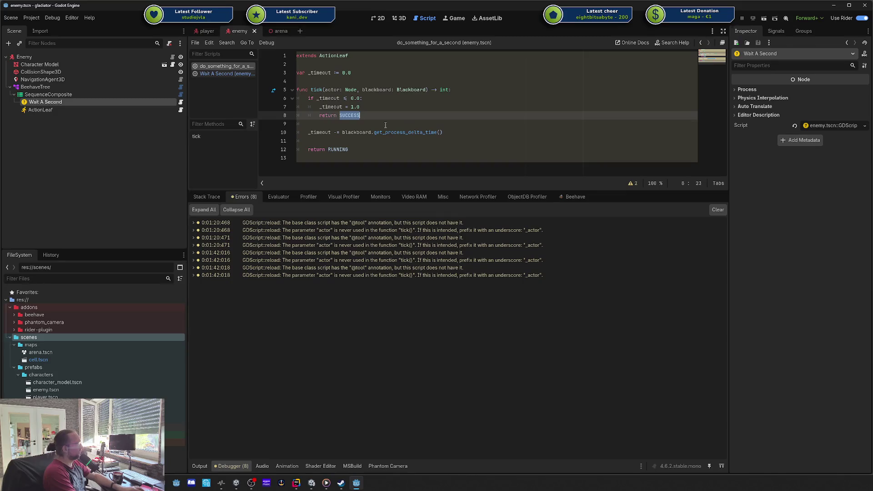
key(Down)
key(Down)
key(Down)
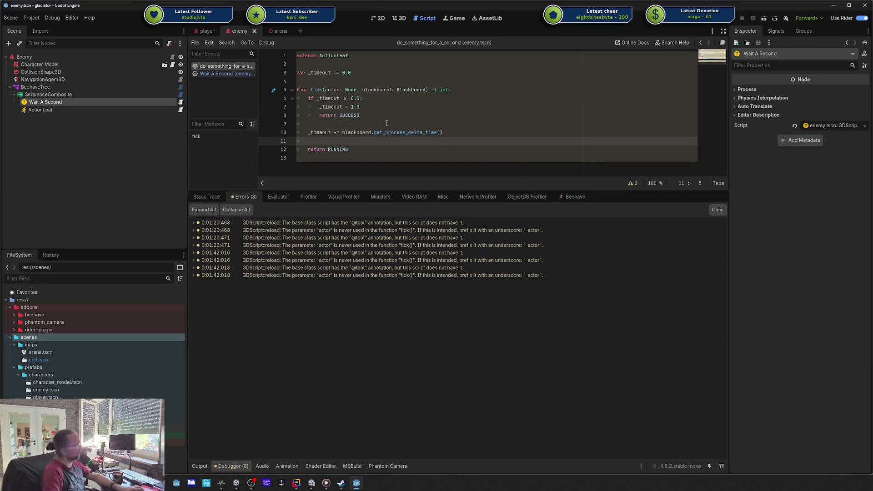
click(386, 123)
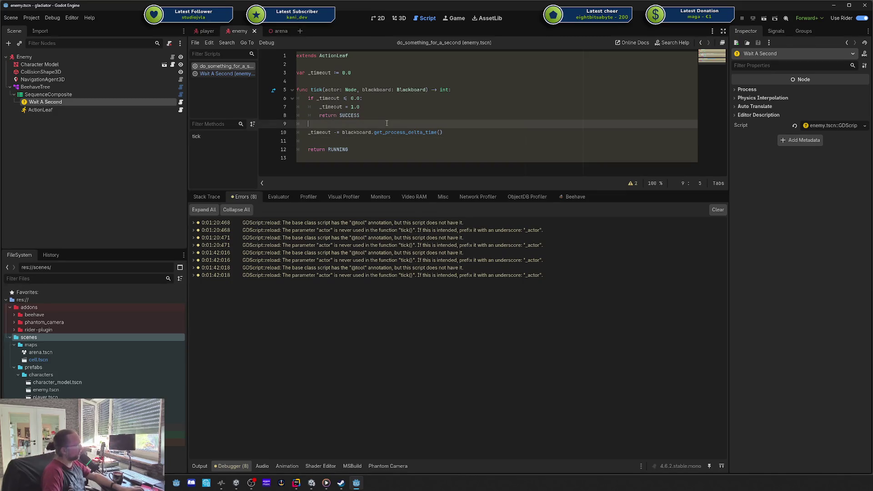
double_click(325, 74)
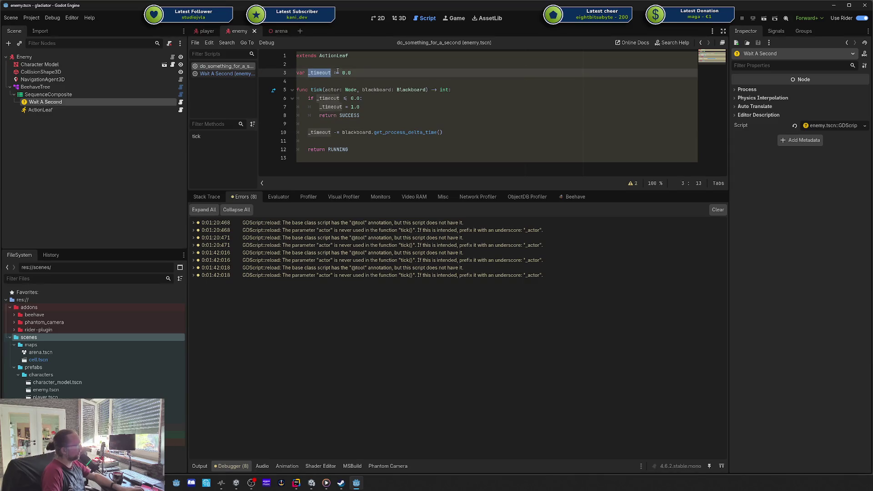
click(350, 74)
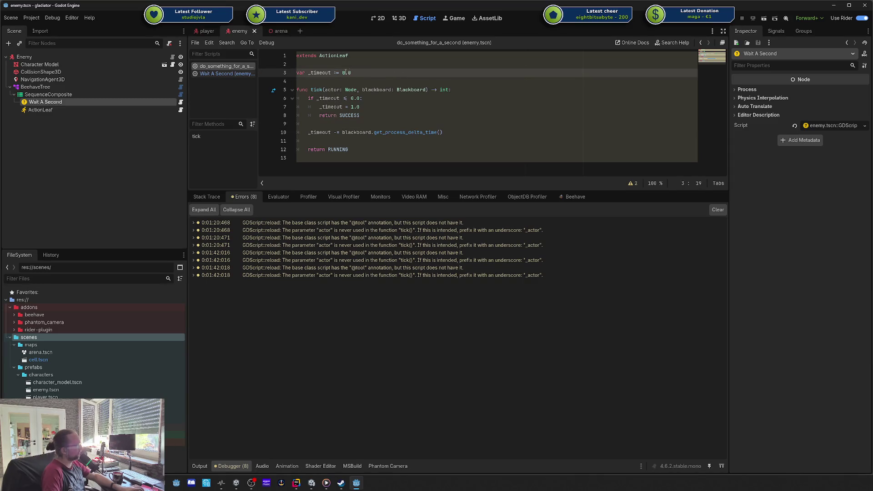
key(Return)
key(Return)
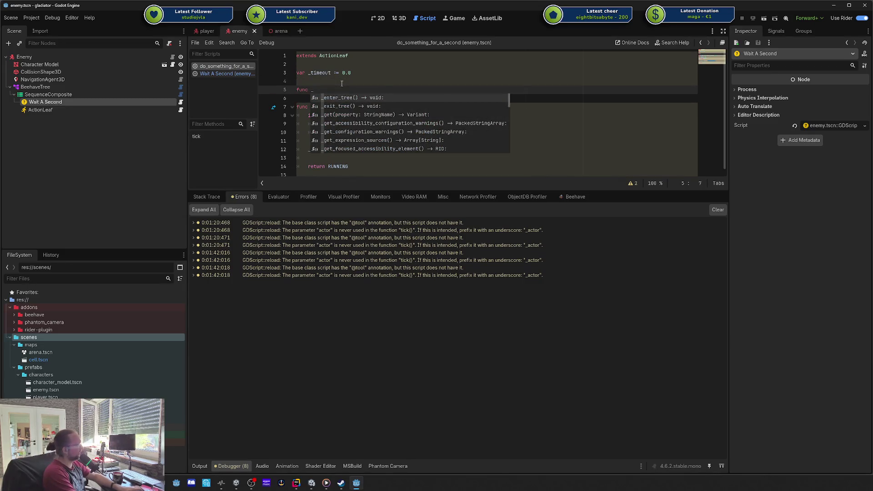
text(enter)
key(ctrl+z)
key(ctrl+z)
key(ctrl+z)
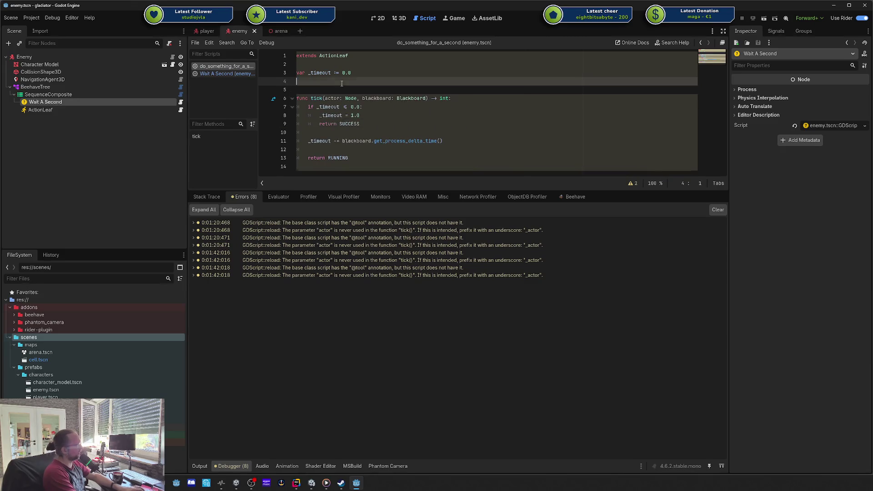
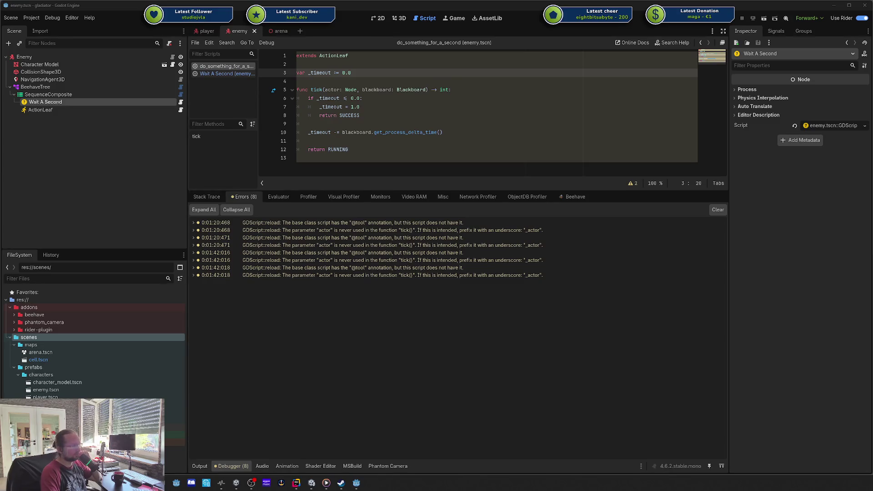
- Switch to the Beehave docs and open the Common Patterns & Examples page via Debugging
key(alt+Tab)
scroll(600, 193, up, 10)
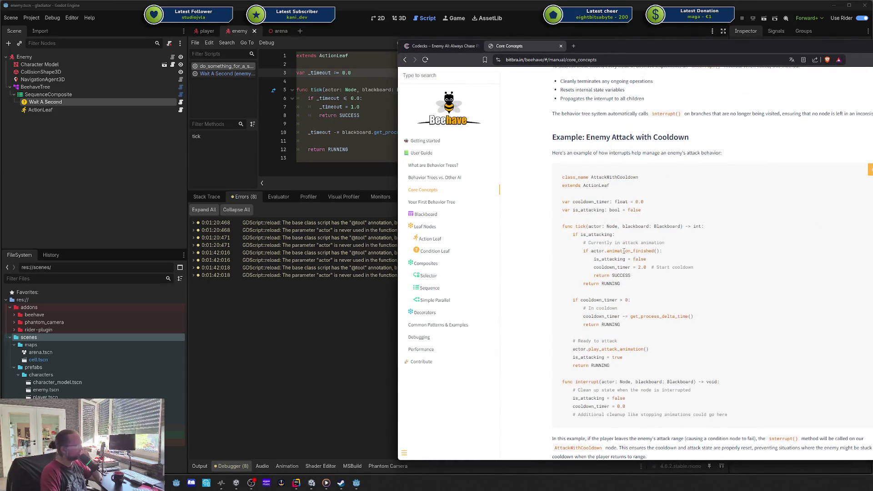
scroll(624, 251, down, 10)
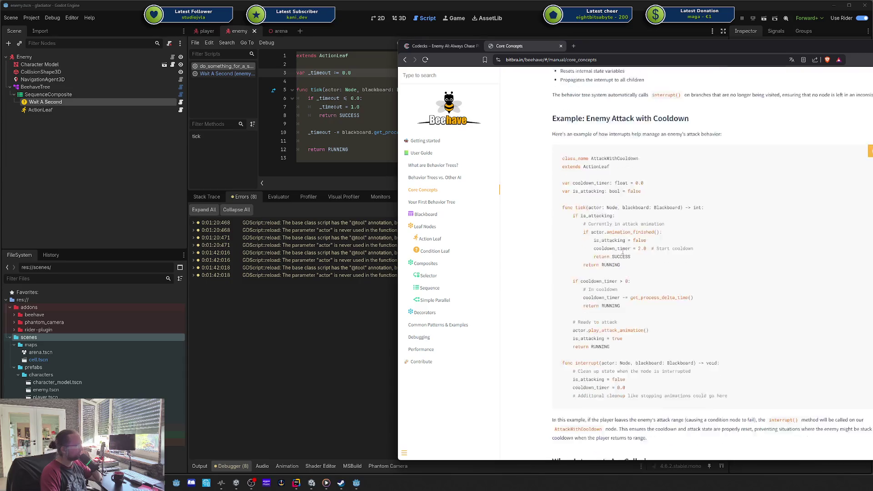
click(438, 336)
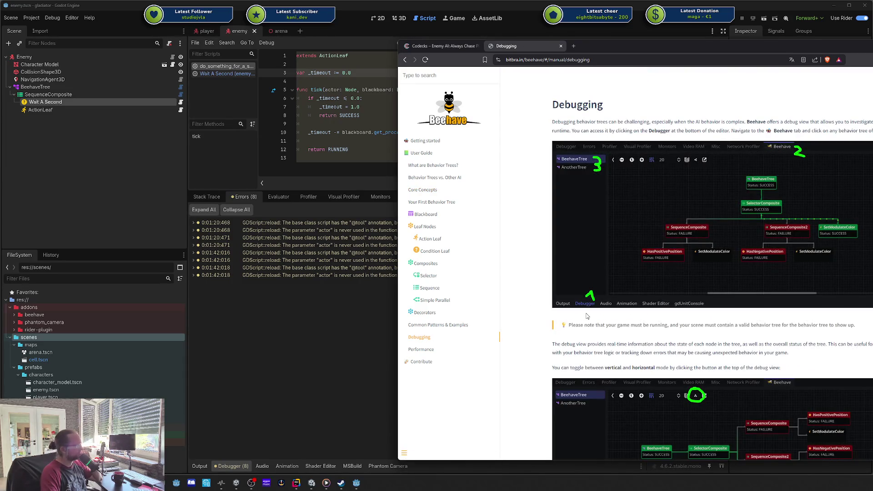
scroll(586, 316, down, 3)
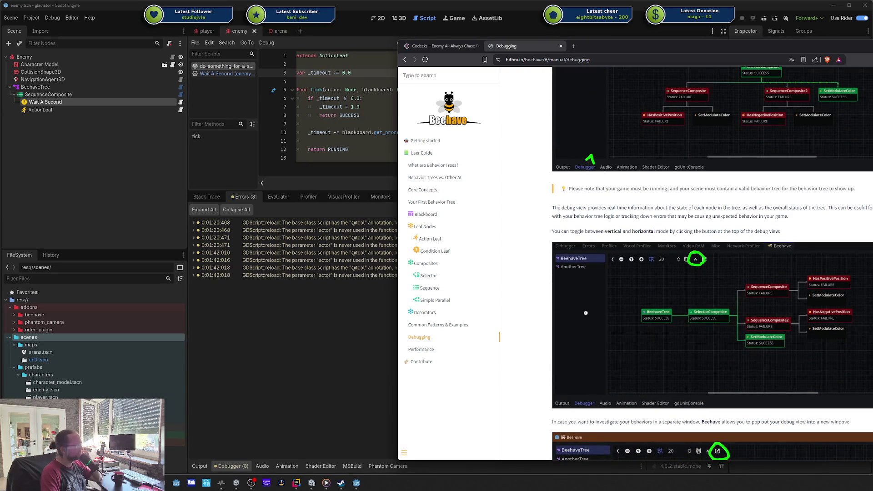
scroll(585, 313, down, 4)
scroll(585, 313, up, 7)
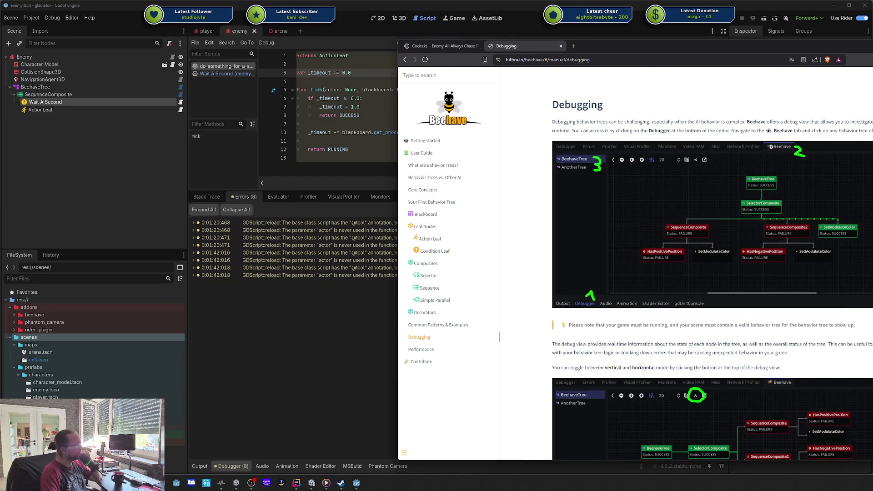
click(437, 325)
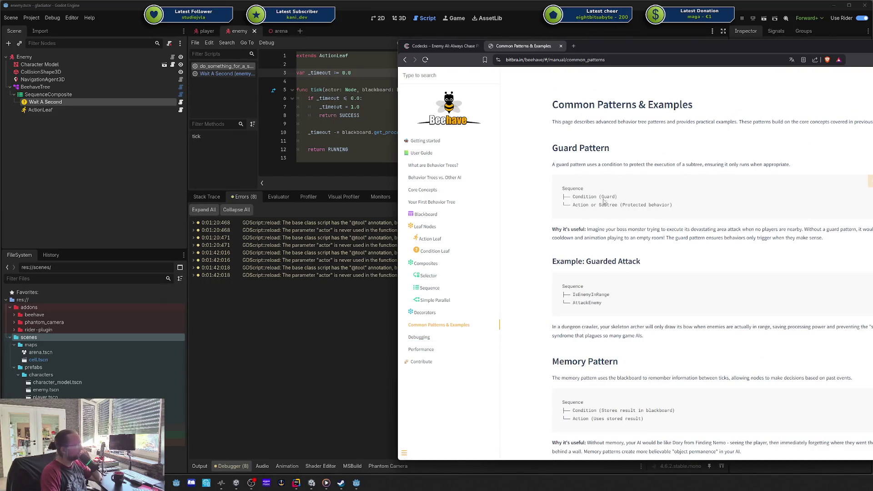
- Skim the page, then drag the browser aside to reveal the Godot script
scroll(582, 205, down, 4)
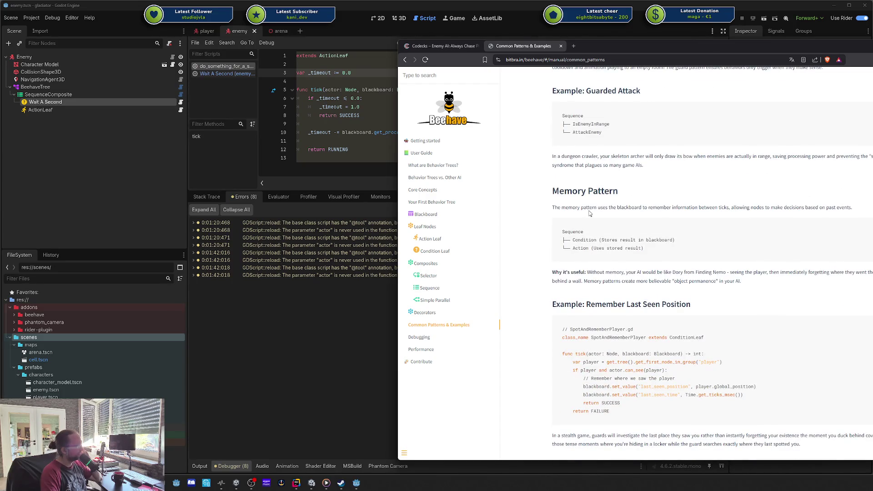
scroll(589, 213, down, 2)
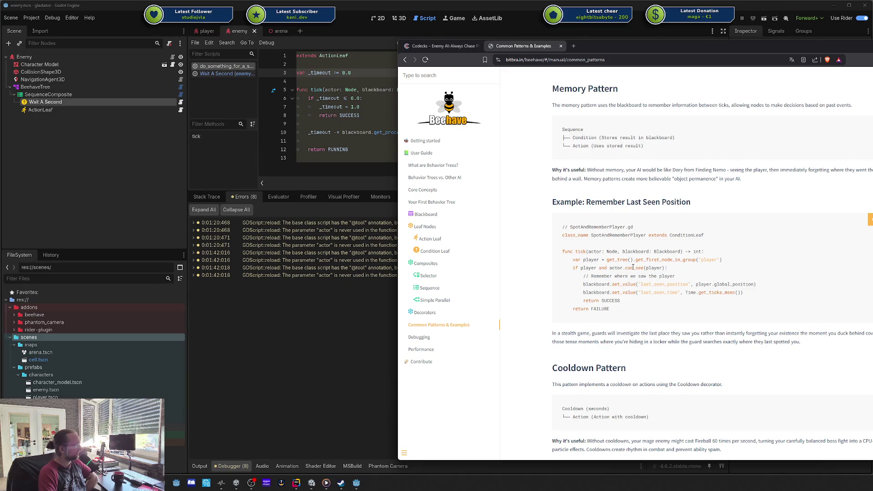
drag(615, 49, 872, 49)
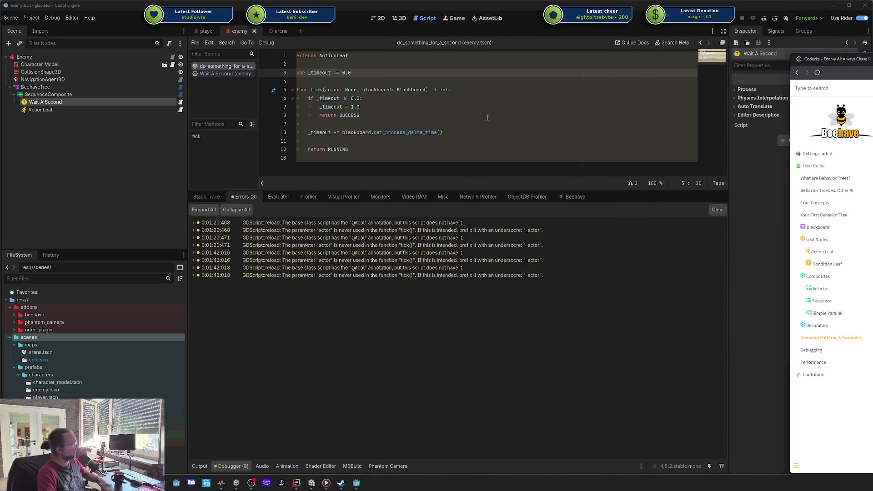
- Try an actor.can_see line in the tick function, remove it, and save the enemy scene
click(466, 90)
key(Return)
text(actor.)
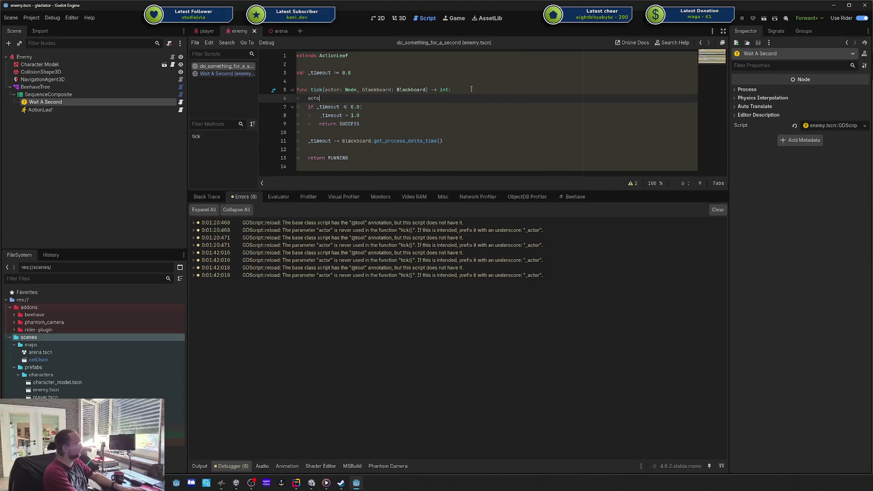
text(can_)
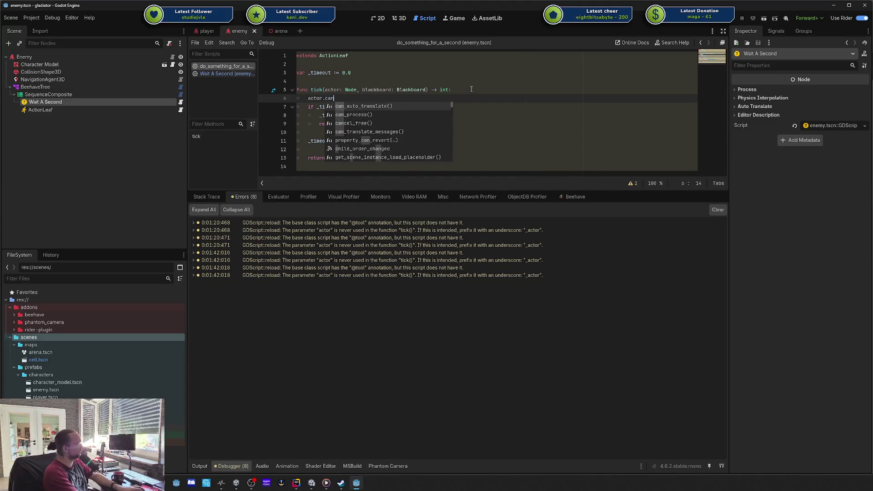
text(see)
key(BackSpace)
key(BackSpace)
key(BackSpace)
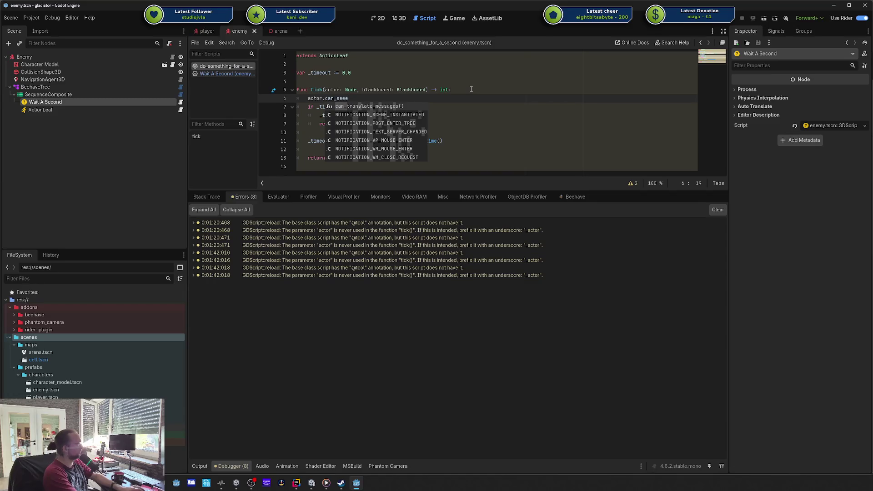
key(ctrl+s)
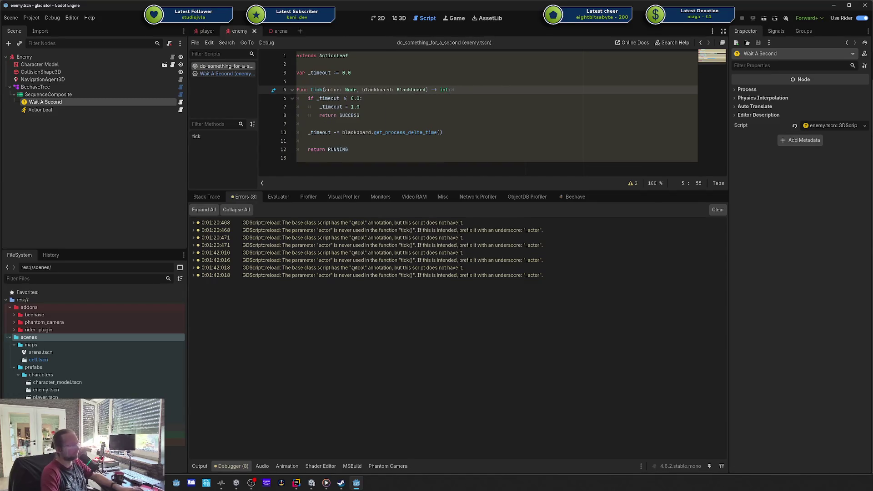
- Return to the docs, scroll through Common Patterns, and open the User Guide page
key(alt+Tab)
scroll(583, 180, down, 5)
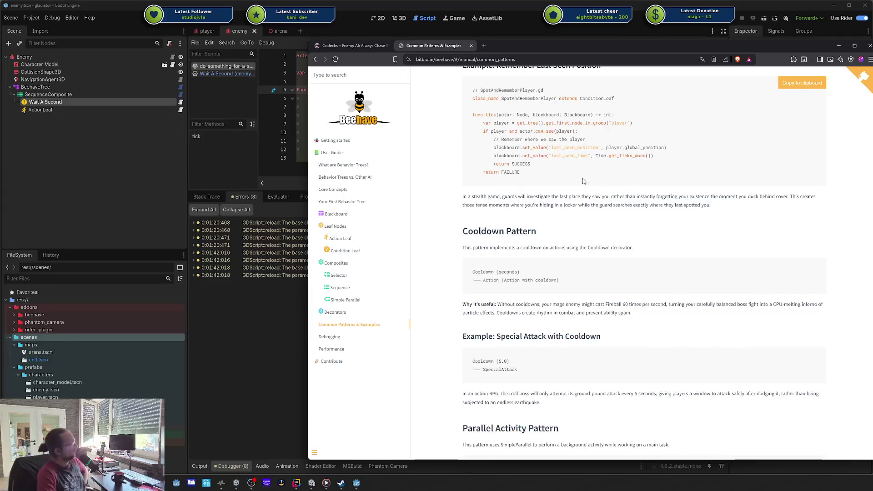
scroll(583, 181, down, 2)
scroll(533, 204, down, 1)
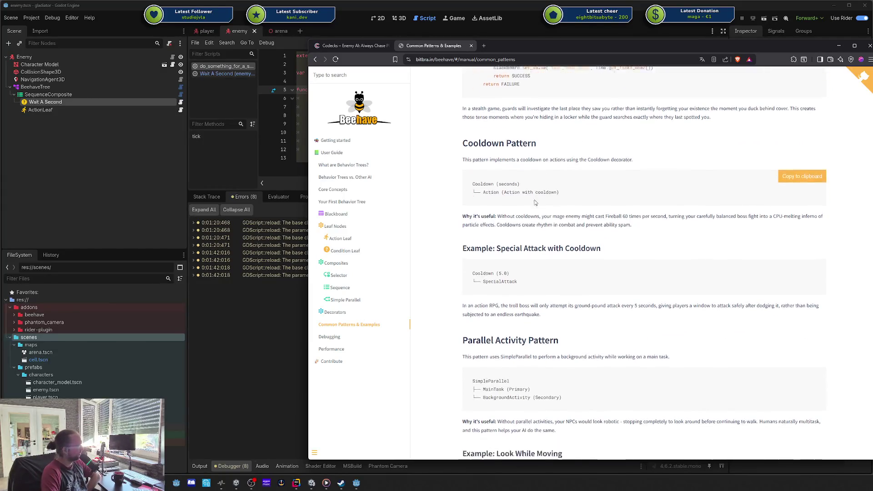
scroll(534, 204, down, 3)
scroll(534, 204, down, 7)
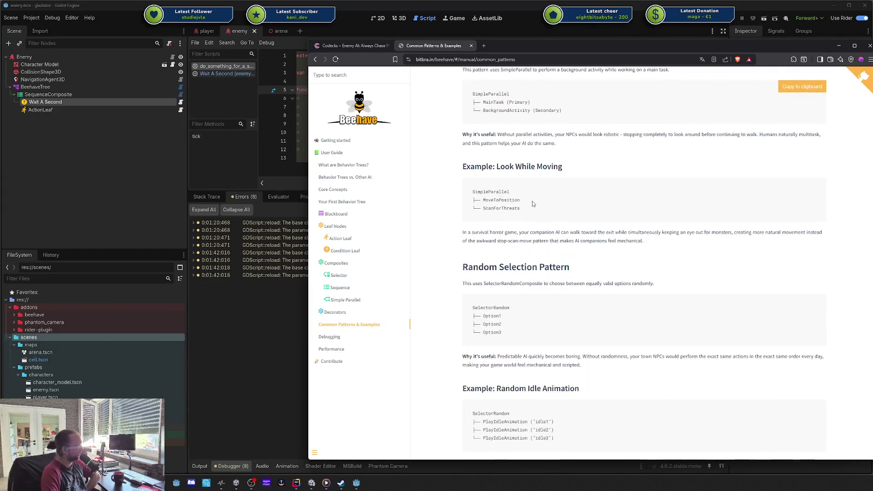
scroll(533, 204, down, 20)
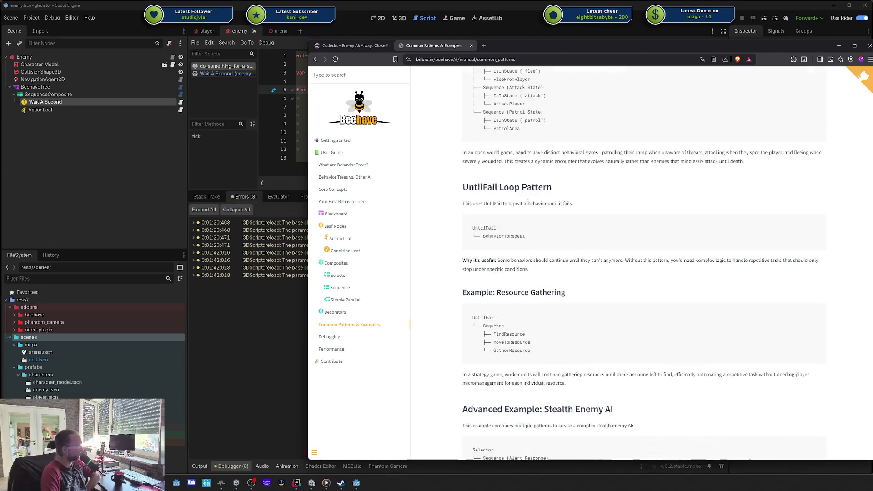
scroll(518, 199, down, 12)
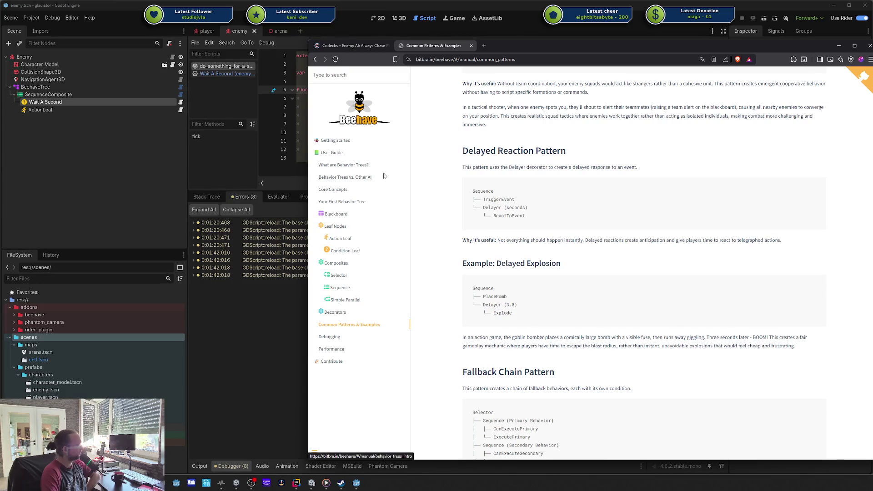
click(366, 191)
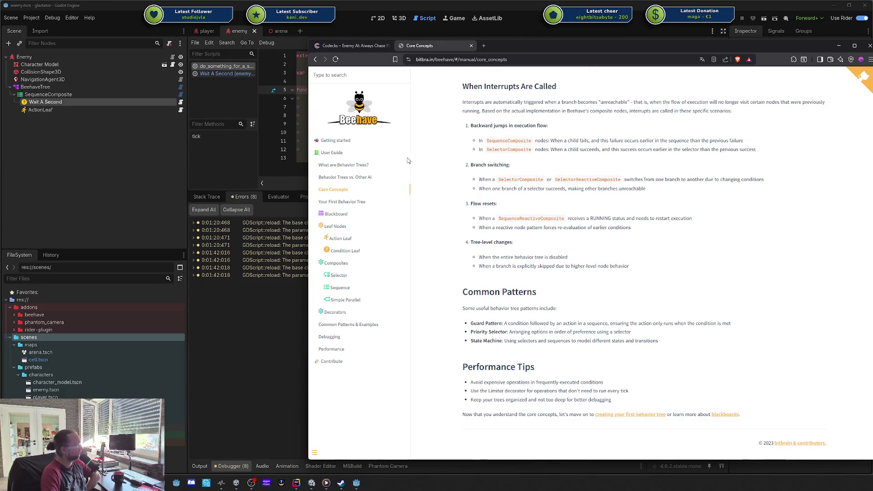
click(359, 157)
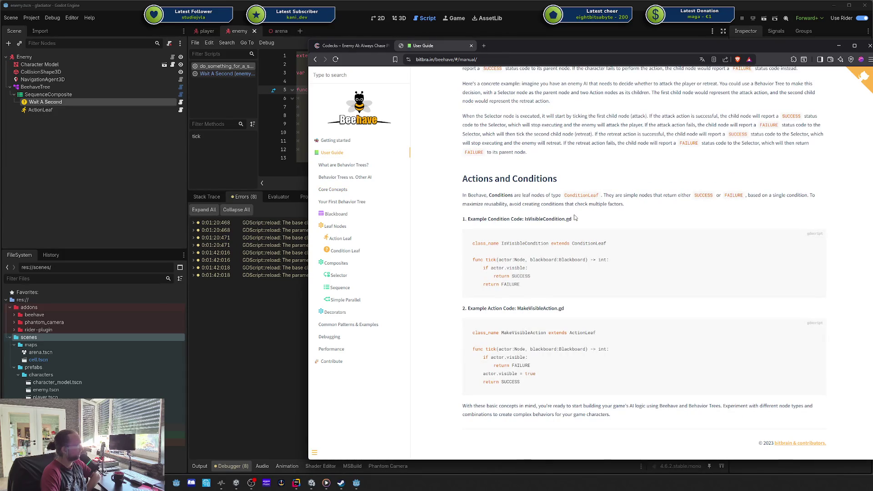
scroll(574, 218, up, 3)
scroll(574, 218, up, 5)
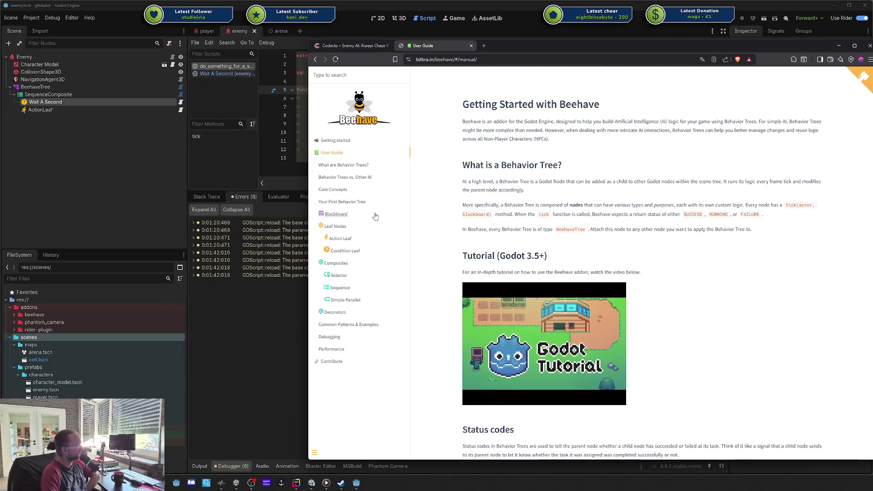
- Browse the Getting started and Behavior Trees vs. Other AI pages, ending on Core Concepts
click(347, 141)
scroll(605, 219, down, 10)
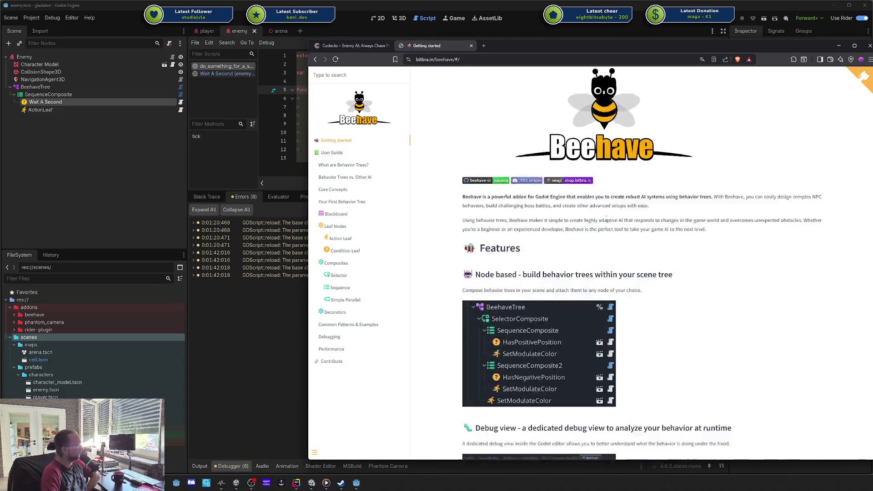
scroll(606, 219, down, 9)
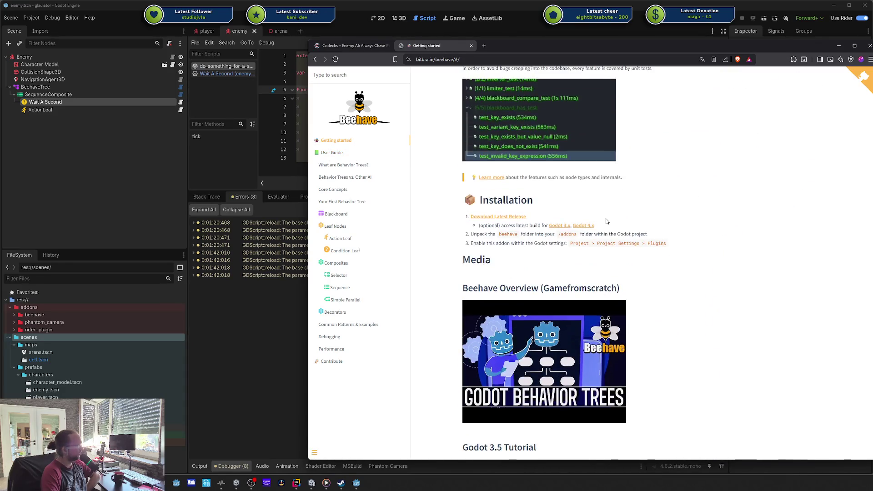
scroll(606, 222, down, 2)
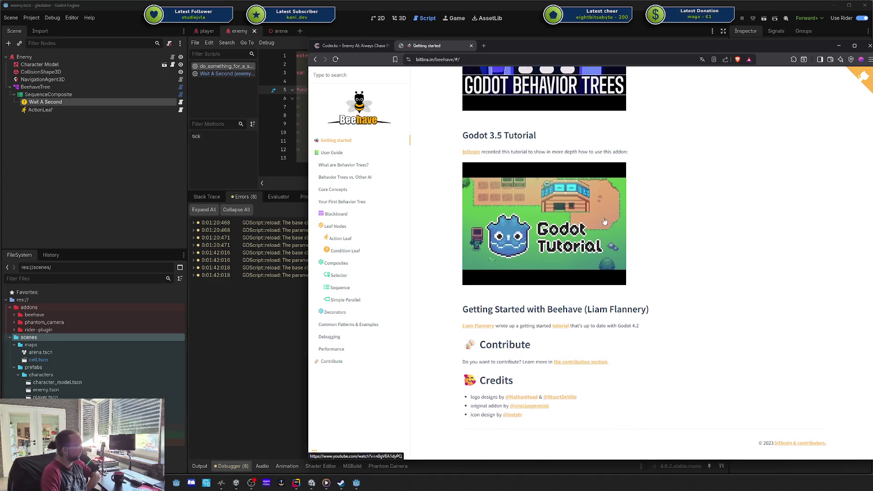
click(368, 178)
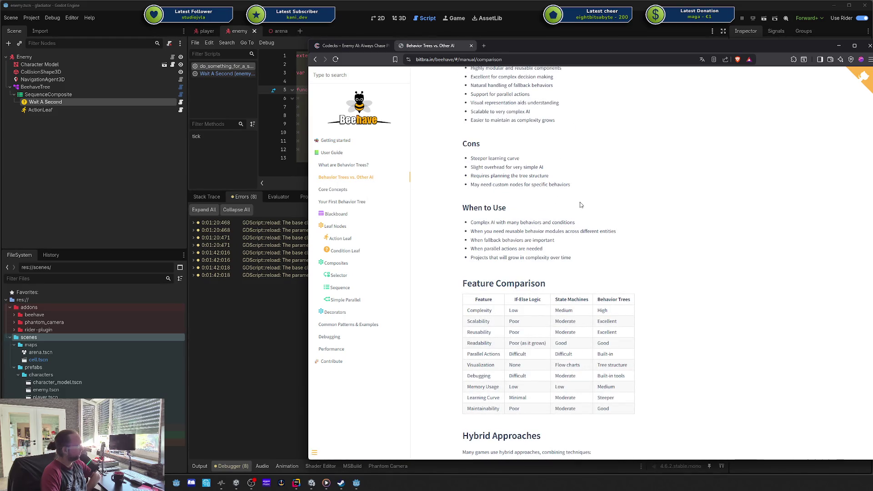
scroll(580, 205, down, 8)
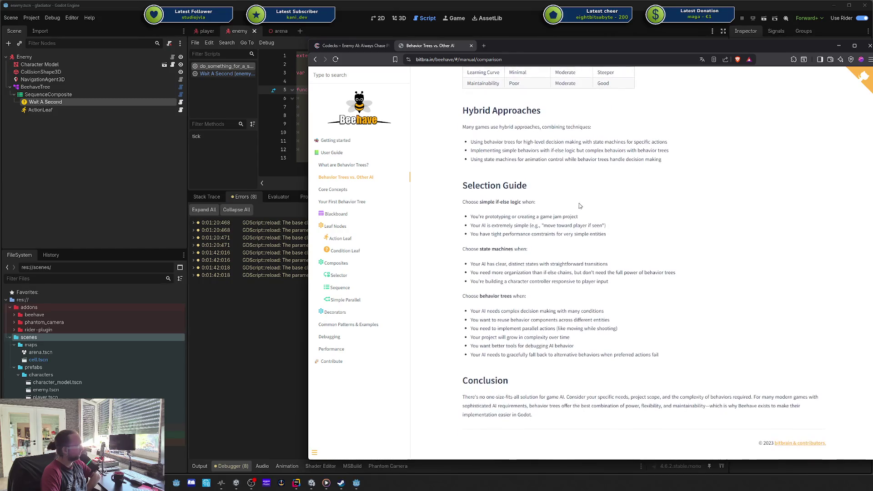
click(357, 190)
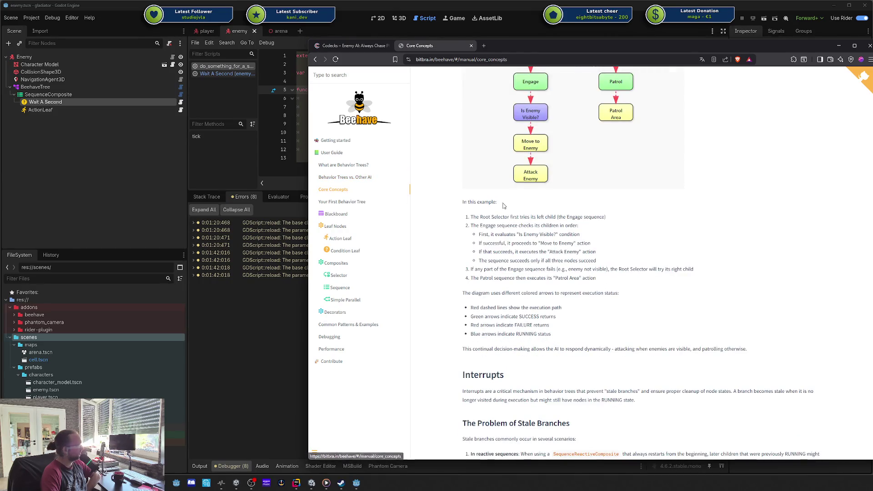
- Scroll through the Core Concepts page, briefly revisiting Behavior Trees vs. Other AI
scroll(504, 207, down, 8)
scroll(504, 207, down, 5)
scroll(506, 213, up, 20)
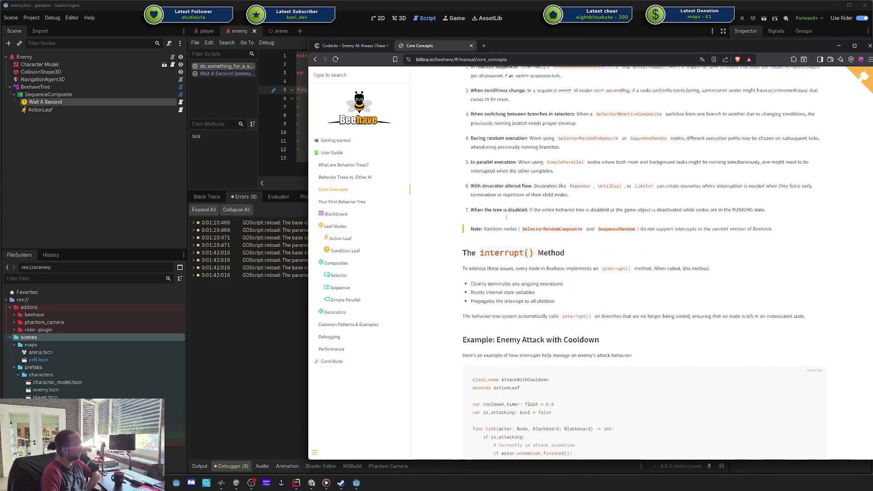
scroll(508, 220, up, 15)
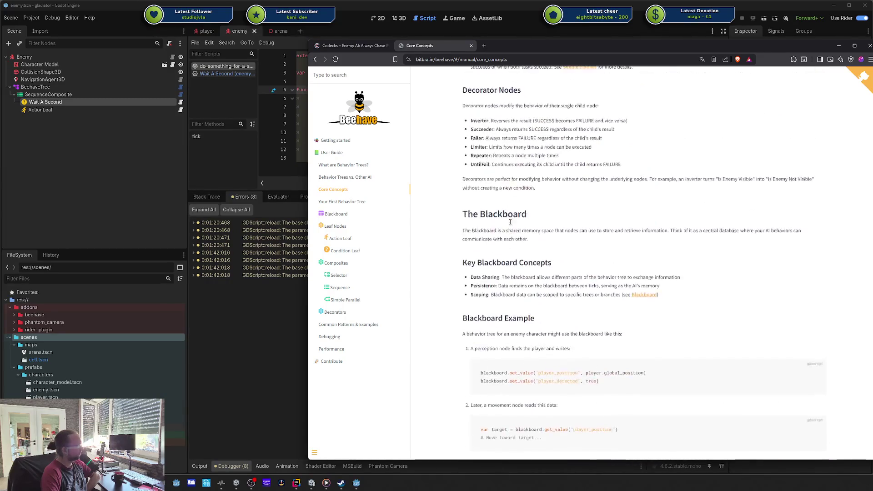
scroll(401, 216, down, 2)
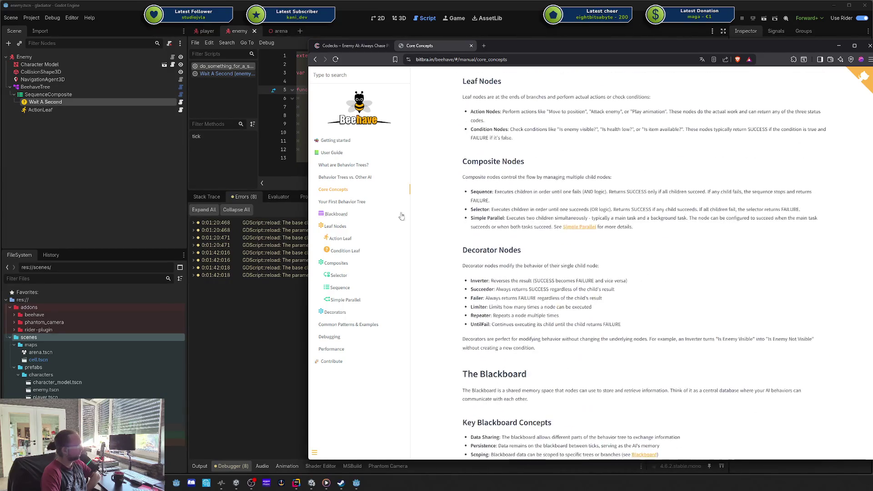
click(336, 177)
click(341, 190)
scroll(502, 223, down, 4)
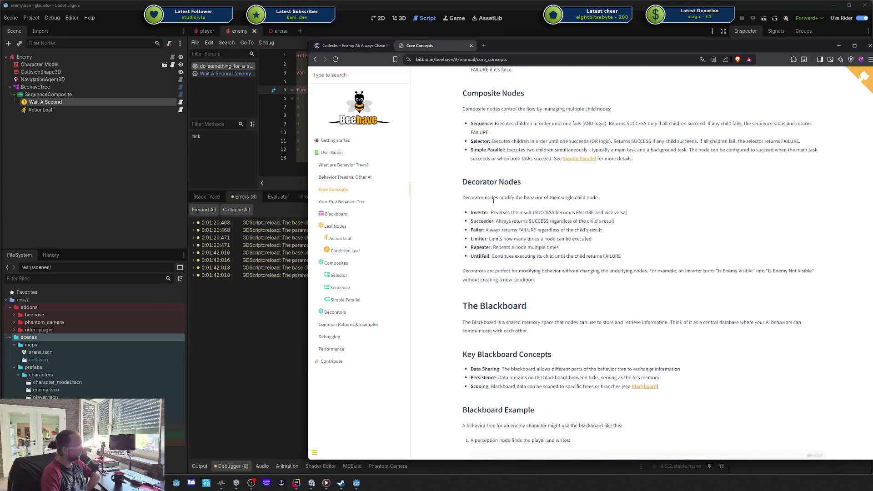
scroll(512, 235, down, 2)
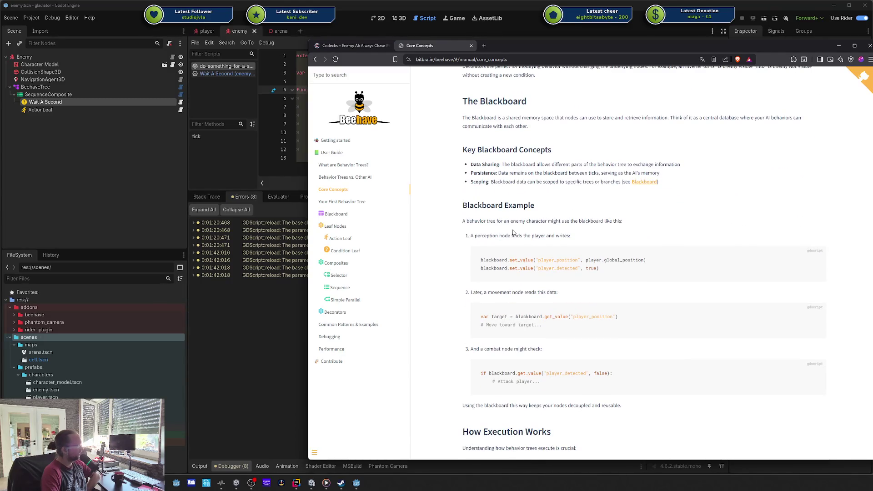
scroll(513, 232, down, 10)
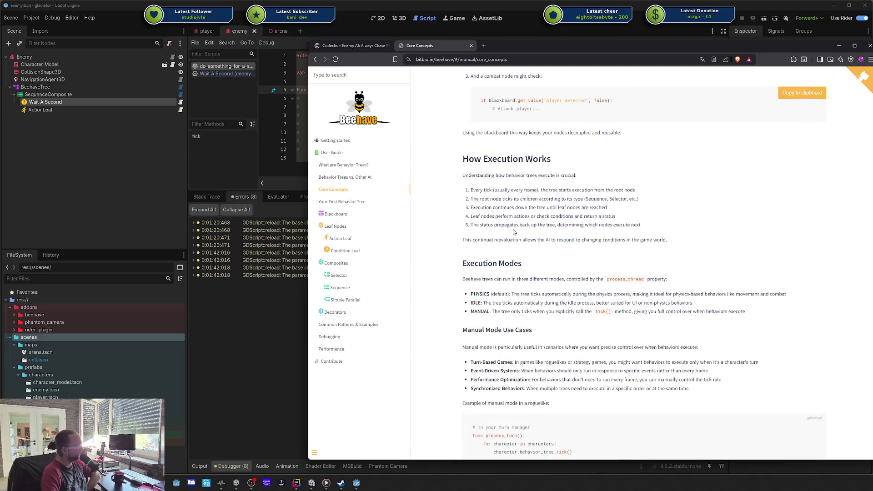
scroll(512, 232, down, 2)
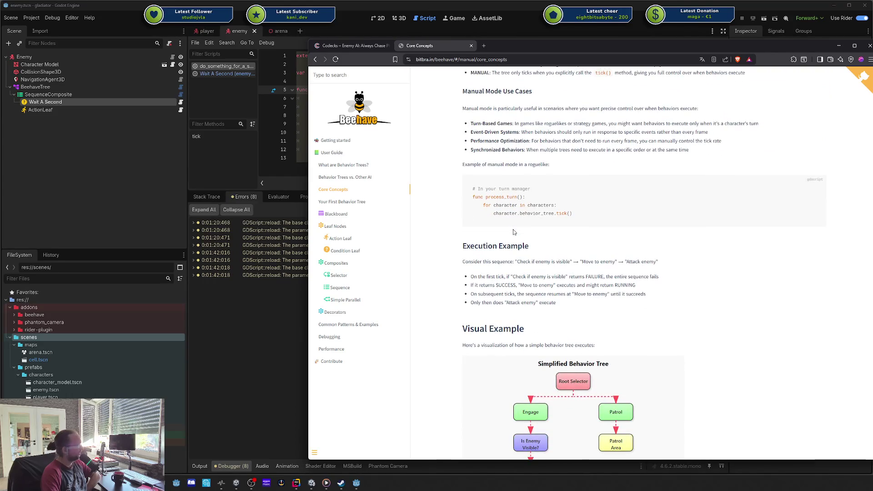
scroll(513, 230, down, 3)
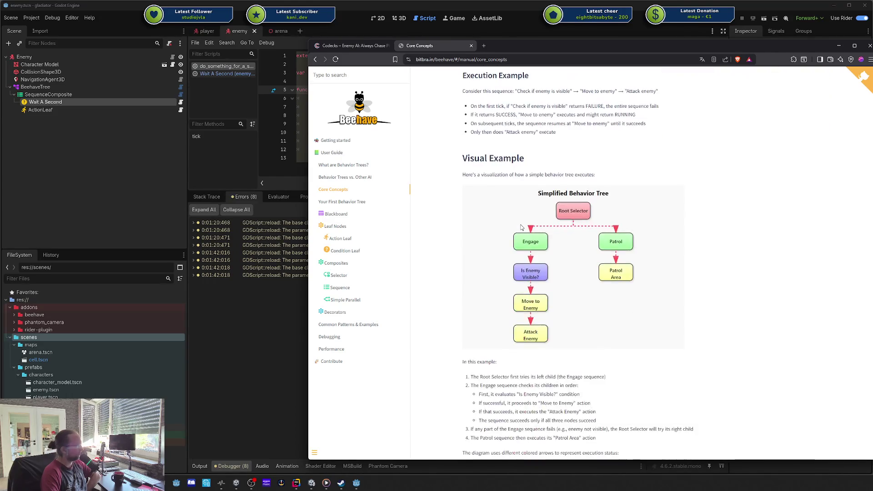
scroll(545, 233, down, 15)
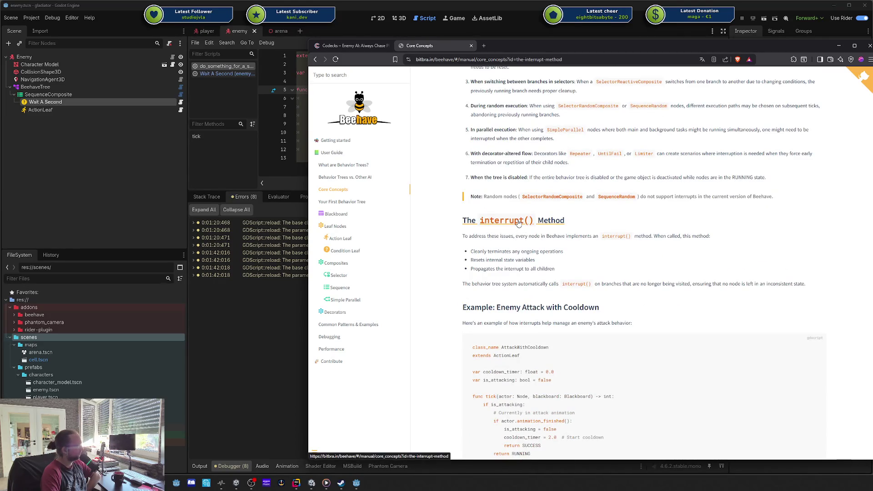
- Read the interrupt() section, then drag the browser aside to reveal the Wait A Second script
drag(509, 240, 524, 237)
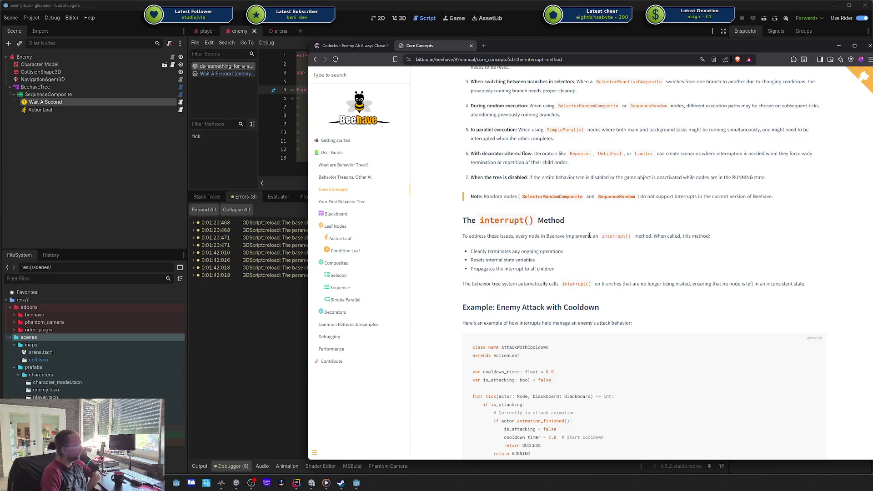
scroll(590, 235, down, 5)
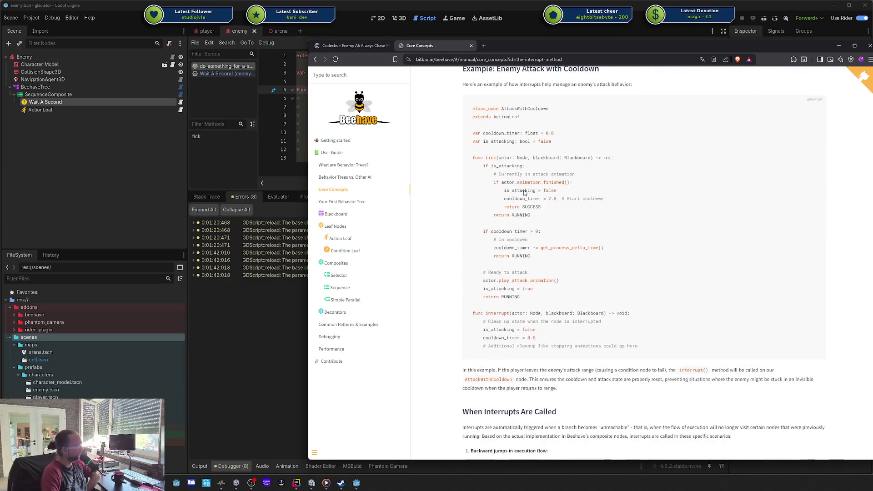
scroll(525, 190, down, 6)
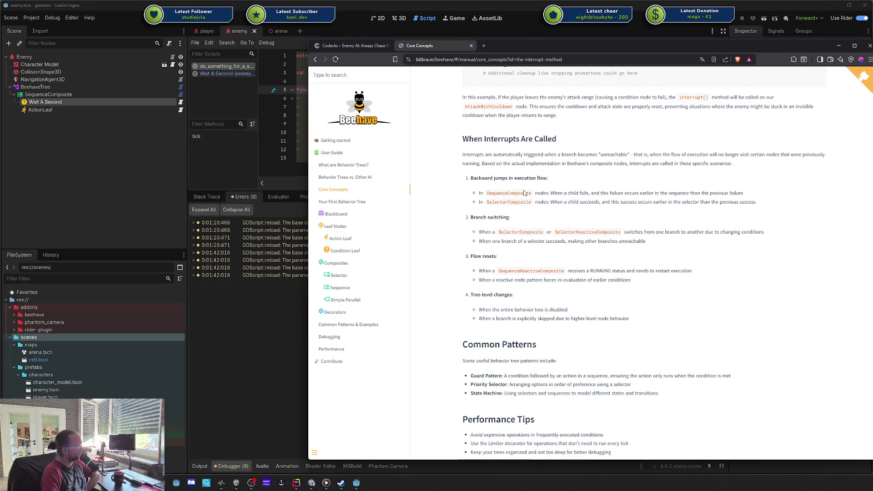
scroll(524, 193, down, 2)
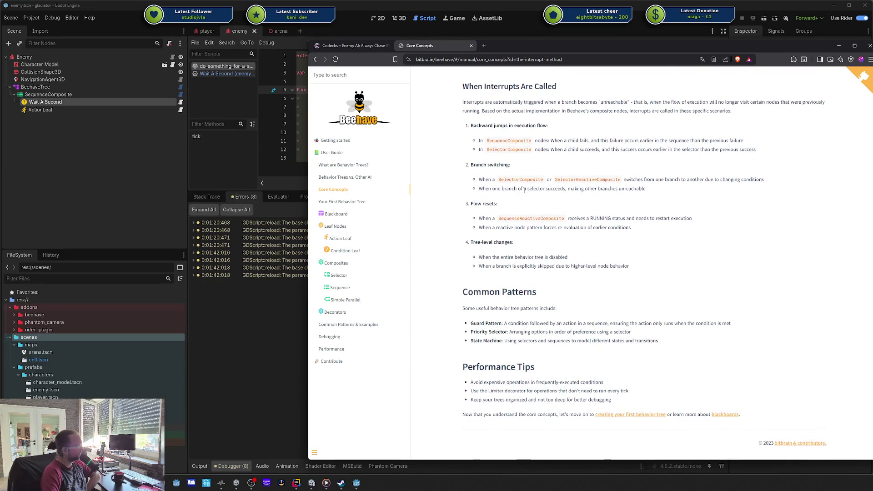
scroll(494, 235, up, 12)
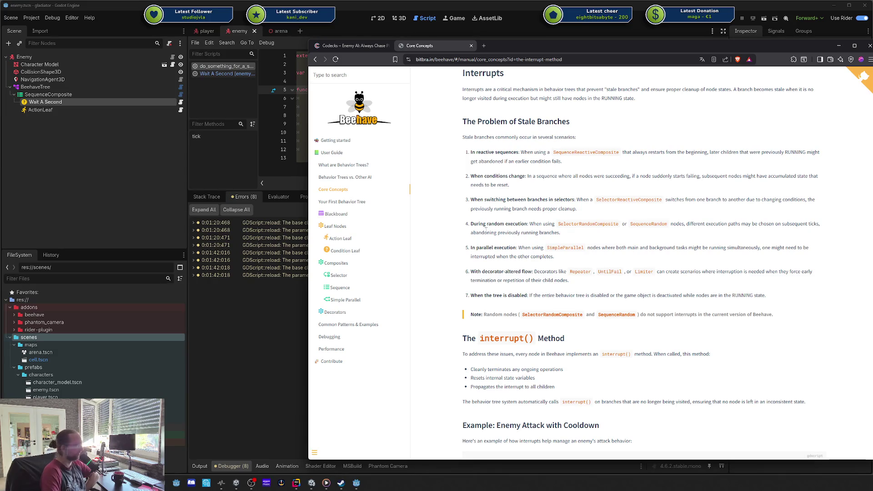
scroll(443, 209, up, 4)
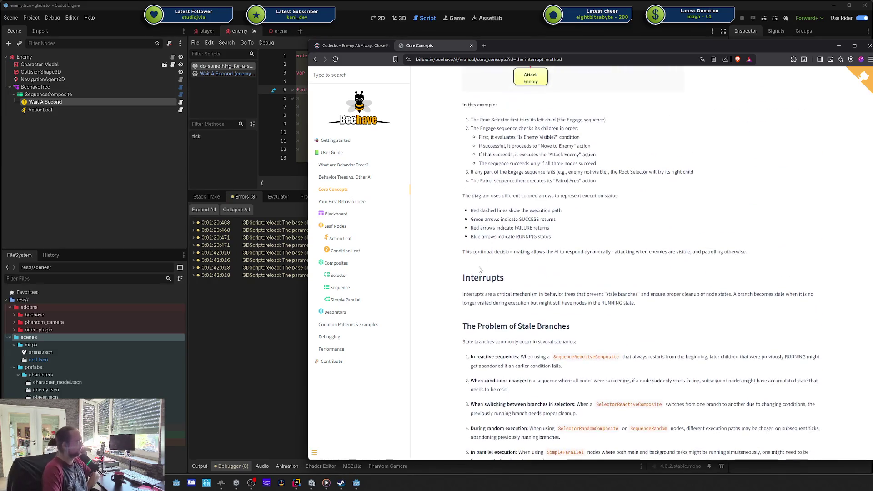
scroll(360, 269, up, 1)
scroll(360, 270, down, 2)
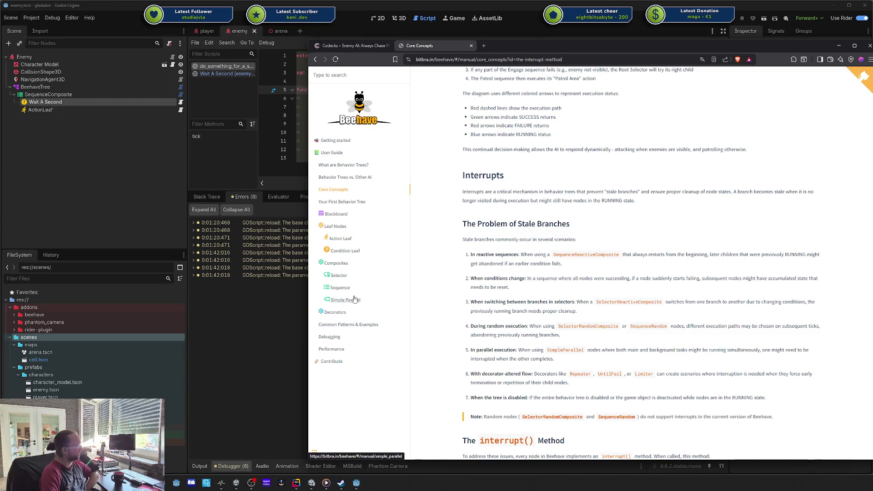
scroll(534, 217, up, 7)
scroll(534, 217, up, 4)
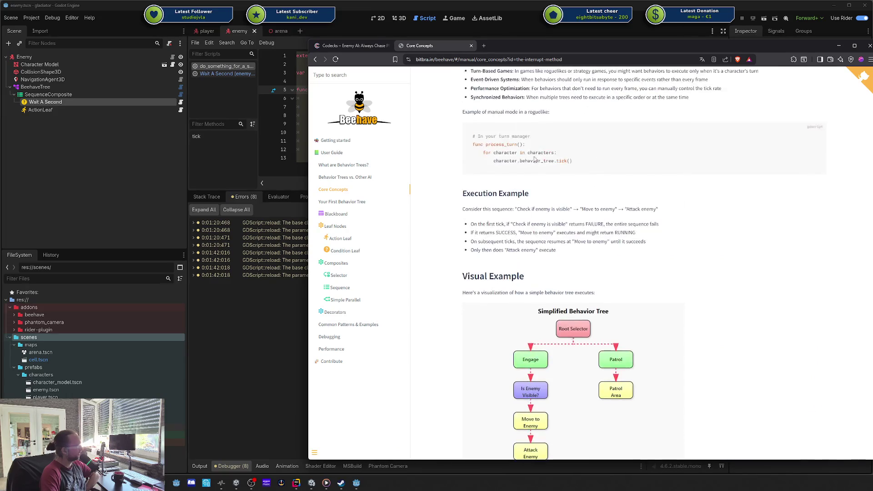
drag(523, 49, 484, 81)
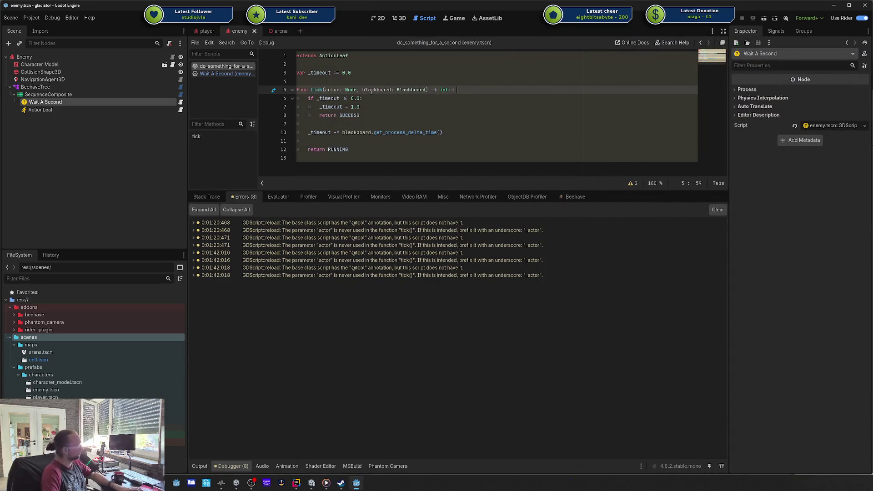
- Open ActionLeaf in Rider and jump to the Leaf class declaration, stepping back and forward
ctrl+click(345, 57)
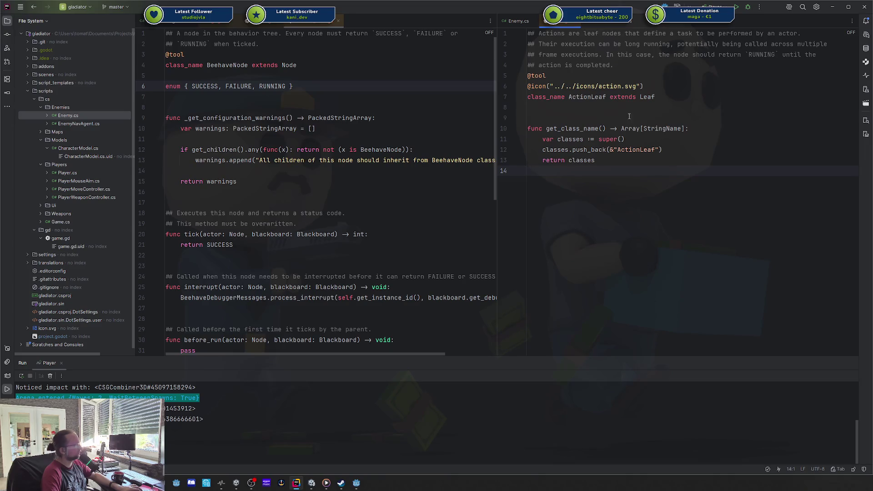
ctrl+click(647, 97)
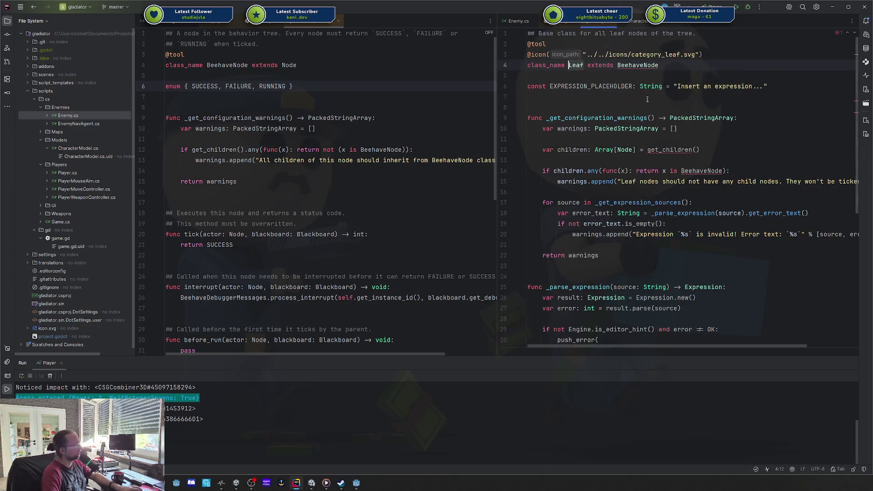
scroll(638, 93, down, 8)
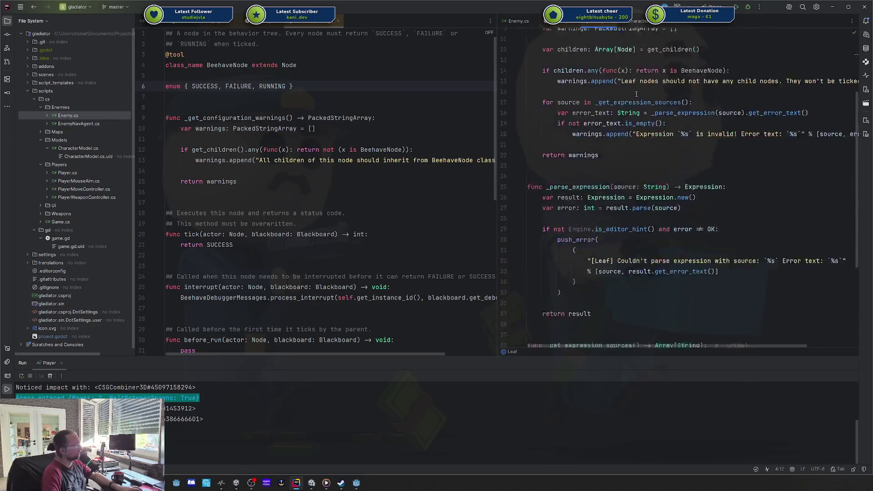
key(ctrl+alt+Left)
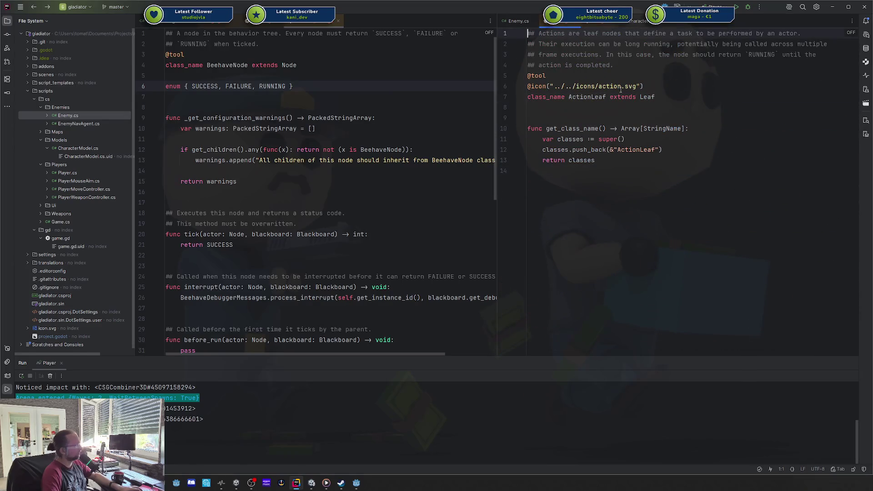
key(ctrl+alt+Left)
key(ctrl+alt+Right)
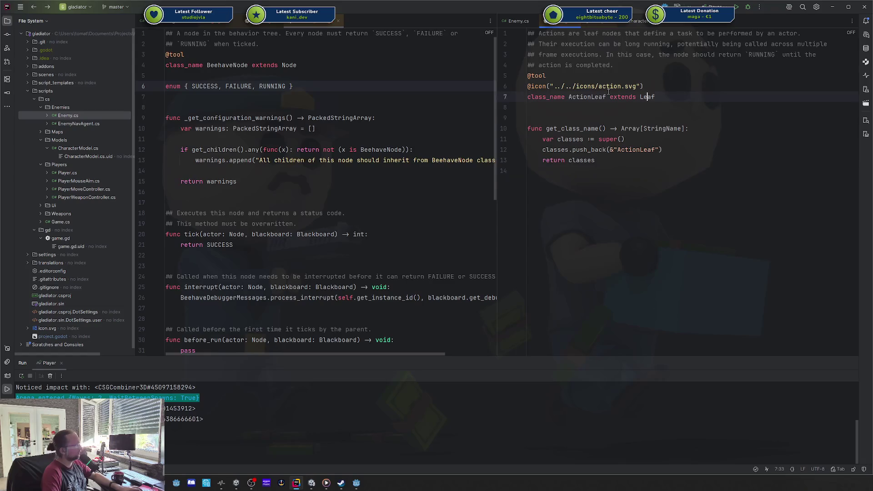
key(ctrl+alt+Right)
- Try to go to the BeehaveNode declaration and dismiss the missing-declaration message
scroll(612, 91, up, 1)
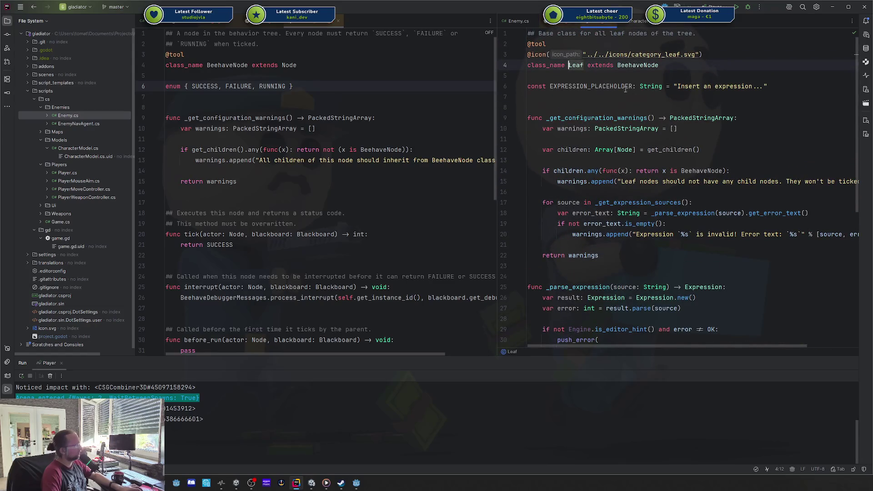
scroll(622, 92, down, 8)
scroll(620, 91, up, 8)
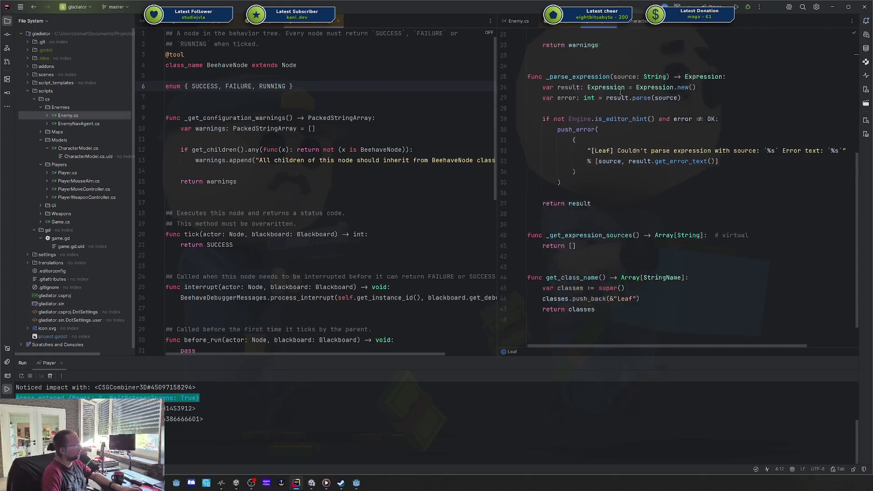
scroll(627, 87, up, 1)
ctrl+click(631, 65)
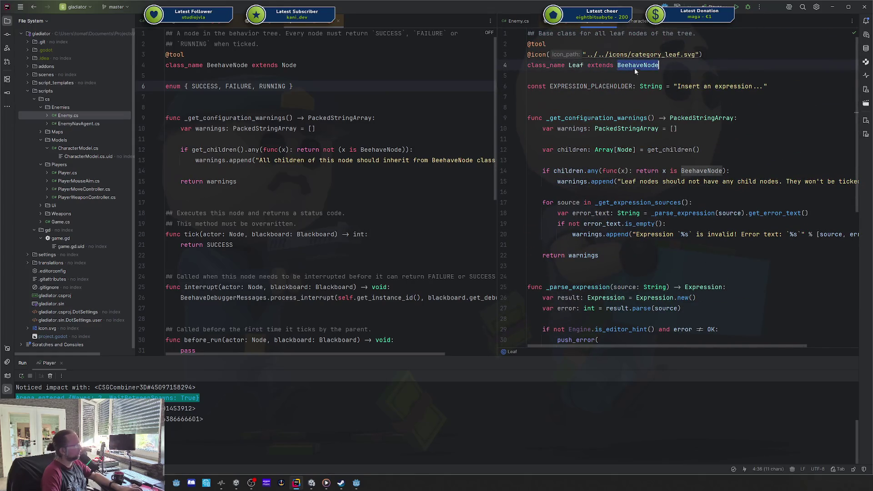
click(641, 76)
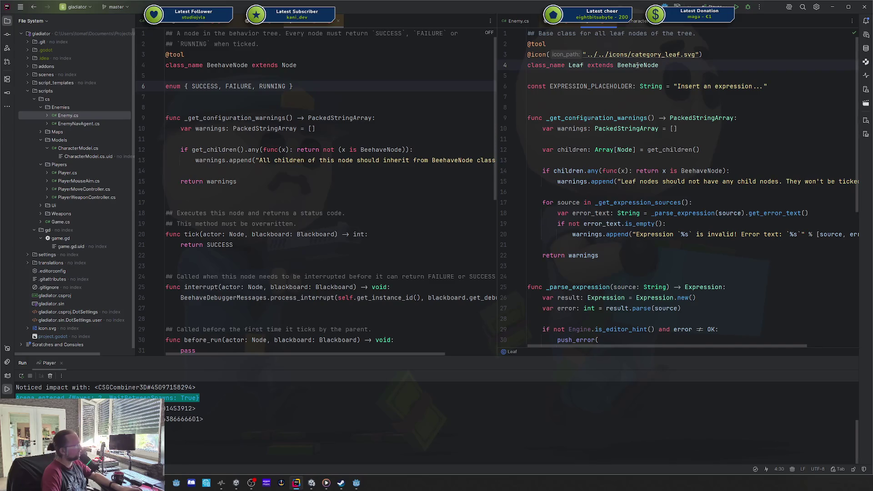
scroll(638, 65, down, 7)
scroll(637, 136, up, 7)
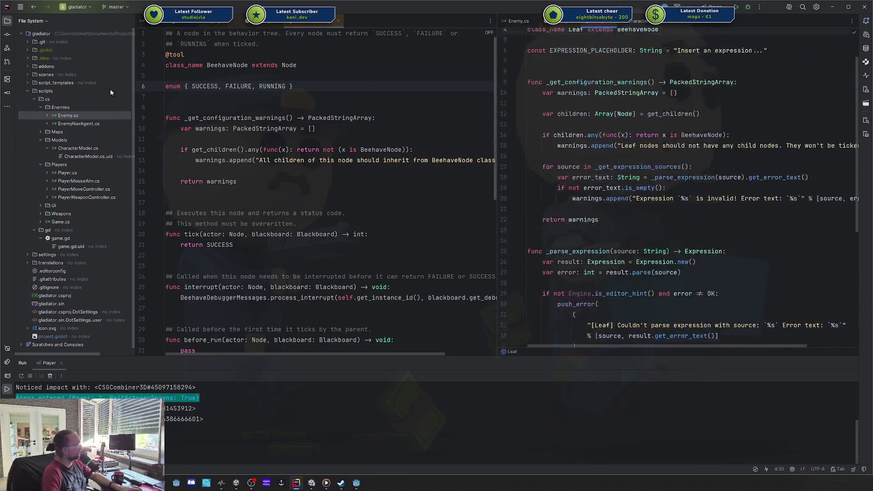
- Expand addons/beehave/nodes in Rider's project tree and open beehave_node.gd
click(28, 66)
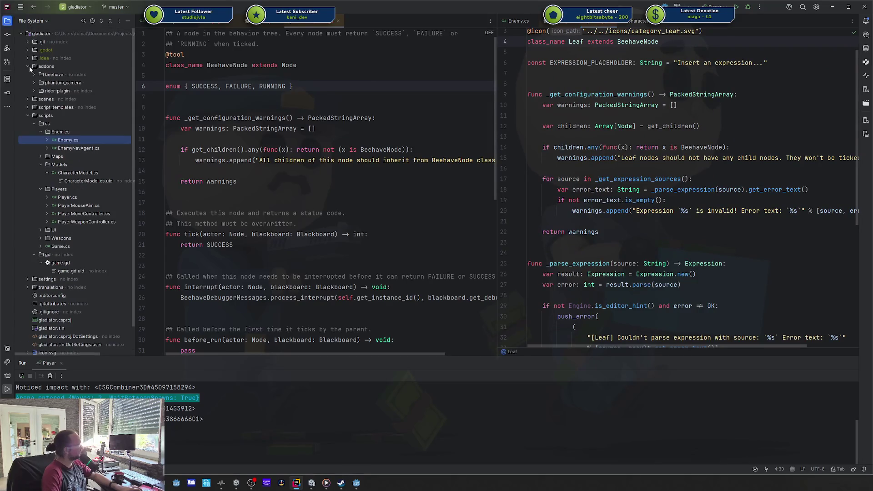
click(34, 74)
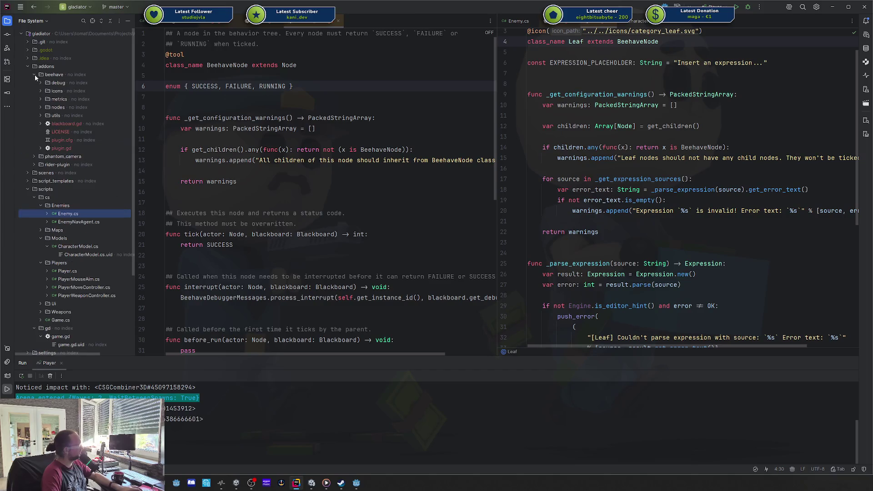
click(40, 107)
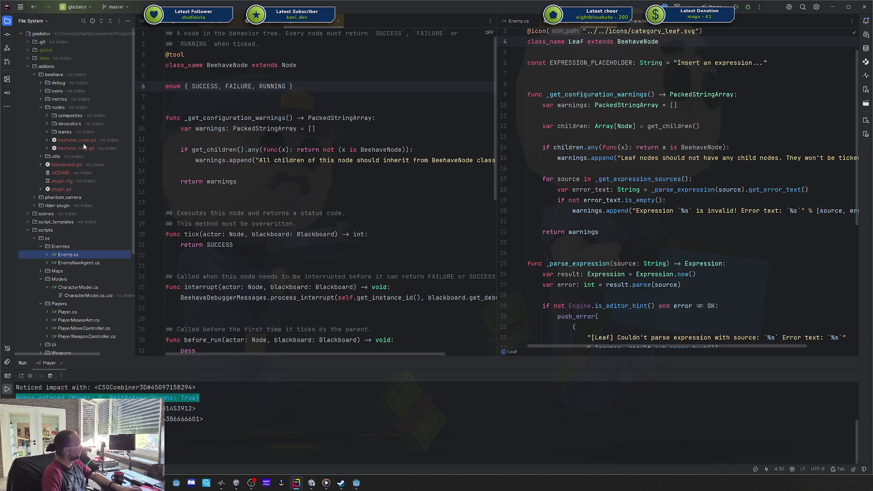
double_click(95, 142)
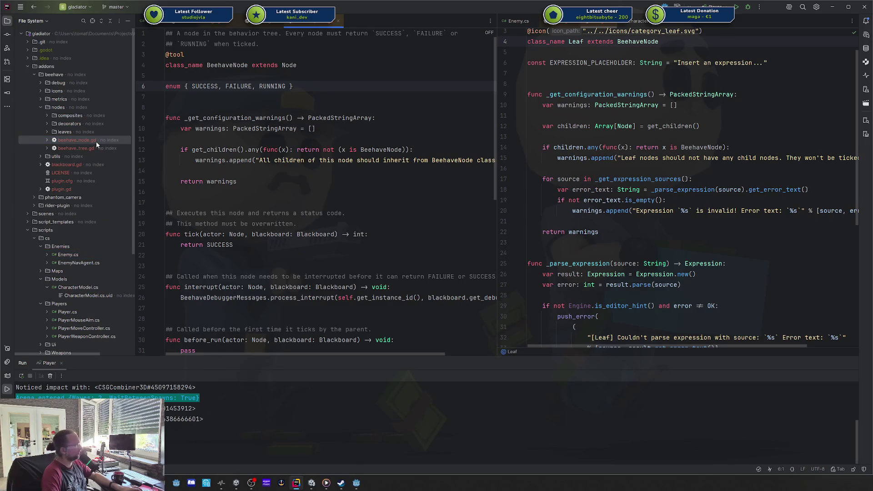
- Read through the base node code, then switch back to the Godot editor
click(331, 106)
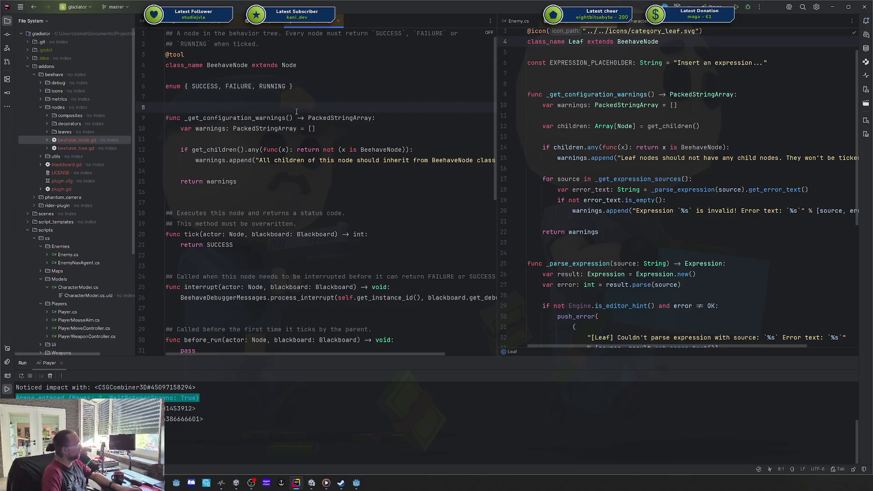
scroll(290, 110, down, 4)
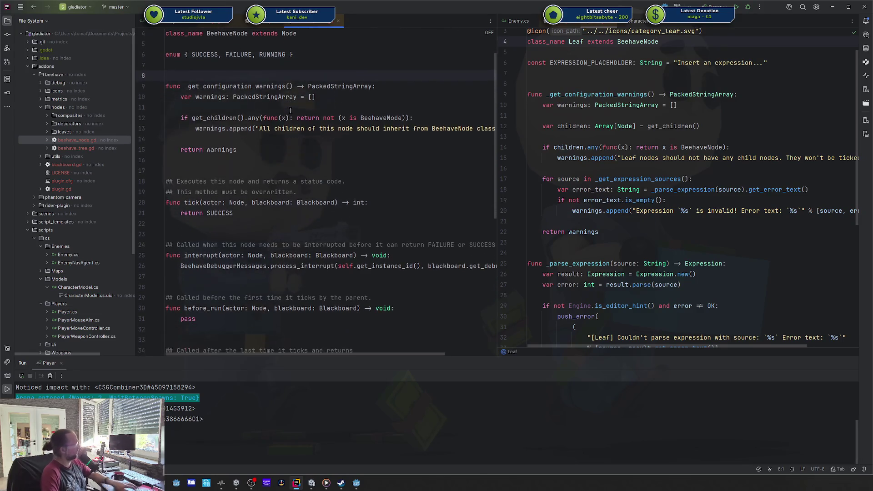
scroll(290, 110, down, 5)
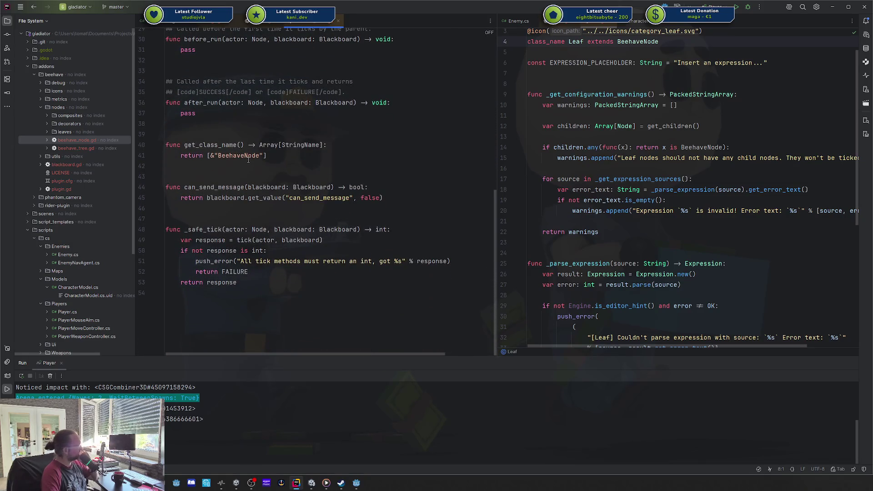
scroll(248, 159, up, 7)
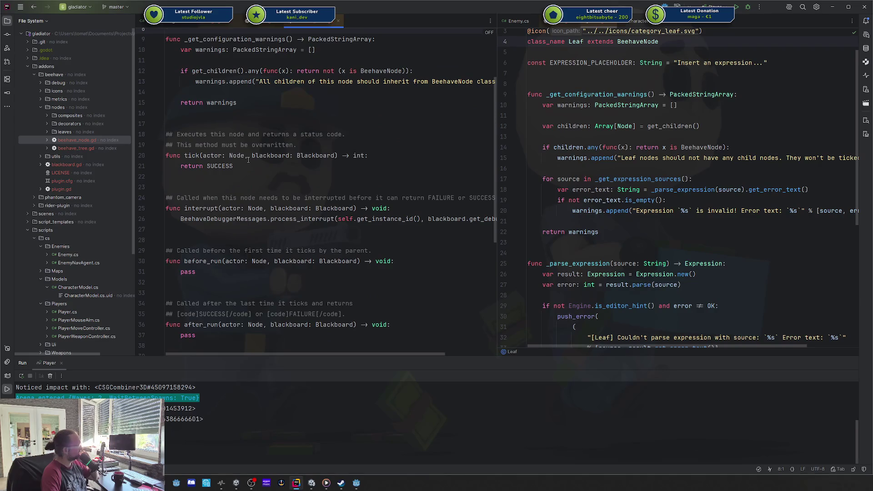
drag(233, 166, 178, 156)
scroll(203, 142, up, 2)
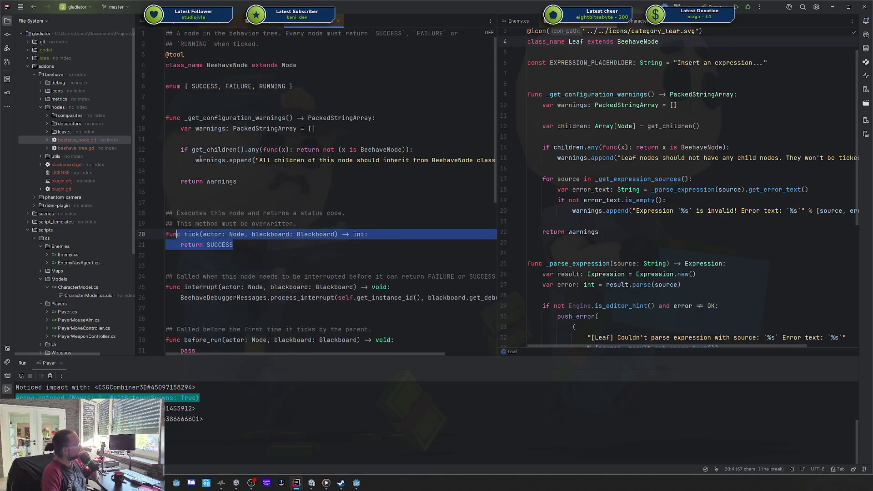
scroll(204, 141, down, 7)
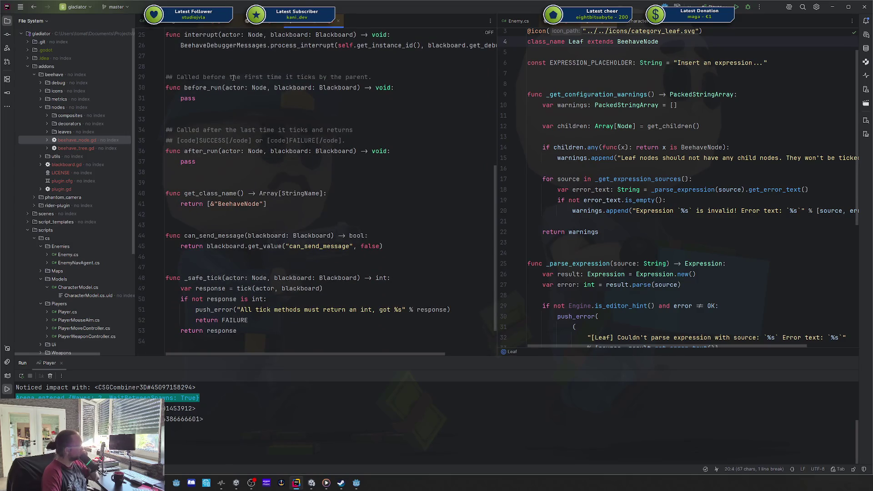
mouse_move(303, 92)
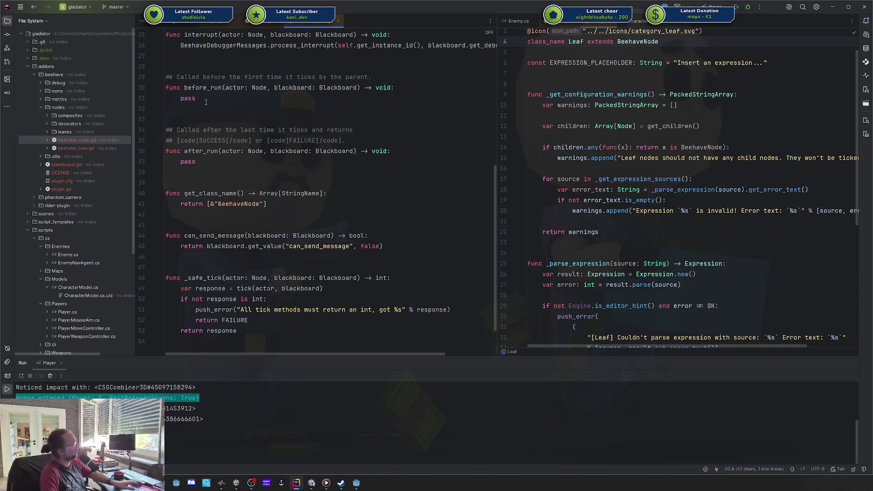
click(358, 482)
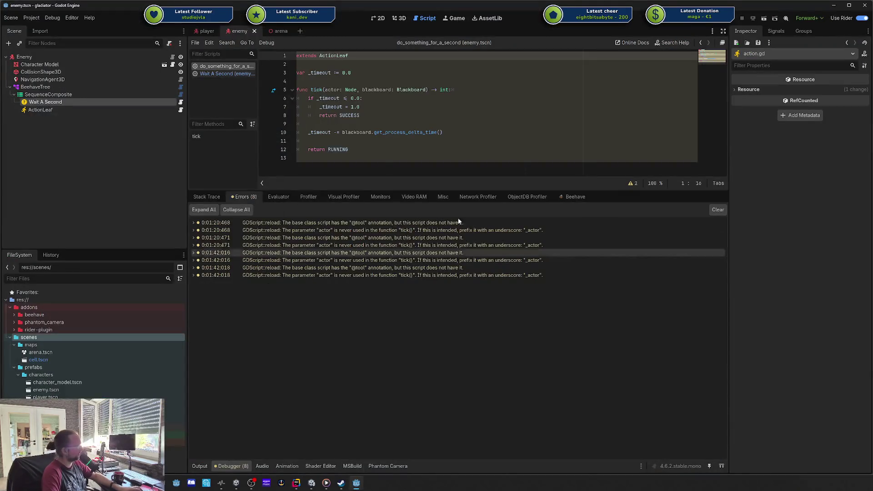
- Add a before_run function that prints "before run" and sets _timeout = 1.0
click(372, 87)
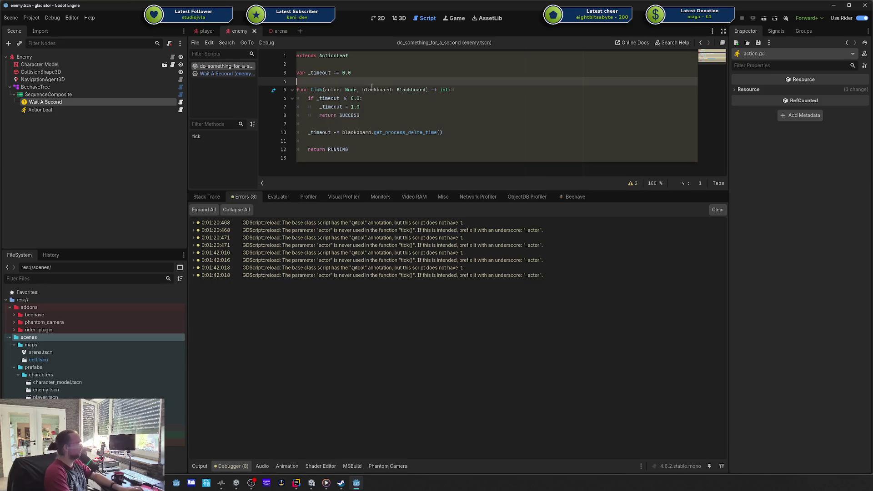
key(ctrl+shift+Return)
key(ctrl+shift+Return)
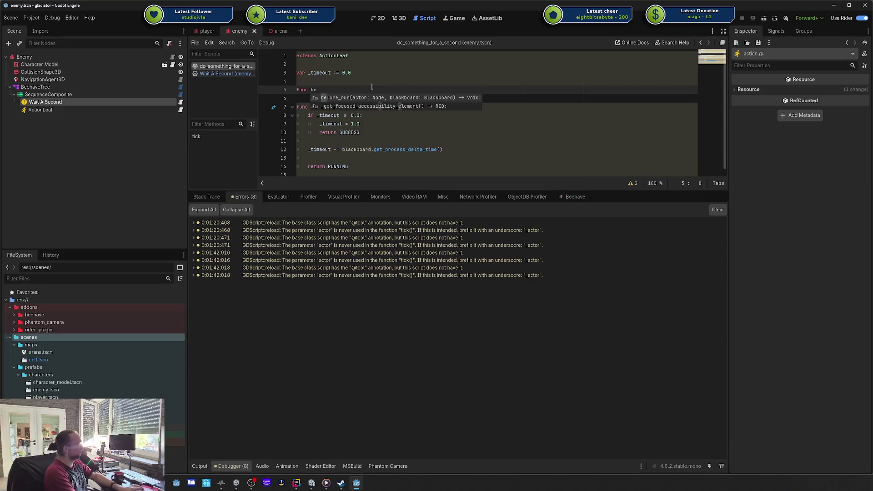
key(Return)
key(Return)
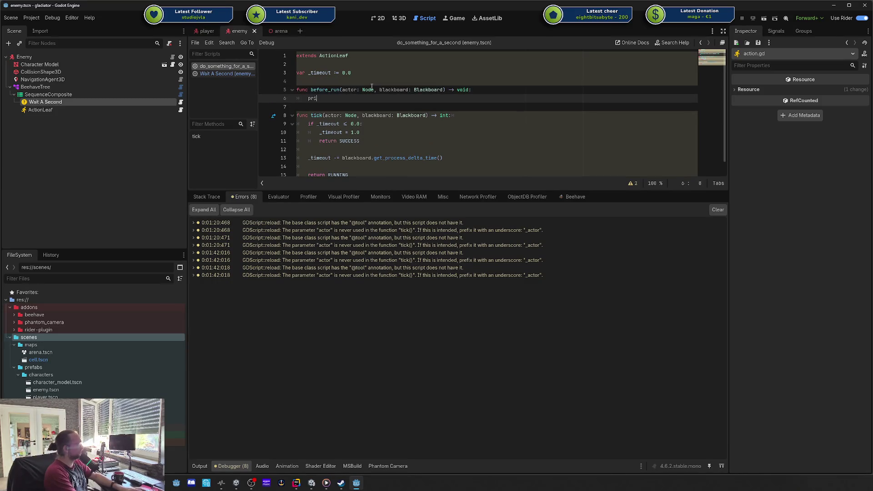
text(nt)
key(Return)
key(ctrl+z)
key(BackSpace)
key(Return)
text(p)
text("before ru)
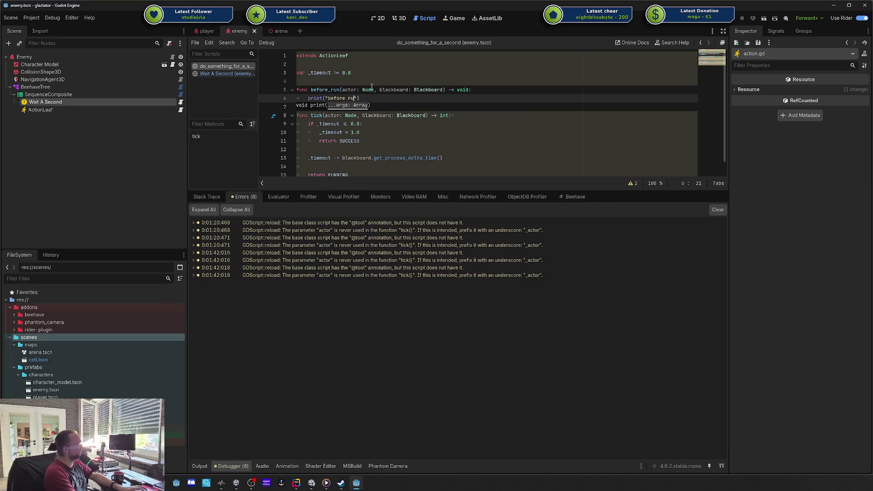
text(n"))
key(Return)
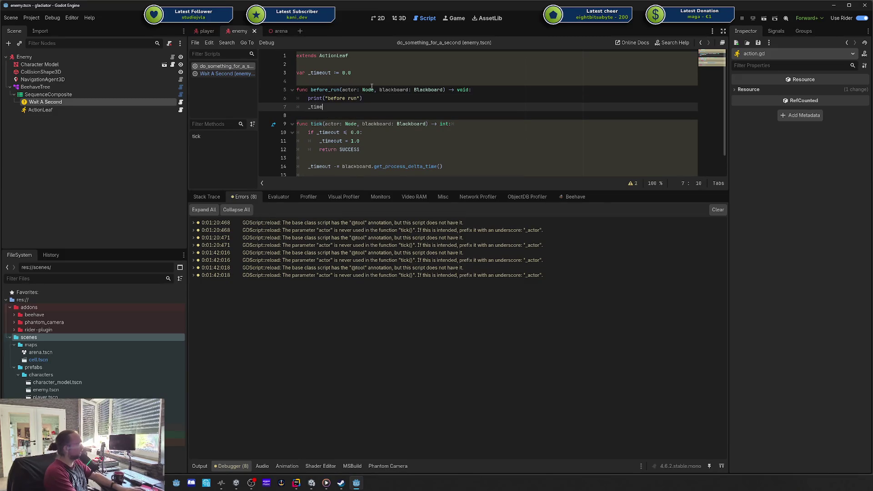
text(out = 1.0)
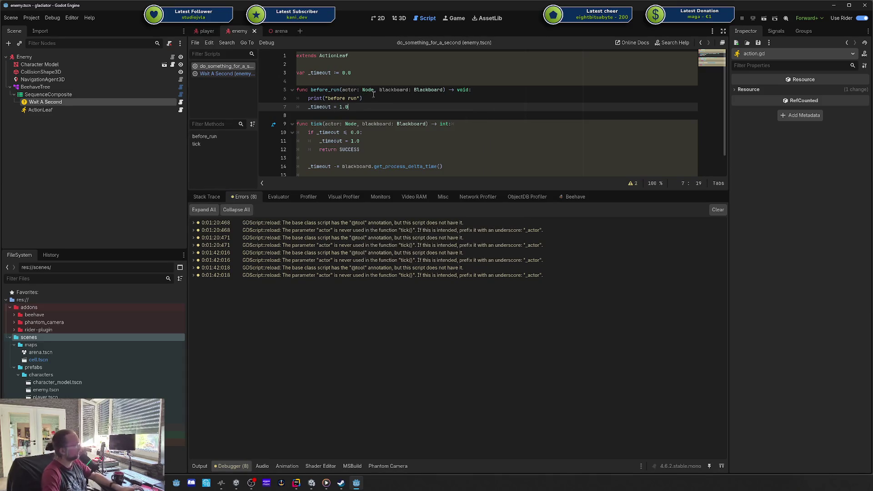
- Delete the _timeout reset in tick, join return SUCCESS onto the if line, and save
click(351, 132)
click(353, 148)
scroll(363, 146, down, 1)
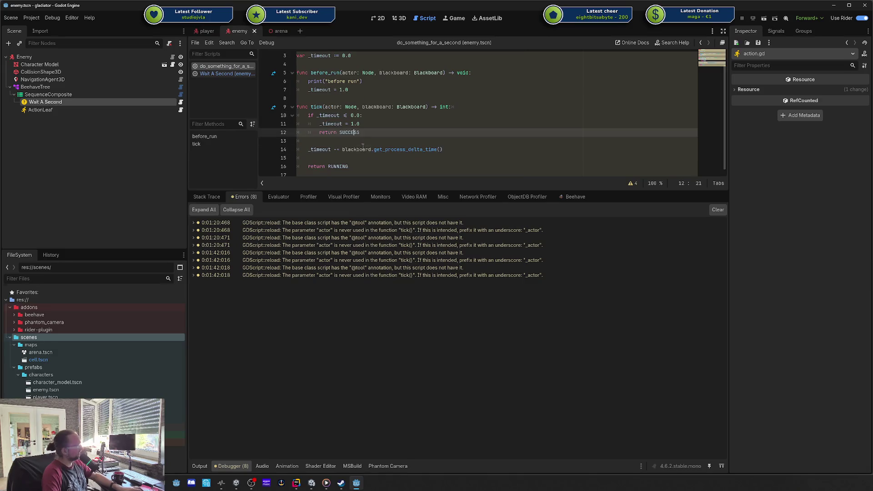
click(345, 116)
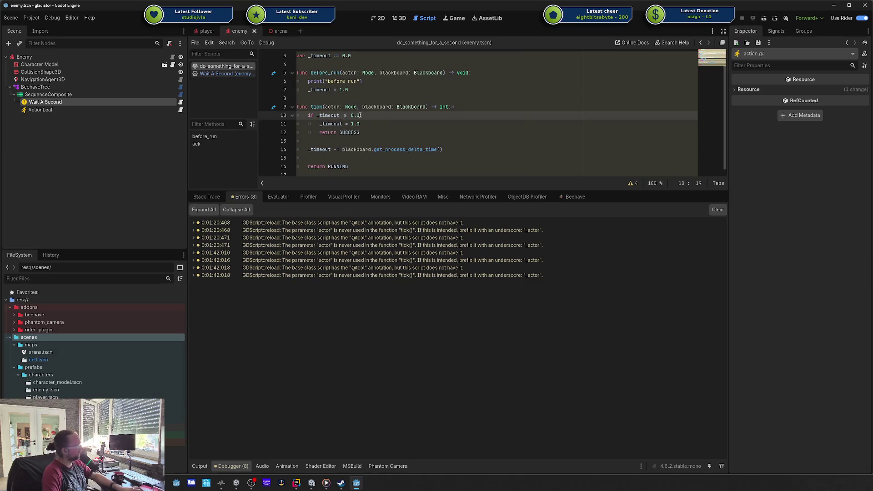
triple_click(340, 124)
key(BackSpace)
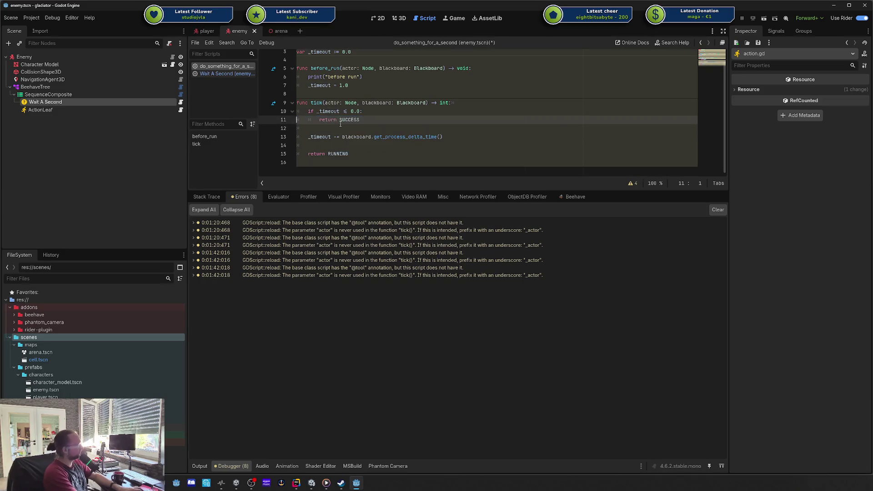
key(End)
key(Delete)
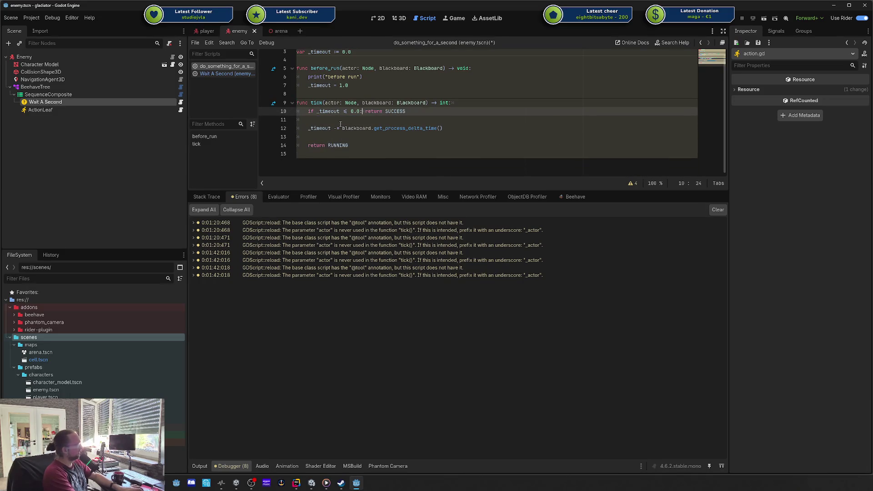
key(ctrl+s)
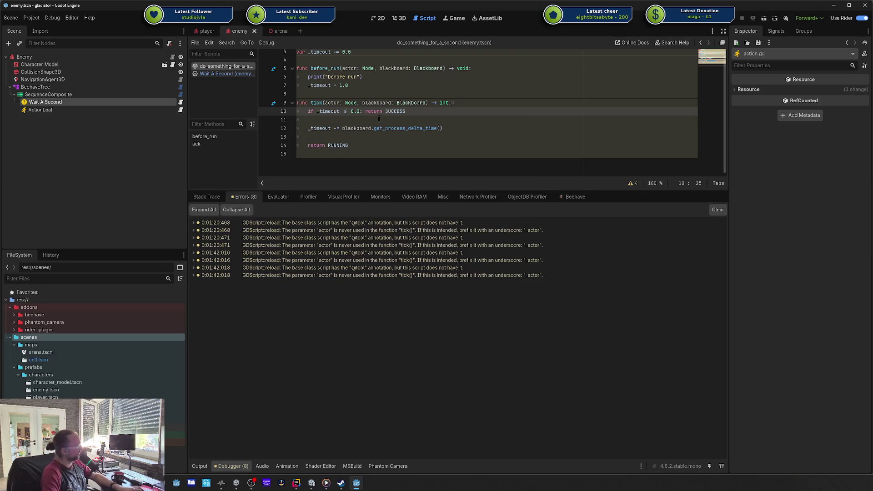
- Run the project with F5
click(341, 129)
key(Down)
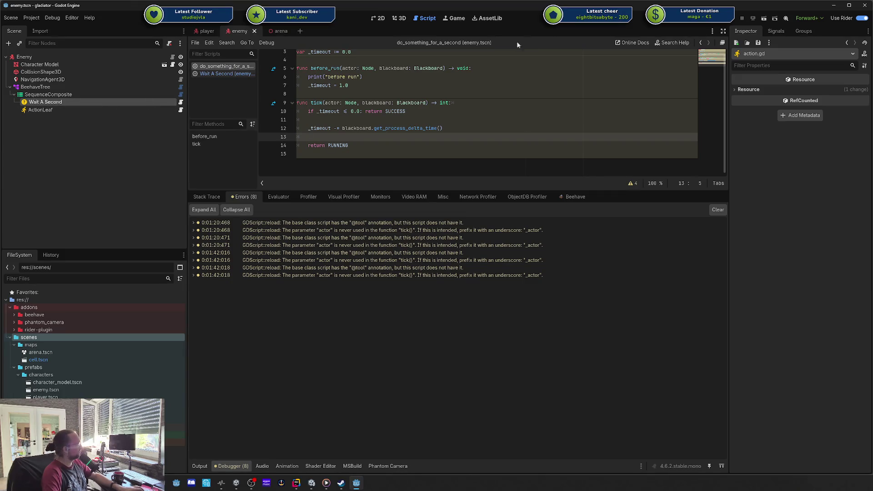
key(F5)
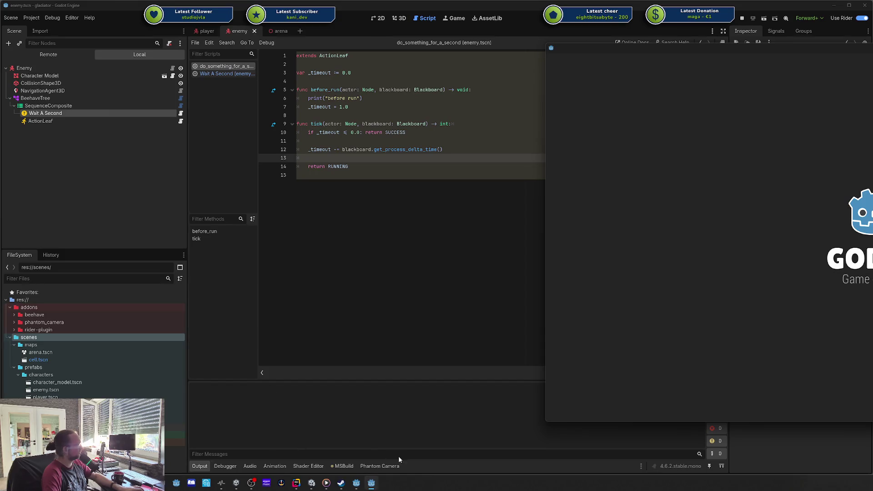
- Stop the game and pop the Beehave debugger graph out into its own window
key(F8)
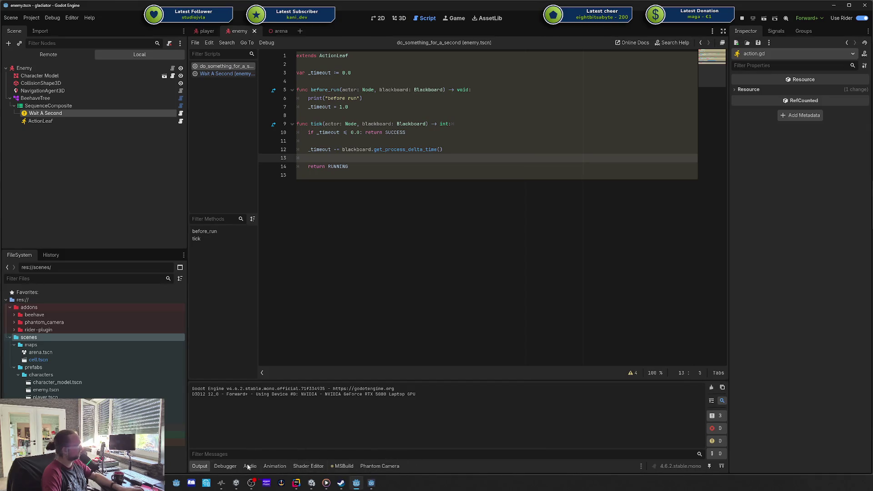
click(225, 466)
click(564, 198)
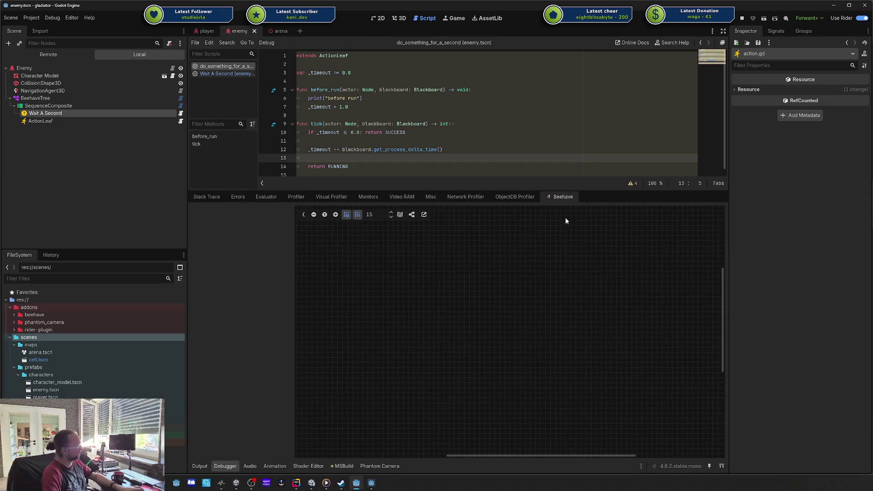
click(423, 214)
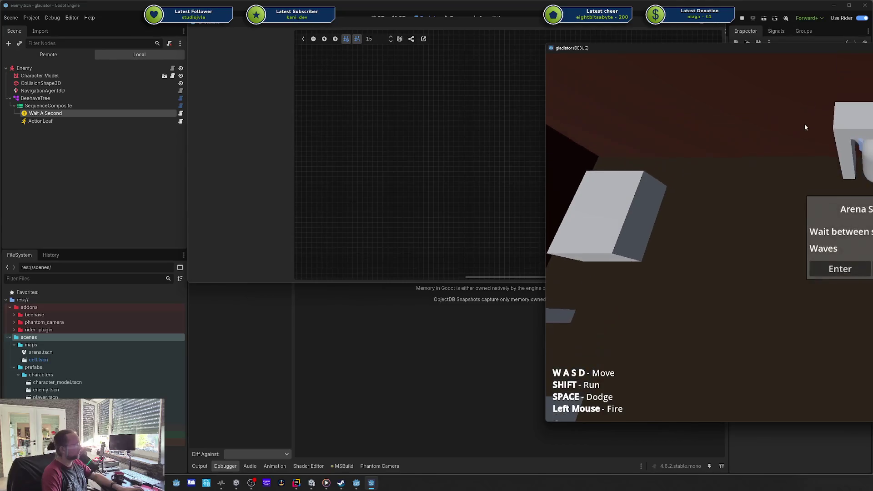
- Enter the arena to start gameplay and bring the Beehave graph window forward
click(839, 268)
click(504, 161)
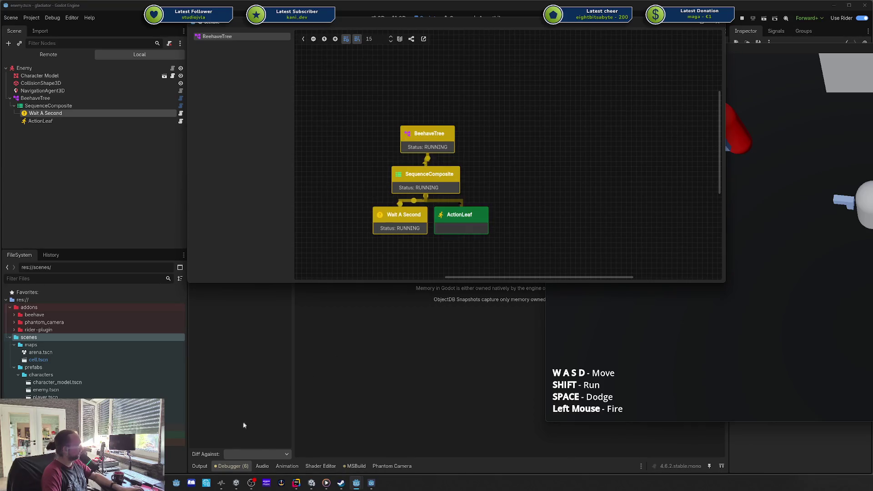
click(200, 466)
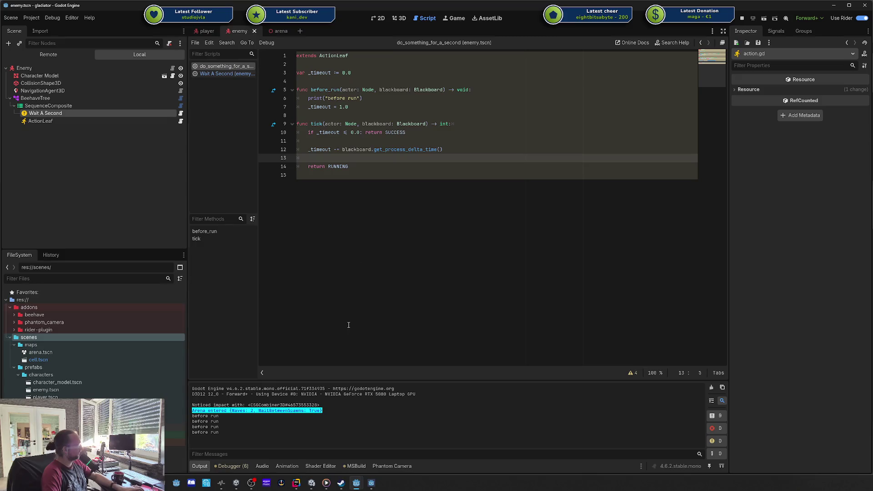
click(231, 466)
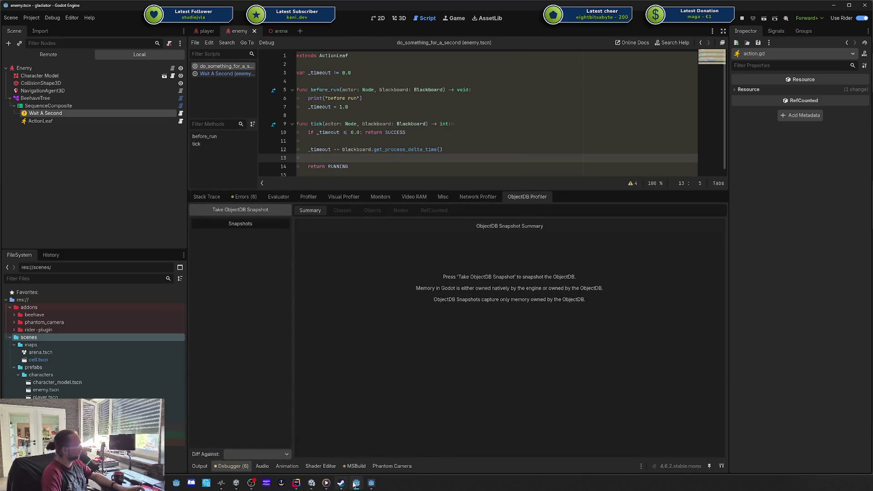
mouse_move(356, 483)
click(399, 439)
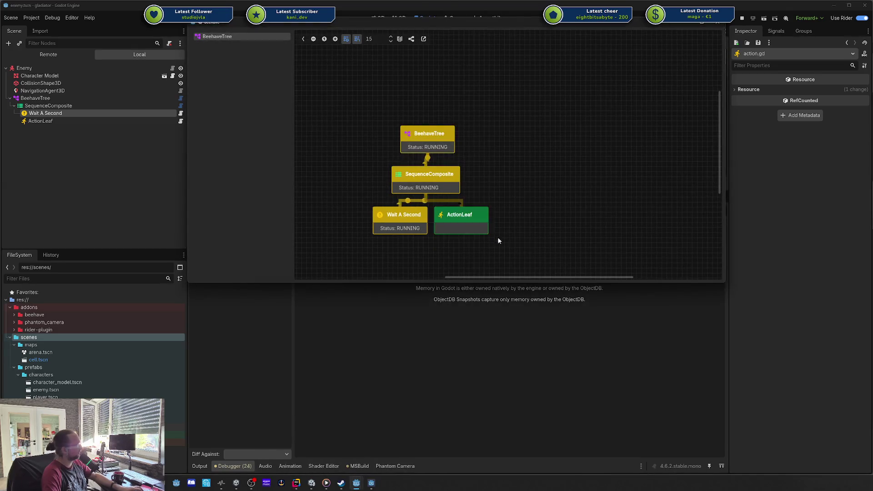
- Enlarge the tree graph, inspect BeehaveTree and ActionLeaf values, and toggle the layout
drag(478, 283, 478, 320)
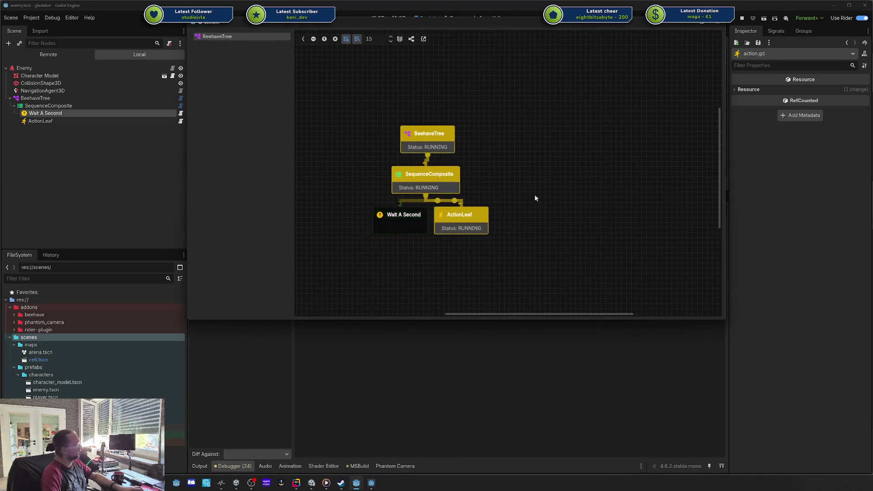
click(433, 143)
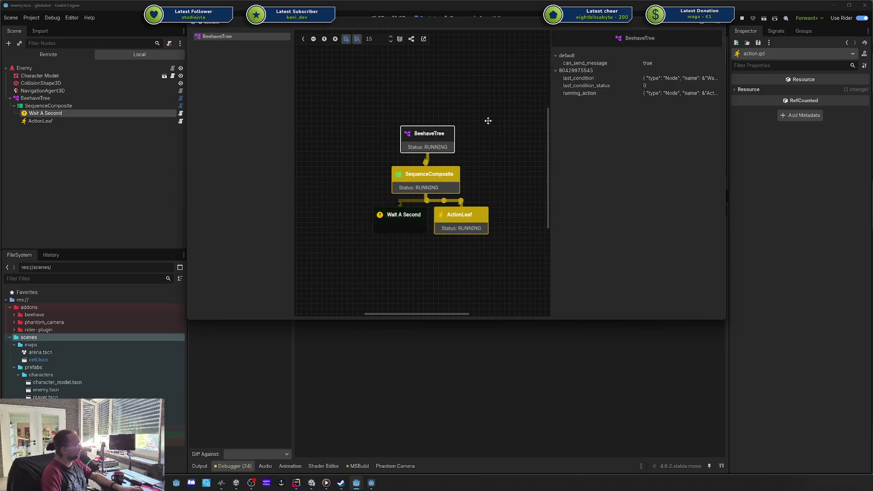
click(378, 107)
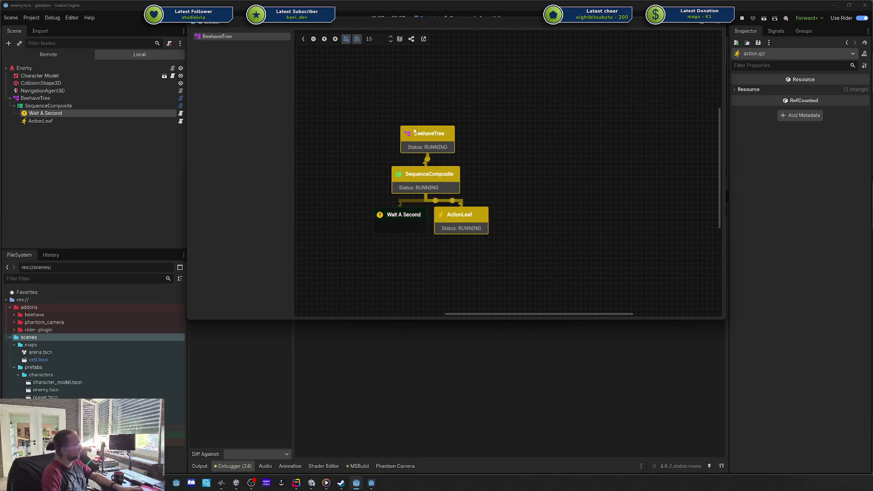
click(427, 138)
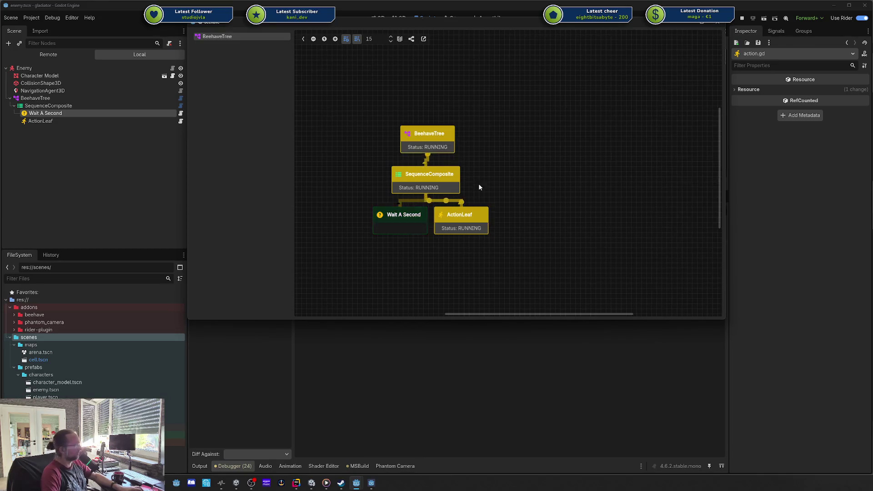
click(475, 220)
click(517, 264)
click(411, 39)
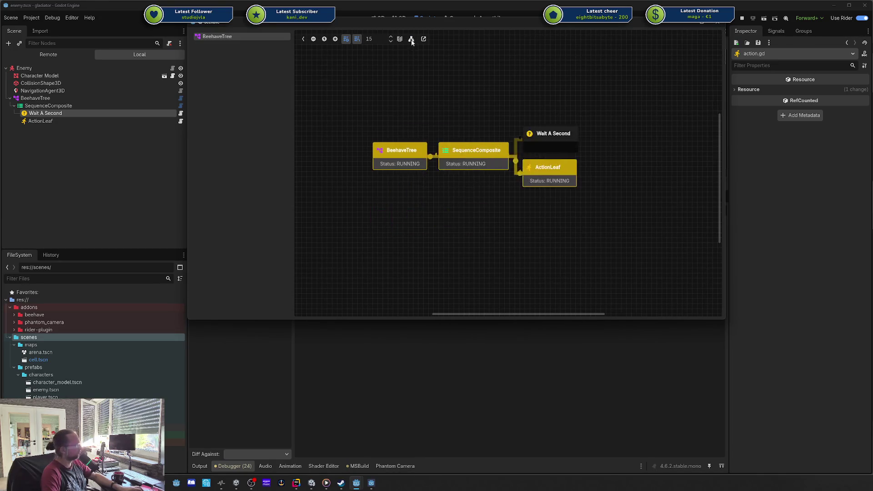
click(413, 39)
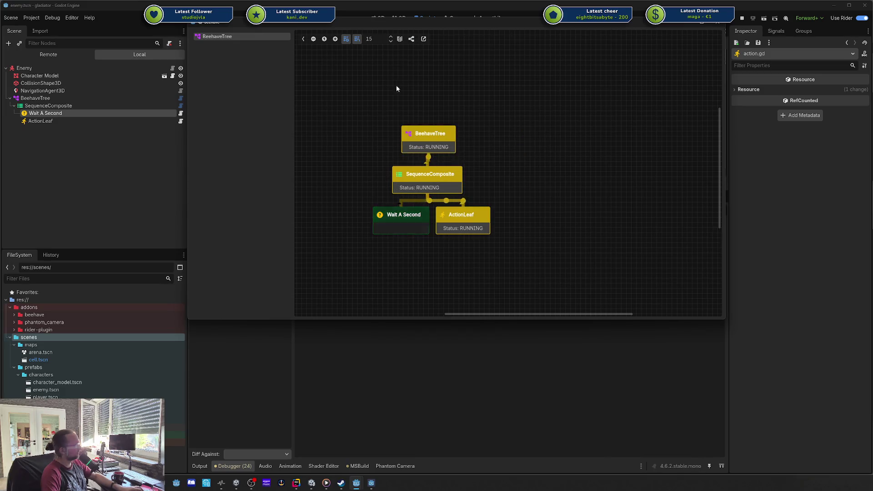
- Inspect BeehaveTree, Wait A Second and ActionLeaf details, then return to the Wait A Second script
click(425, 137)
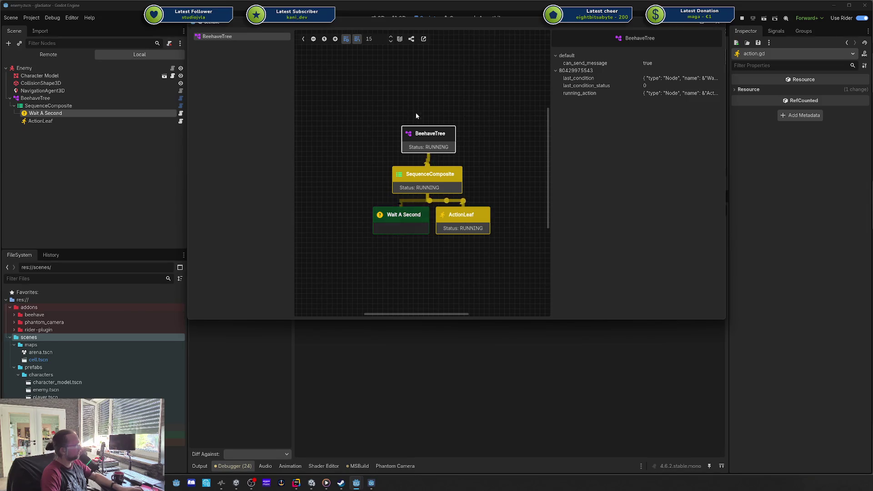
click(429, 106)
click(403, 226)
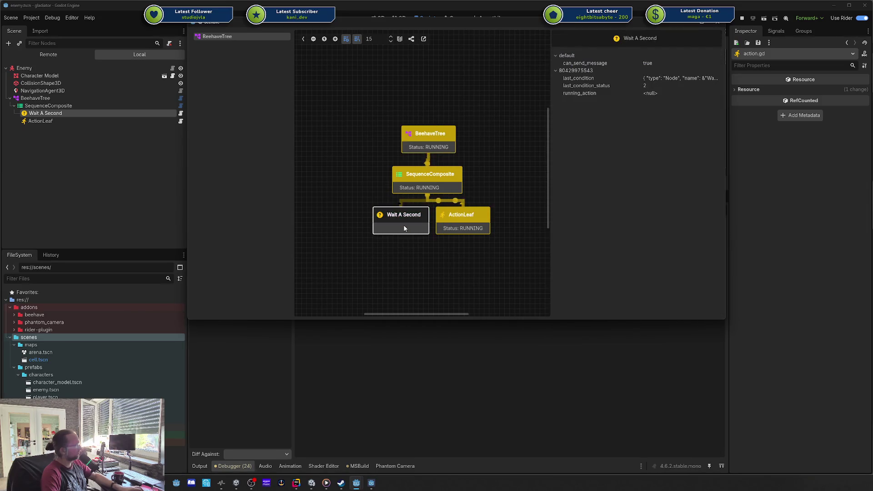
click(433, 253)
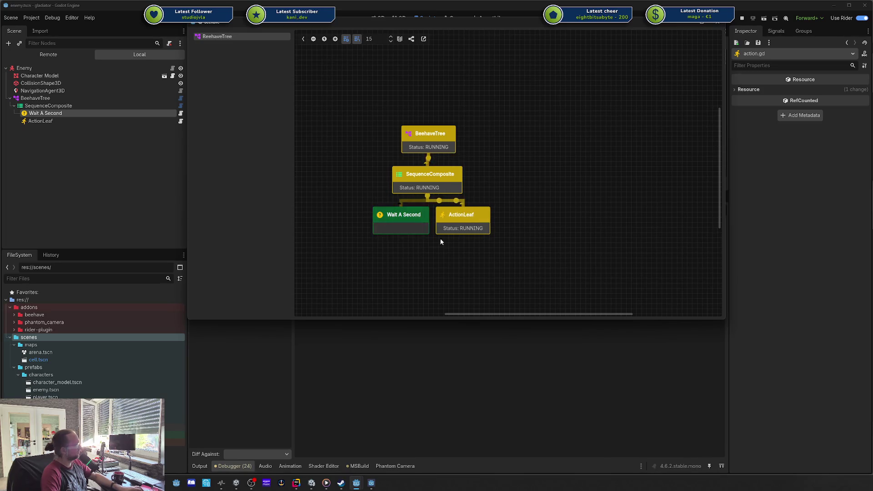
click(414, 229)
click(411, 230)
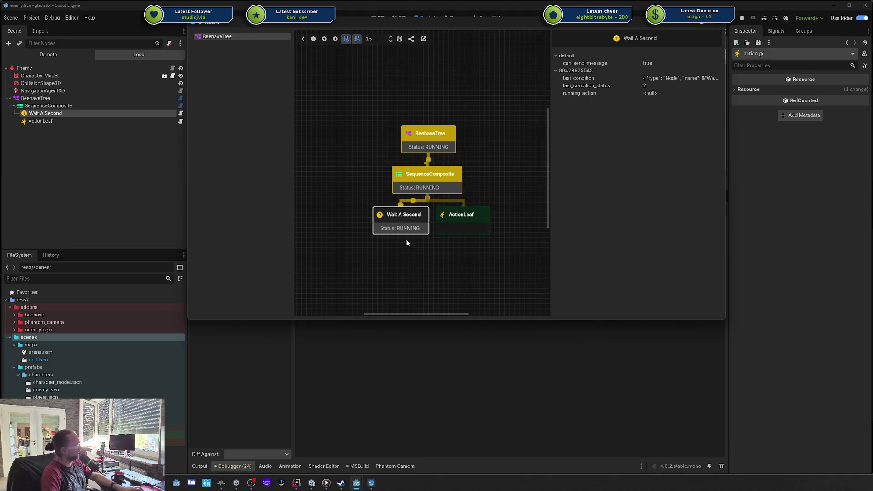
click(465, 231)
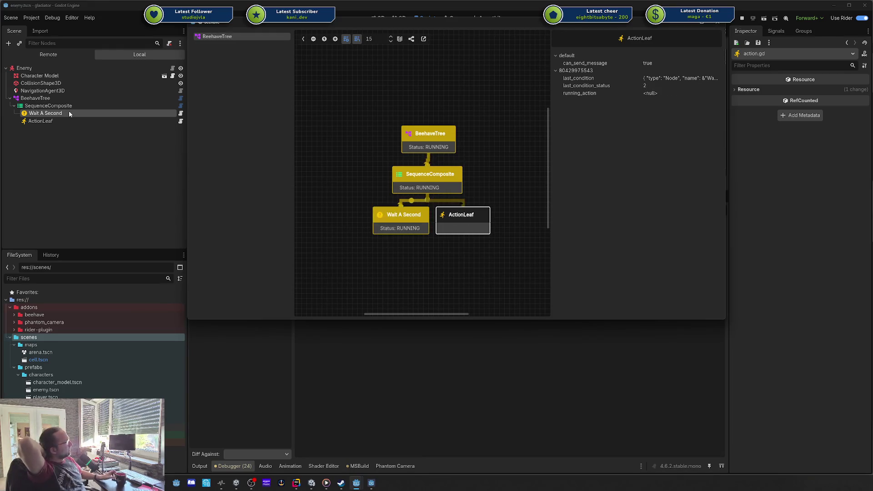
click(69, 113)
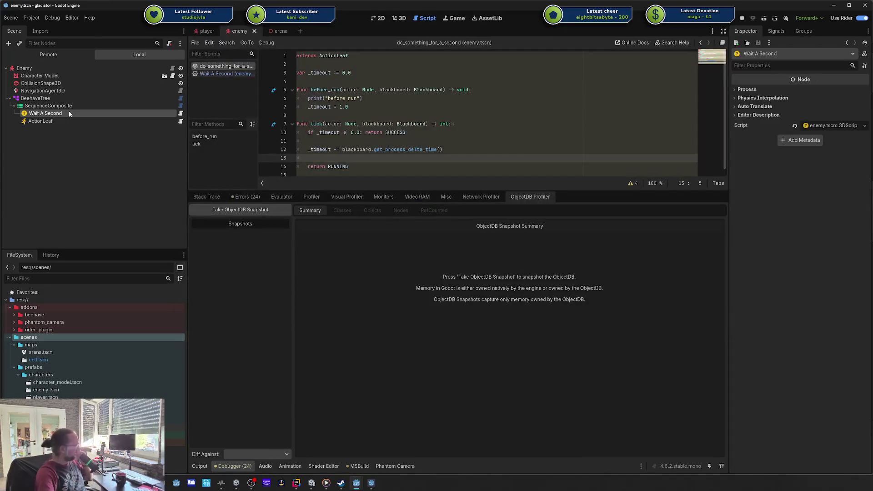
- Select the ActionLeaf node and cancel its rename, keeping the original name
click(400, 89)
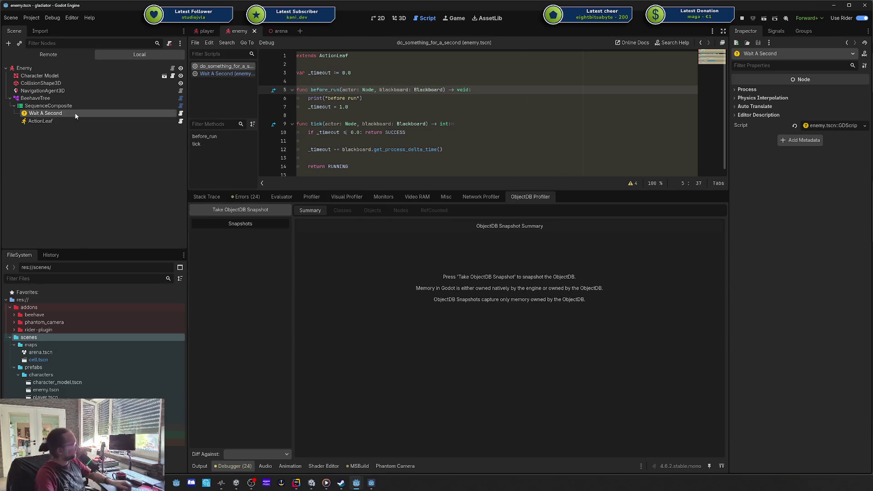
click(66, 121)
click(53, 120)
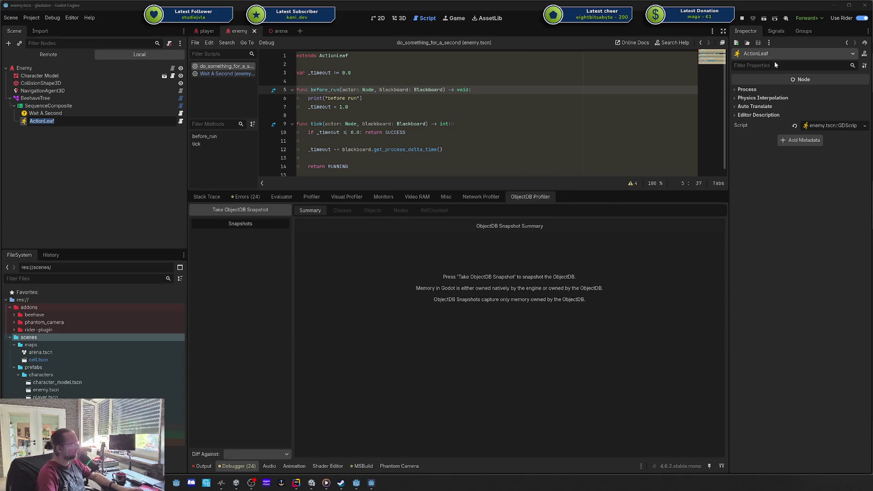
key(Return)
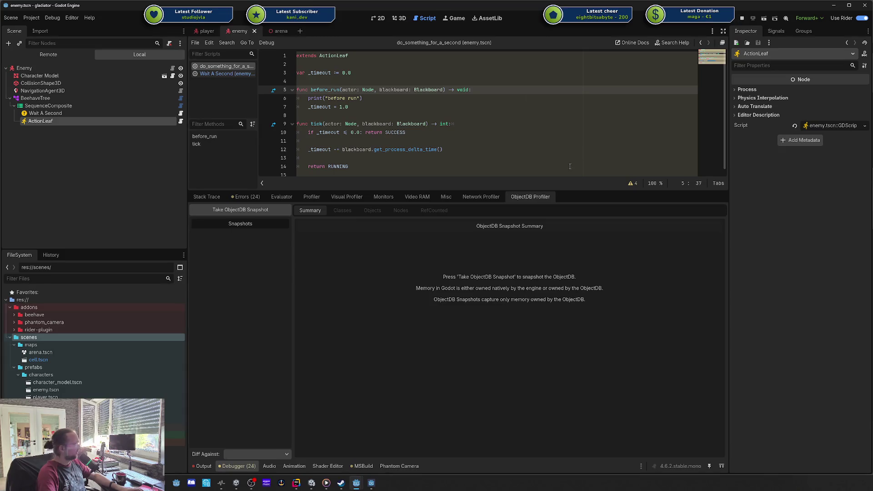
- Stop the running game, enlarge the script editor, and clear the Output log
click(742, 19)
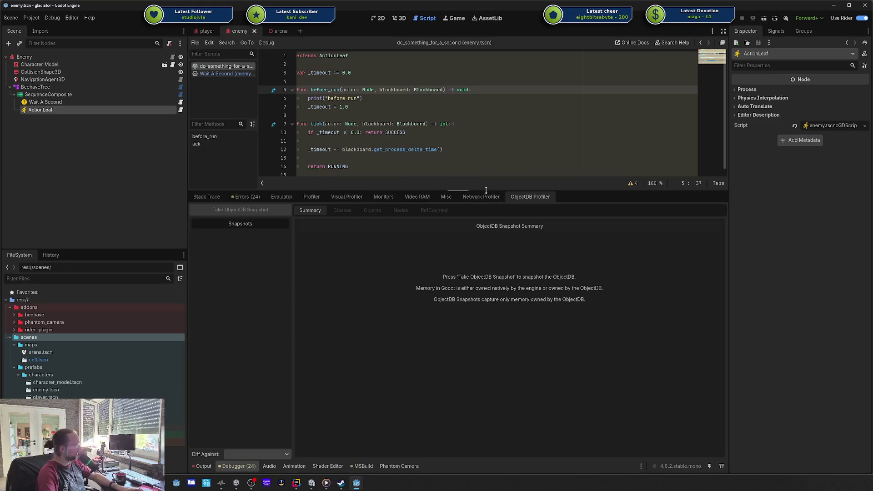
drag(486, 189, 428, 331)
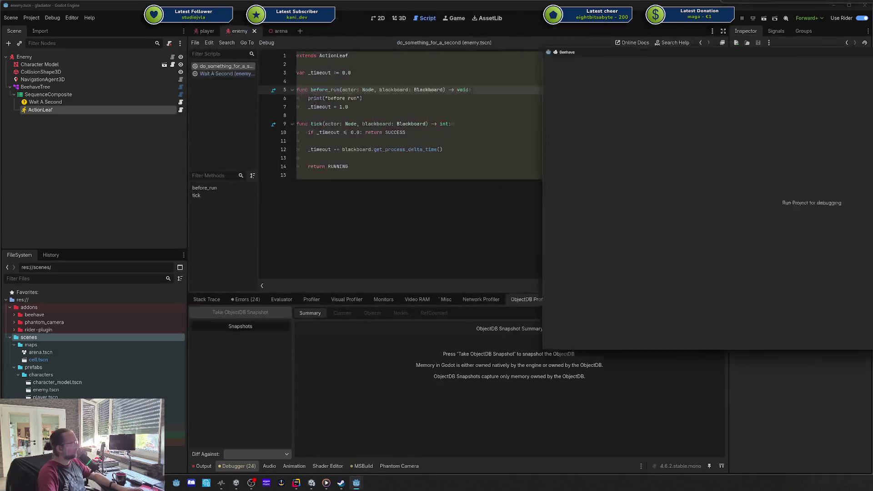
click(203, 465)
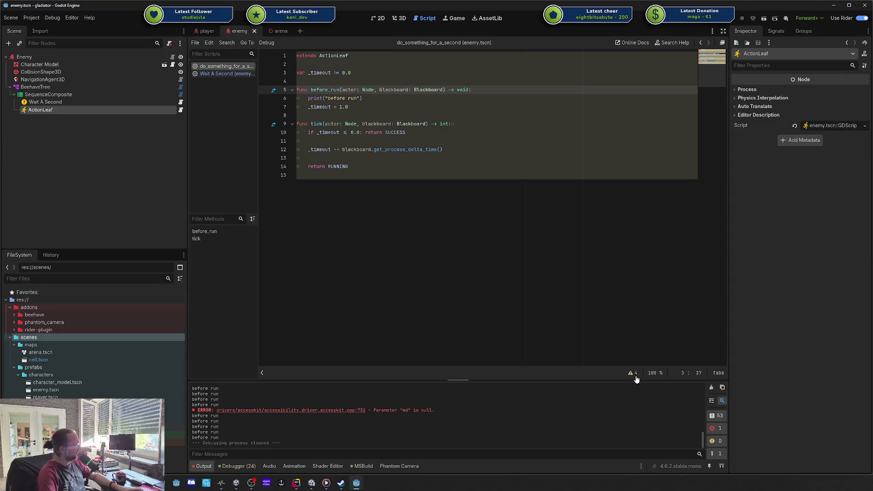
click(712, 388)
- Run the game, confirm Arena Settings, close it, then select the Wait A Second node
key(F5)
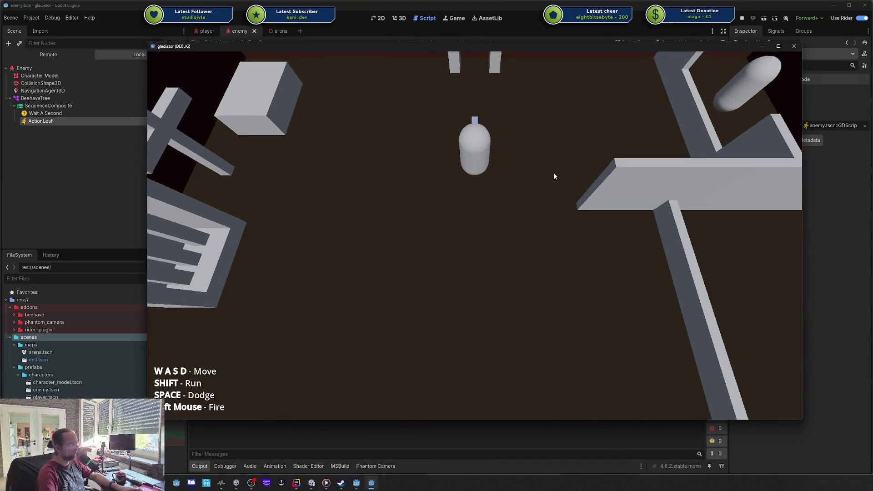
click(461, 267)
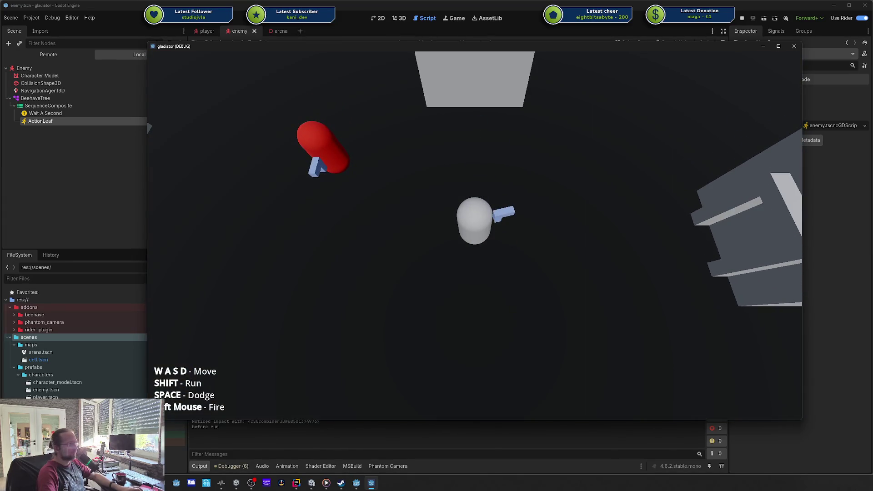
key(alt+Tab)
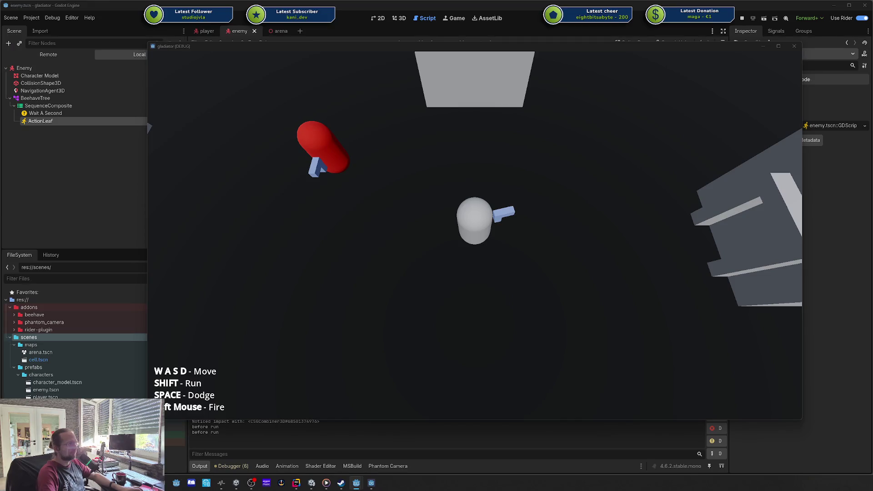
click(793, 46)
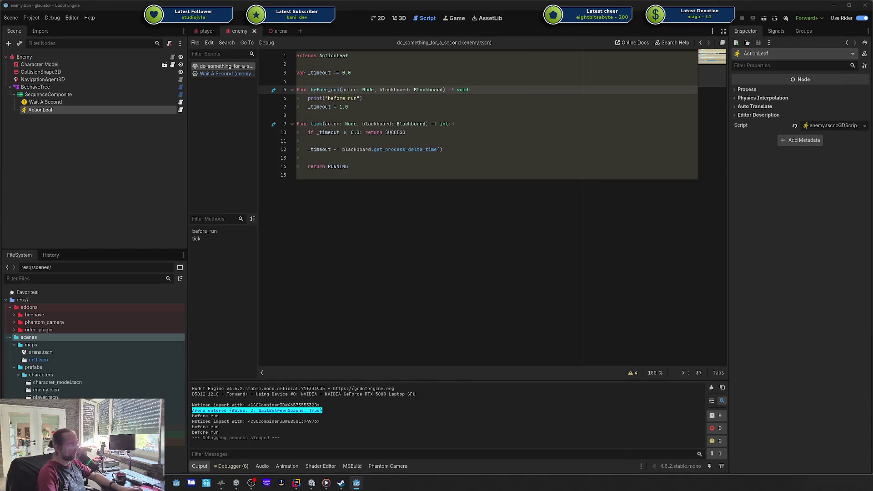
click(67, 104)
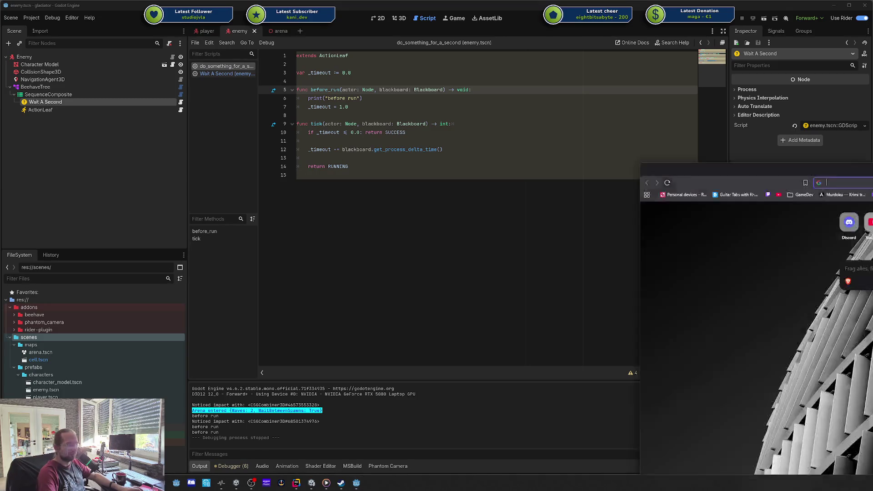
- Open the Godot Asset Store and search it for 'fsm'
text(sto)
key(Return)
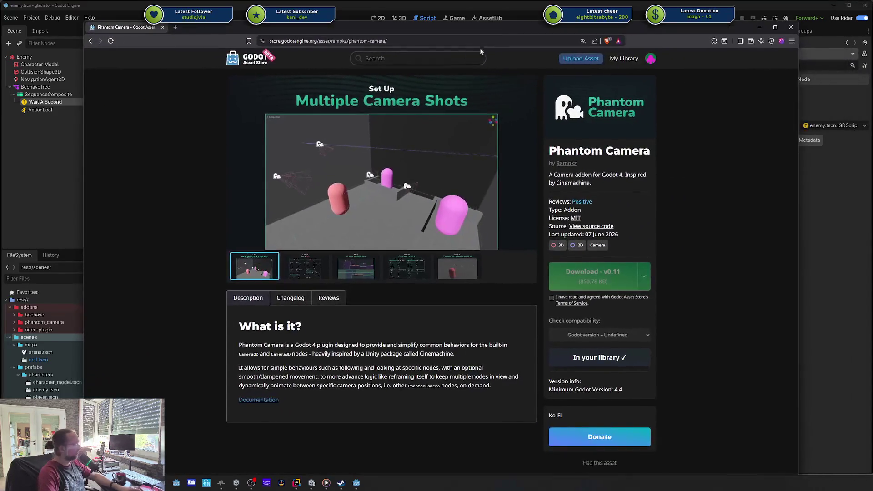
click(421, 58)
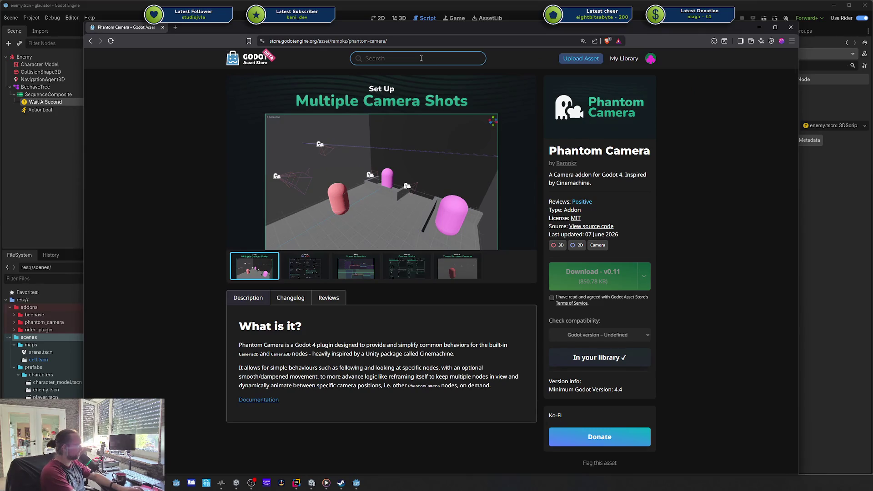
text(fsm)
key(Return)
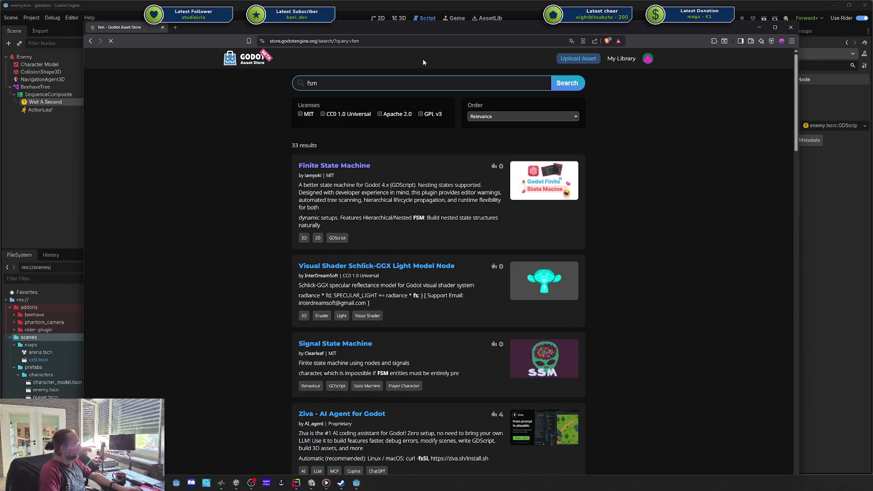
click(357, 83)
key(alt+Tab)
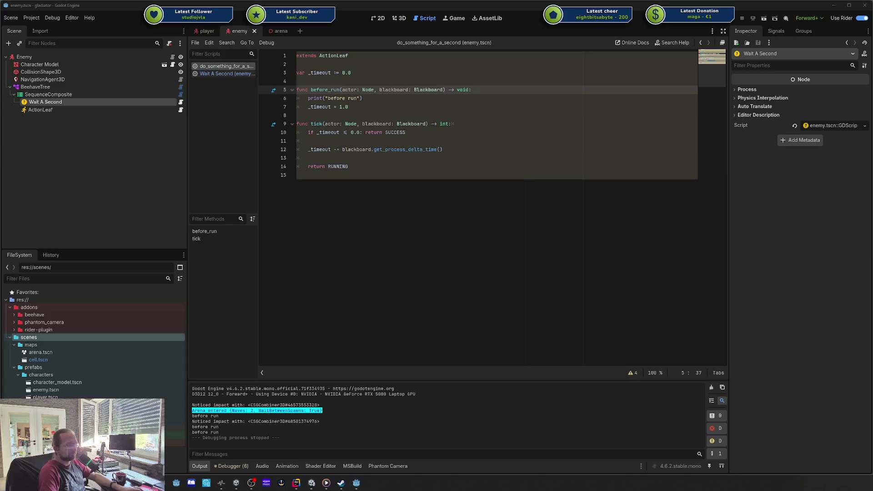
key(alt+Tab)
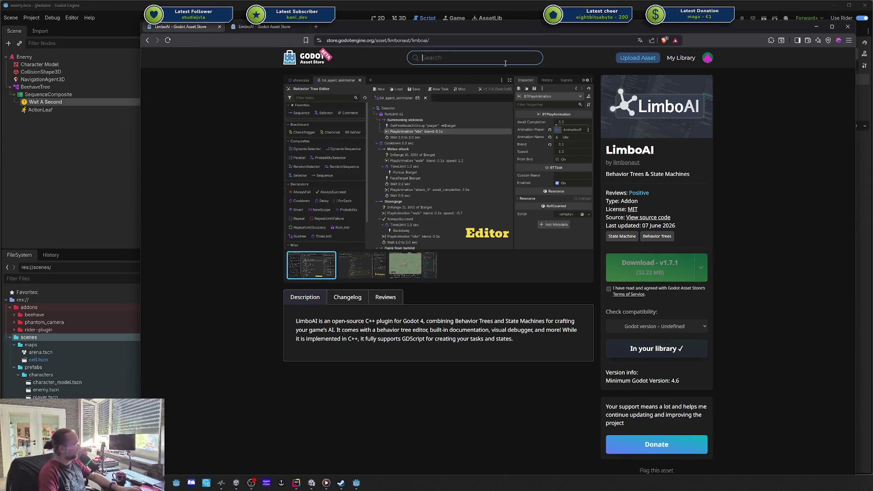
- Search the store for 'beehave' and open the Beehave asset page
text(beehave)
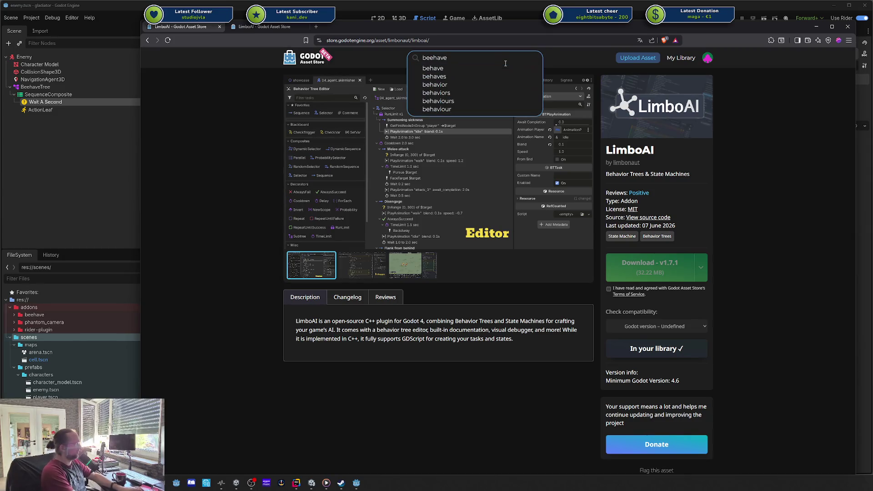
key(Return)
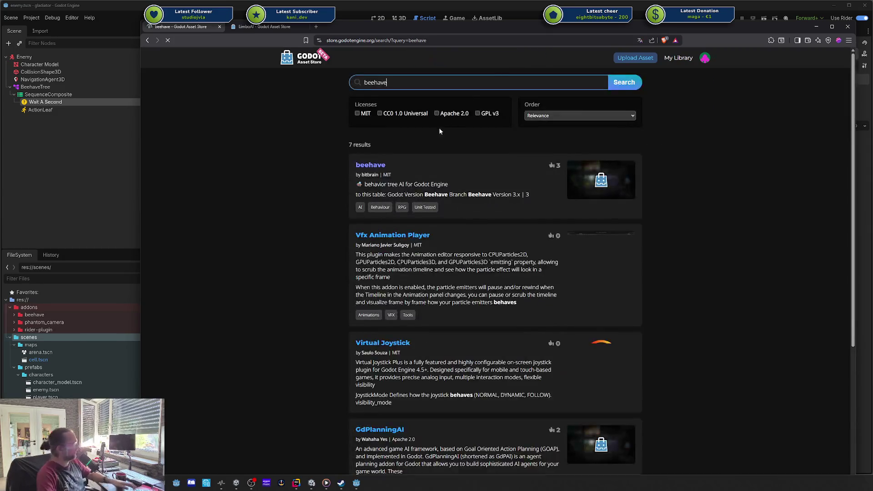
click(380, 164)
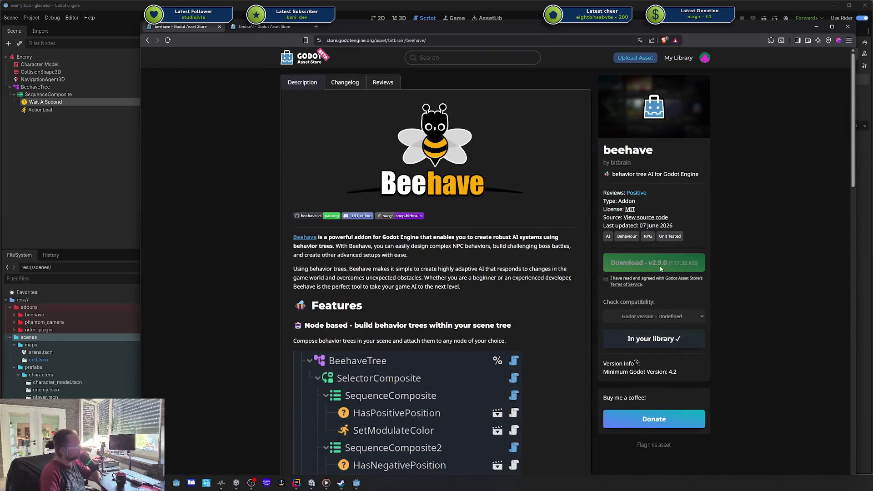
- From the LimboAI asset page, open its GitHub repository and scroll through the README
key(ctrl+Tab)
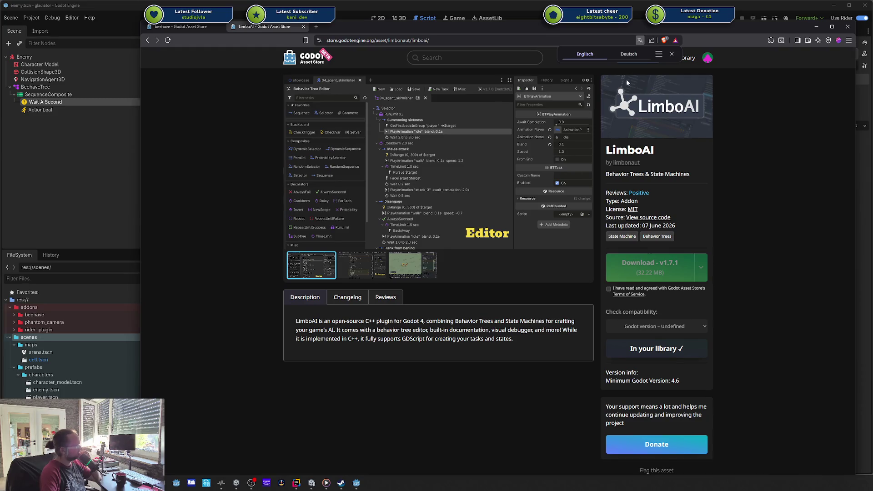
click(583, 273)
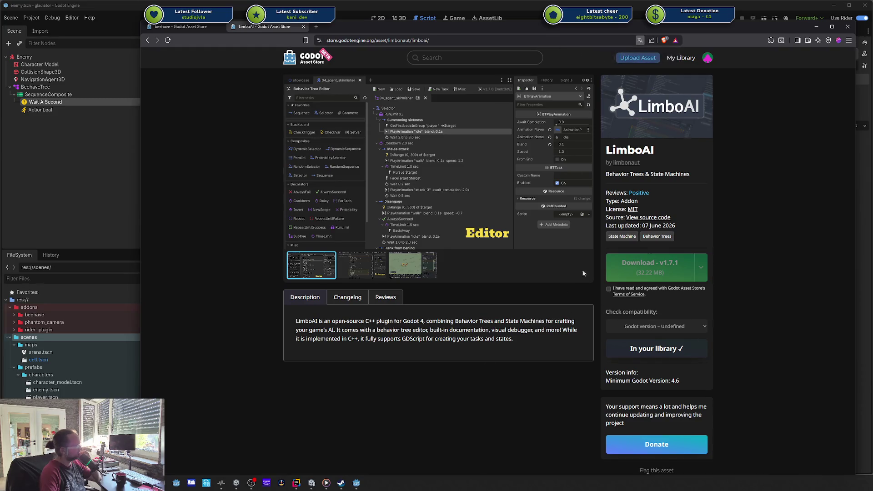
click(654, 219)
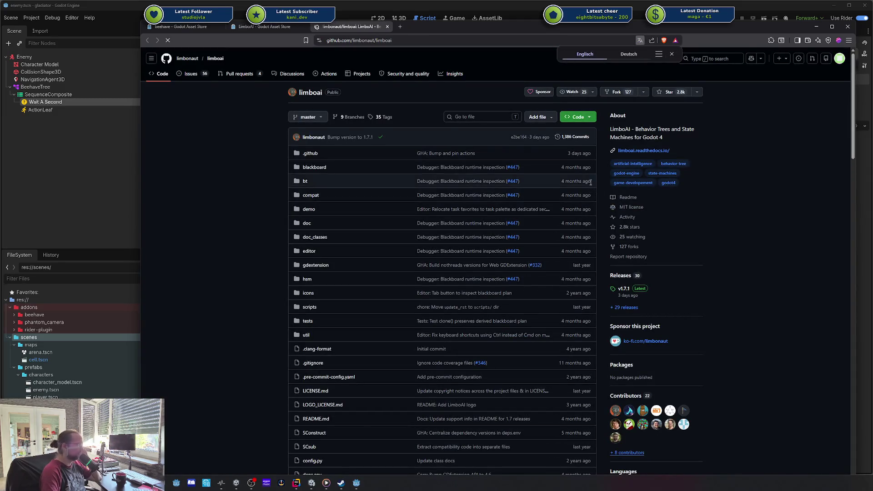
scroll(584, 269, down, 3)
scroll(583, 268, down, 5)
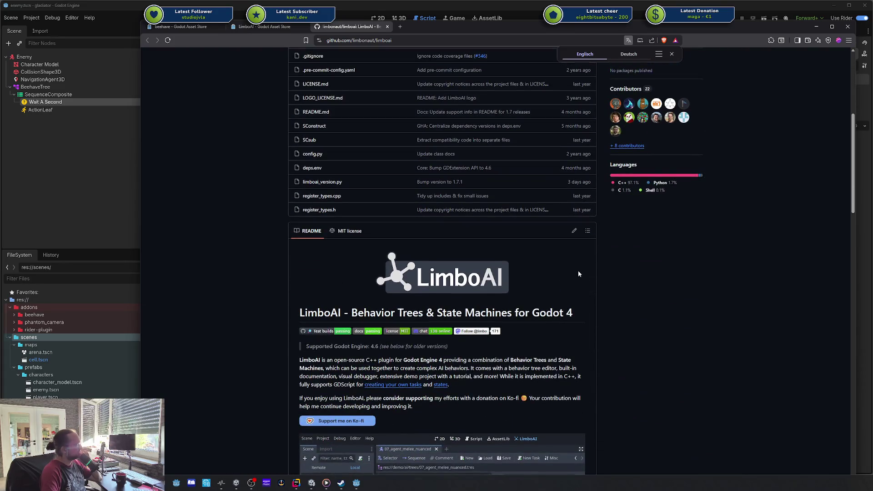
scroll(578, 272, down, 4)
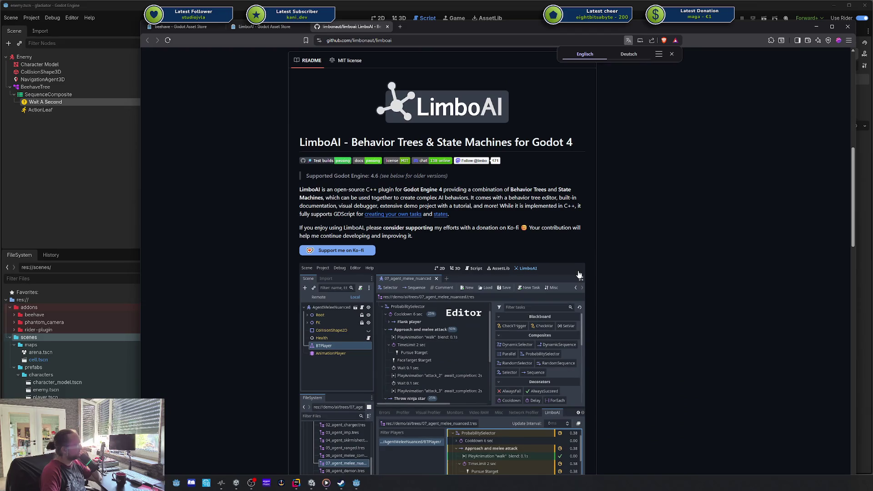
scroll(578, 274, down, 4)
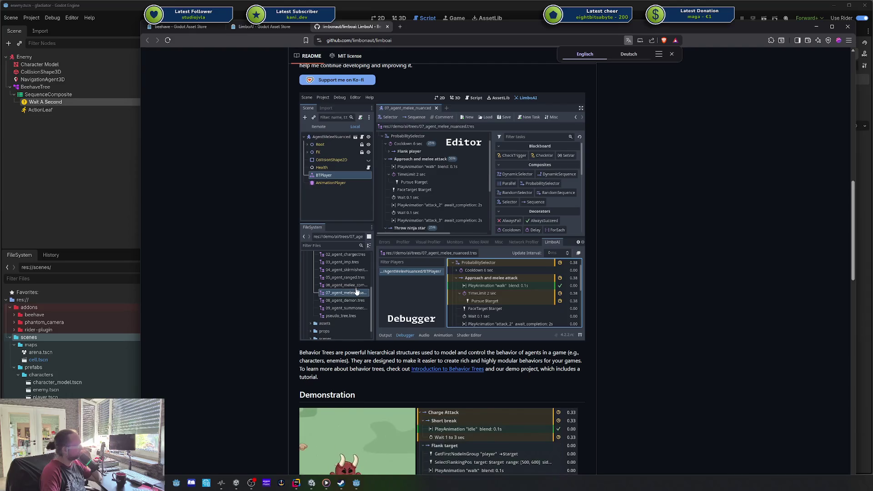
scroll(538, 280, down, 3)
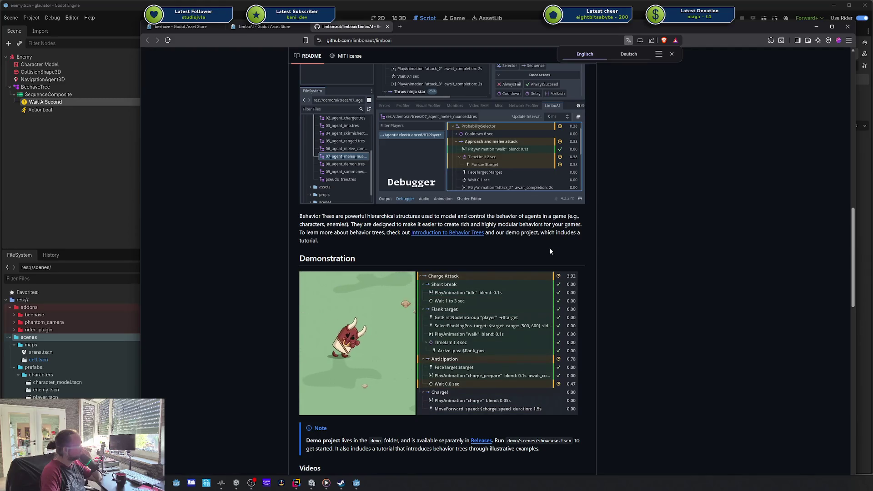
scroll(540, 251, down, 4)
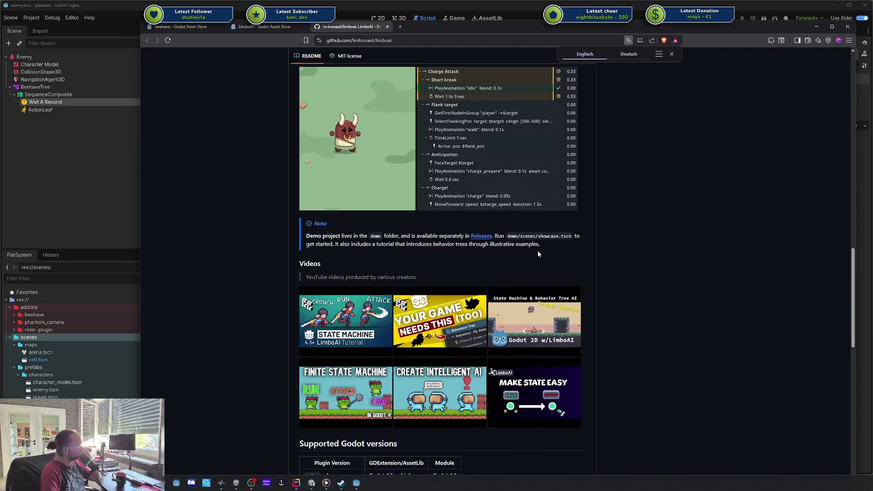
scroll(537, 250, down, 5)
scroll(536, 251, down, 4)
scroll(534, 257, down, 6)
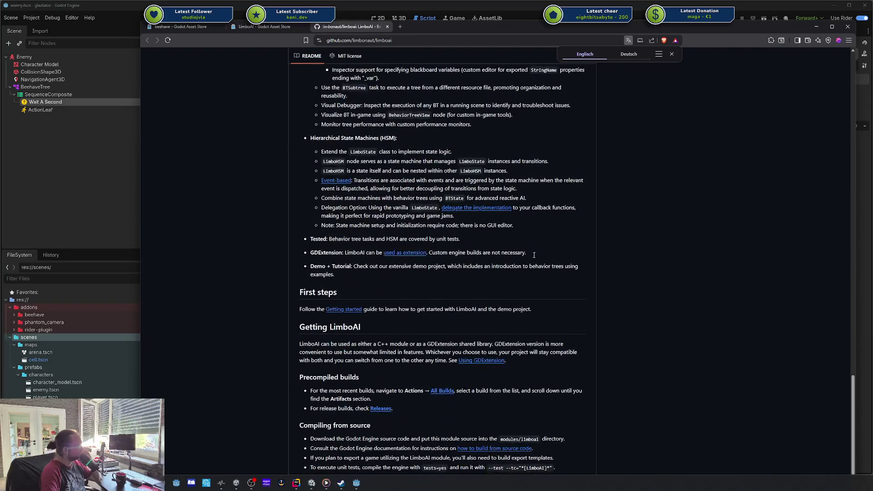
scroll(532, 256, up, 10)
scroll(532, 257, up, 20)
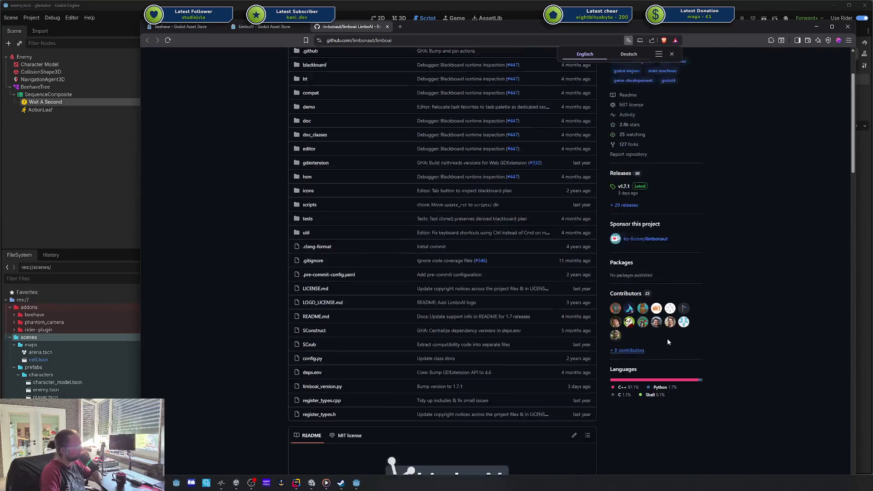
scroll(667, 338, up, 5)
scroll(401, 214, down, 5)
scroll(401, 218, down, 4)
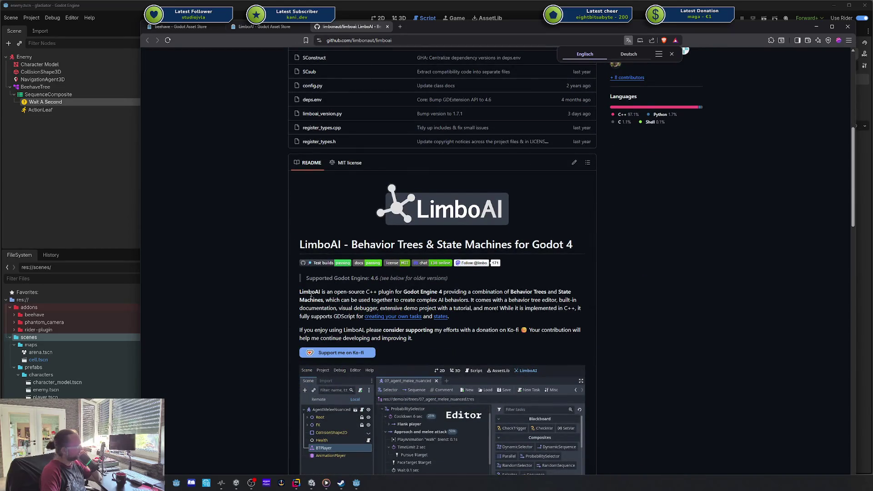
- Highlight part of the LimboAI description and read the README down to License
drag(314, 291, 355, 292)
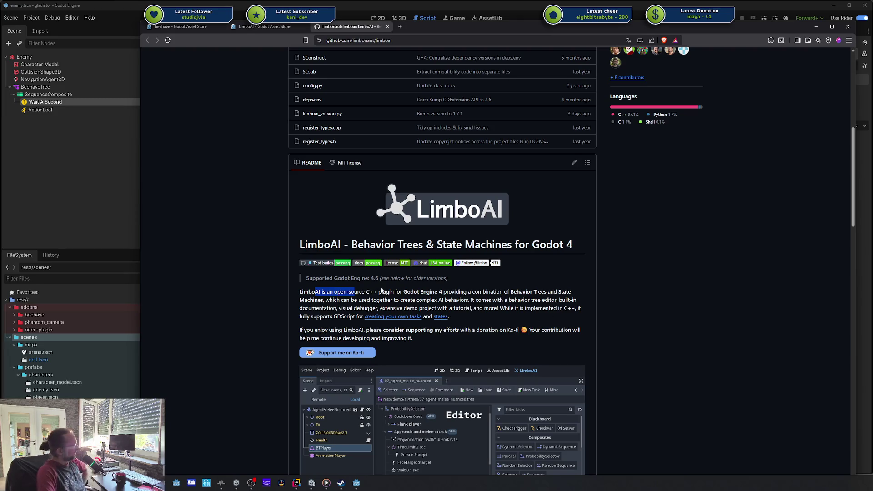
scroll(430, 288, down, 2)
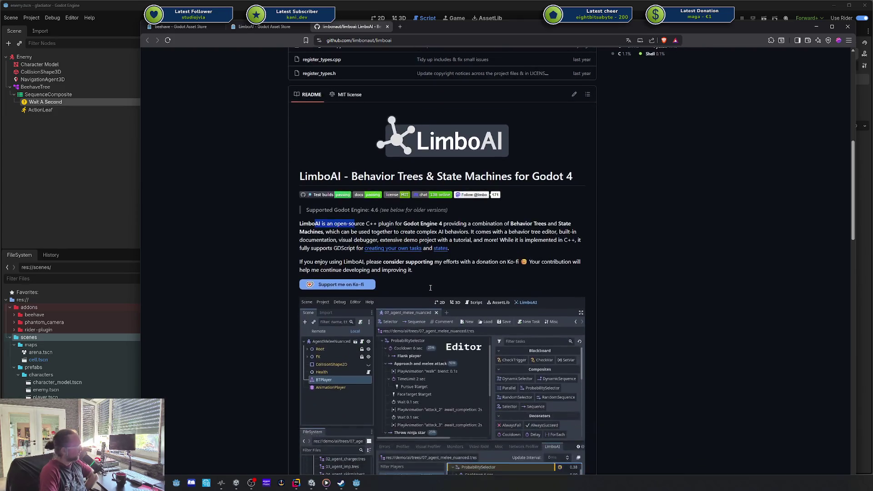
scroll(413, 288, down, 5)
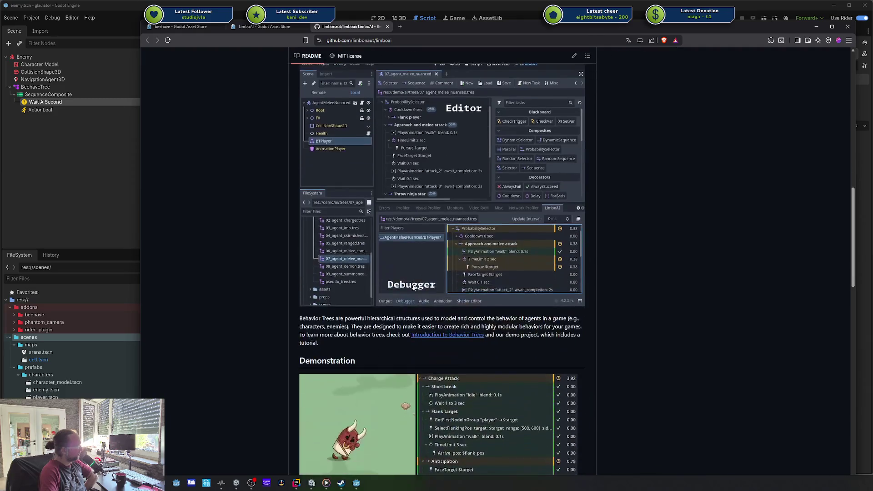
scroll(414, 288, down, 5)
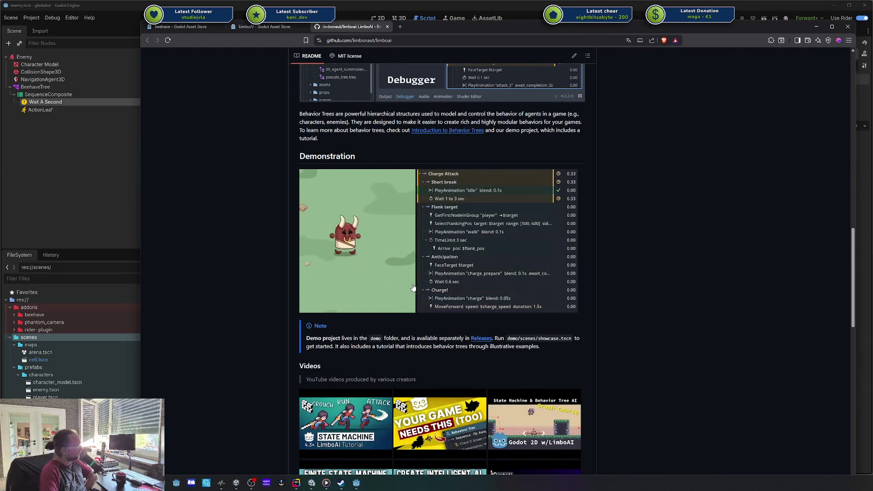
scroll(412, 288, down, 9)
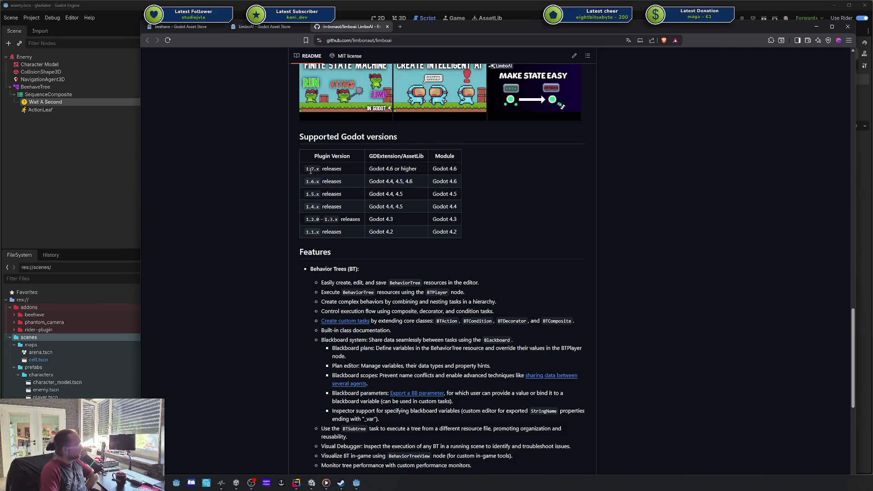
scroll(448, 218, down, 5)
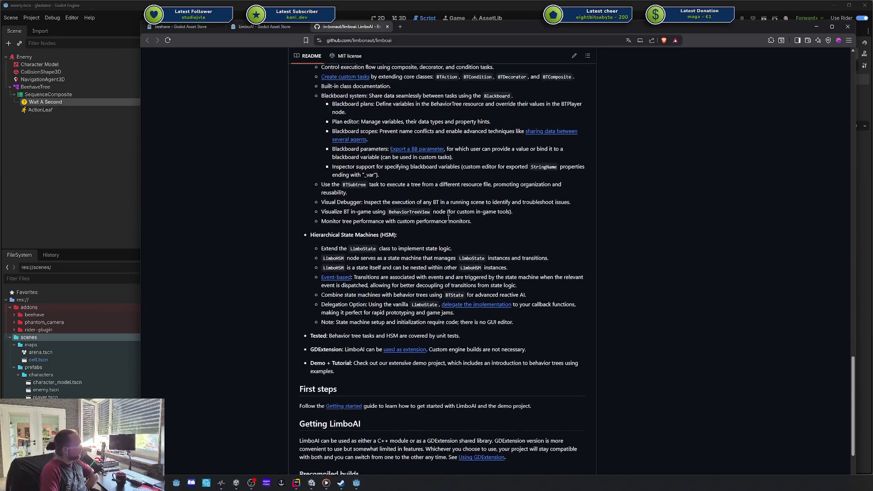
scroll(448, 218, down, 9)
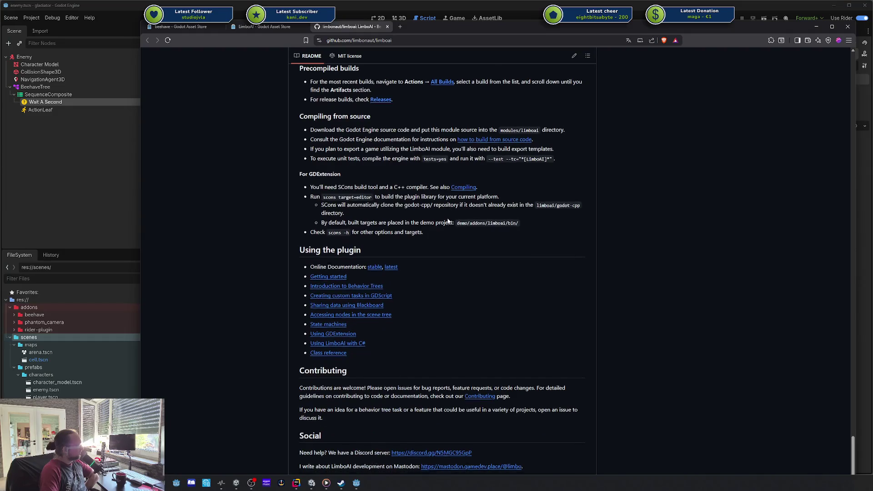
scroll(448, 221, down, 1)
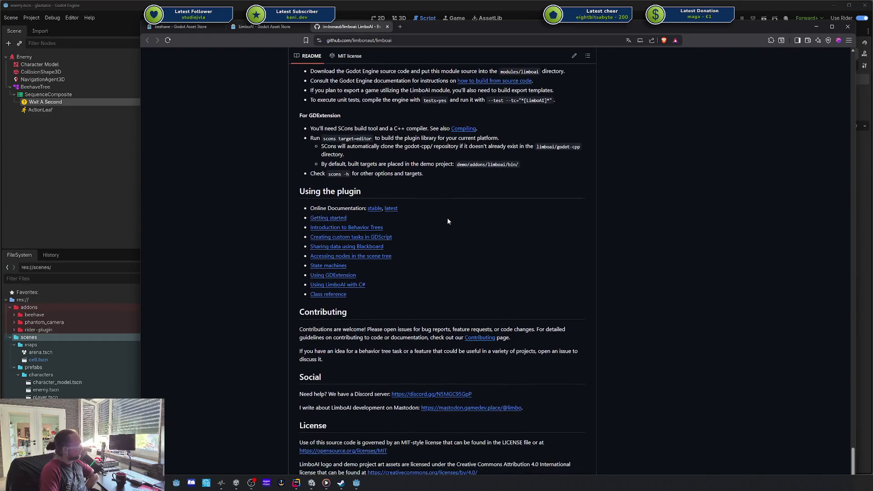
- Open the 'Using LimboAI with C#' guide, then close the docs and LimboAI tabs
click(350, 285)
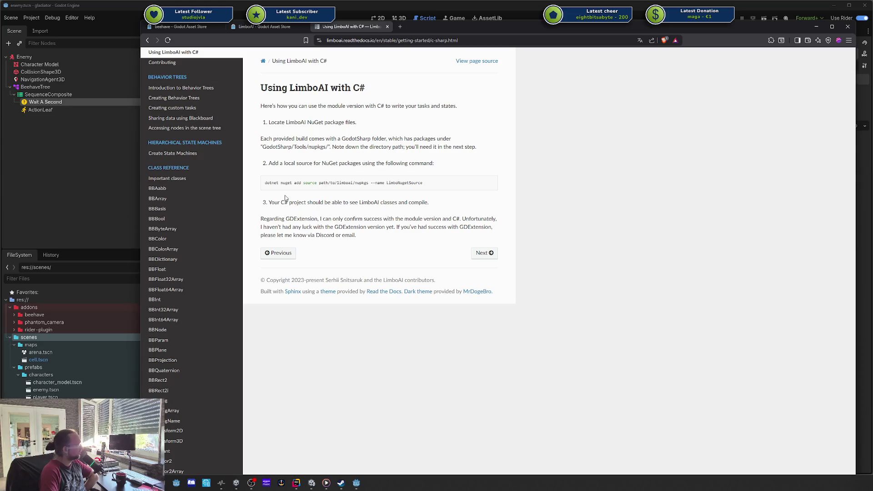
middle_click(316, 27)
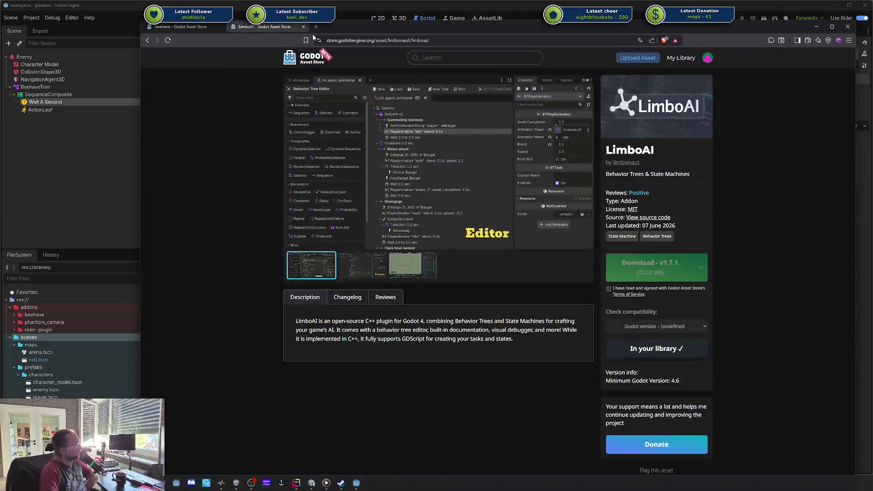
middle_click(259, 29)
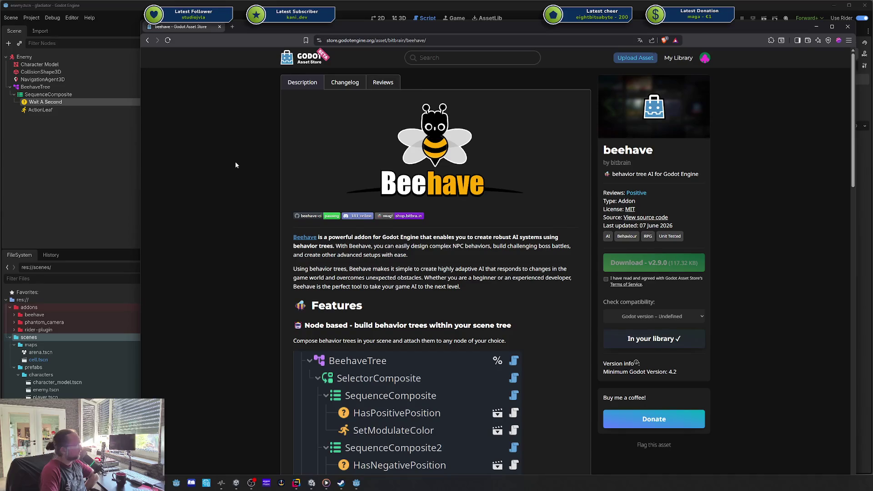
scroll(235, 165, down, 2)
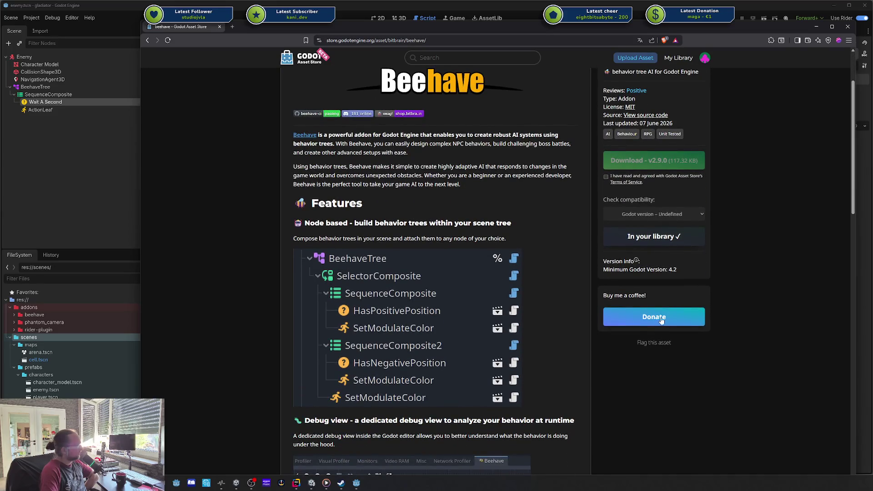
scroll(657, 240, up, 2)
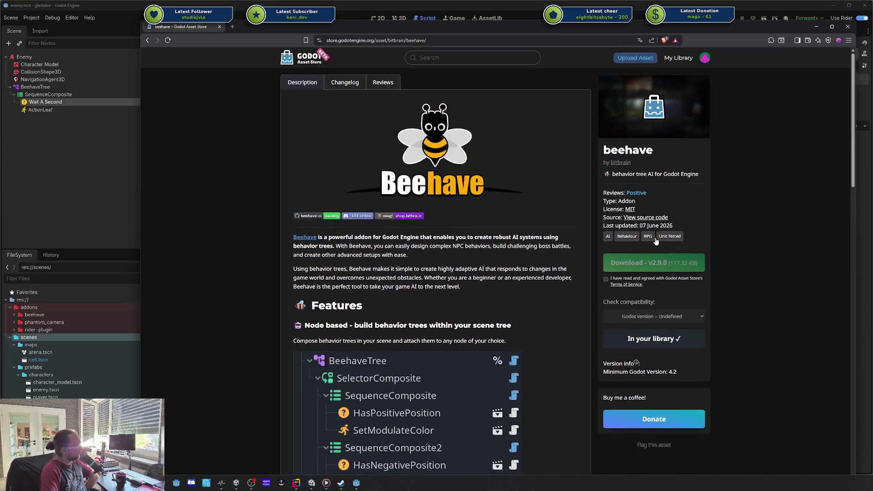
- Open Beehave's GitHub repository, scroll its README to Credits, and close the browser
click(632, 218)
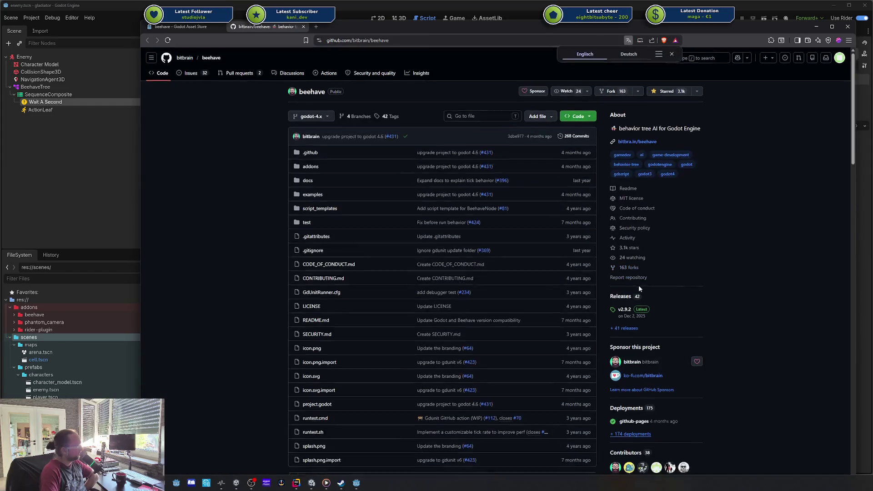
scroll(638, 285, down, 5)
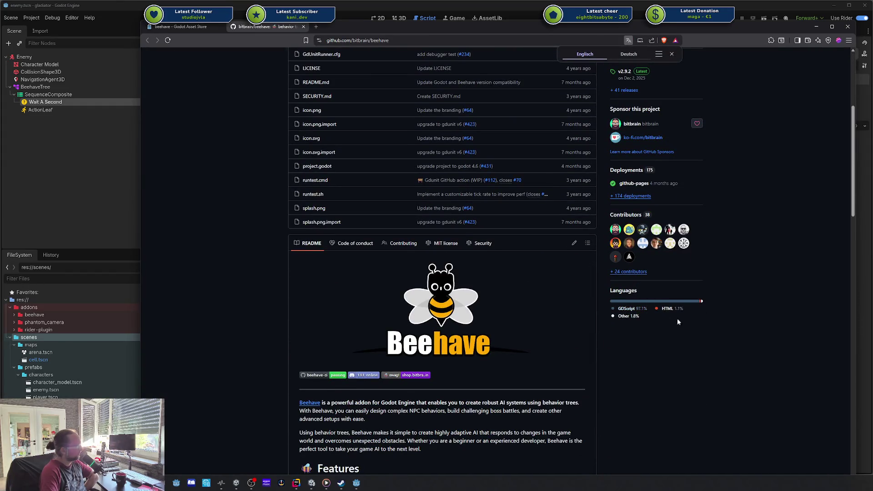
scroll(536, 298, down, 4)
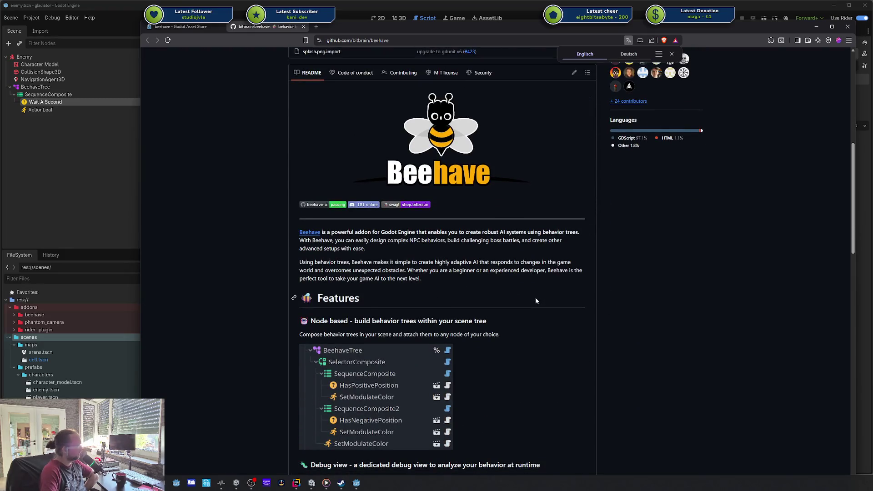
scroll(533, 298, down, 6)
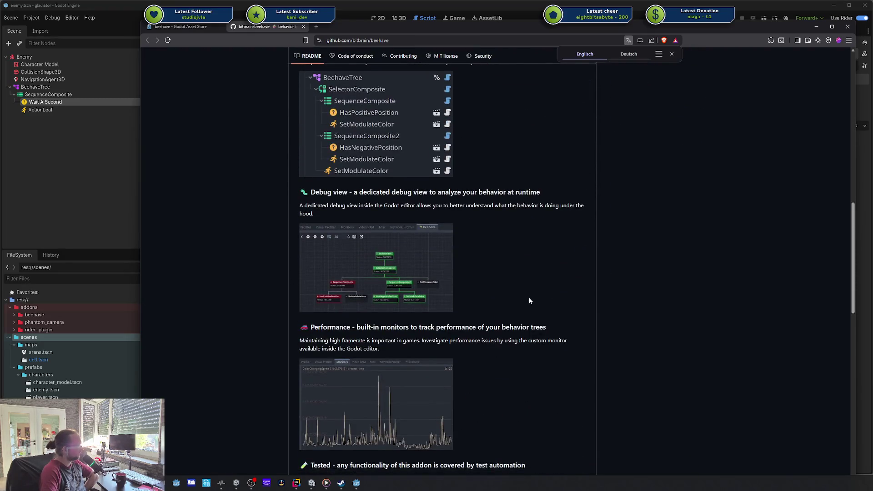
scroll(528, 297, down, 5)
scroll(504, 207, down, 10)
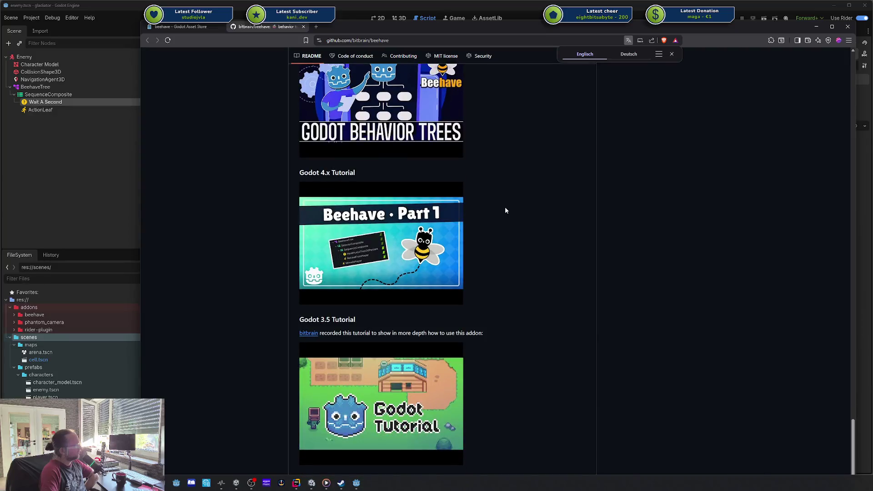
scroll(505, 210, down, 2)
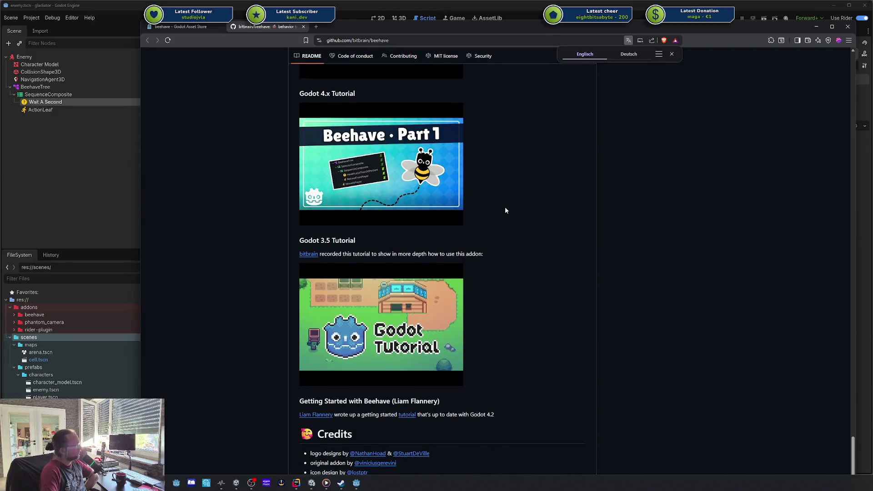
key(ctrl+w)
key(ctrl+w)
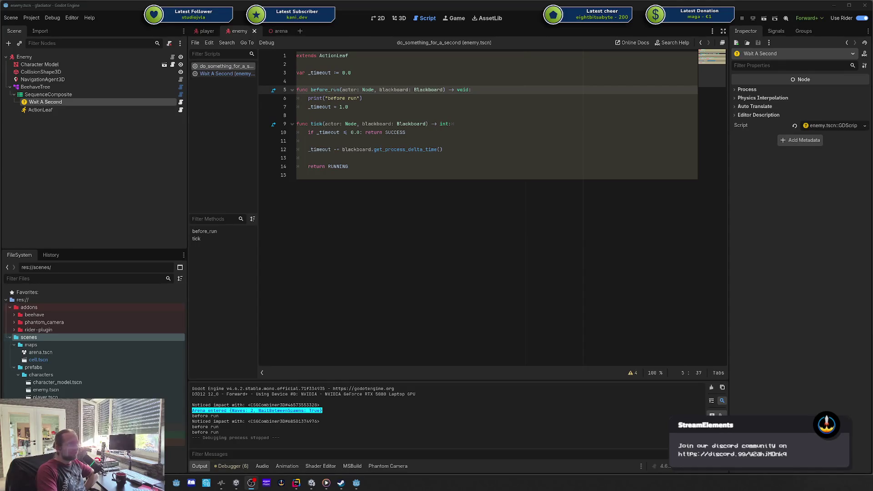
click(339, 179)
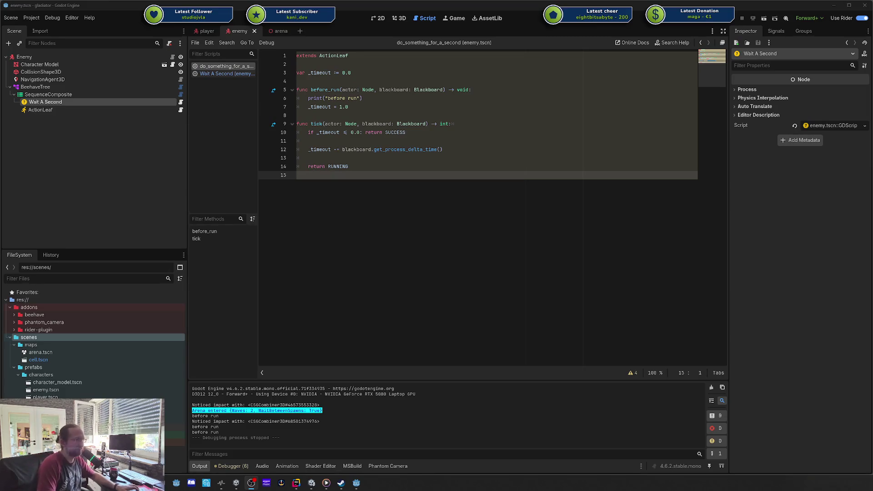
click(509, 199)
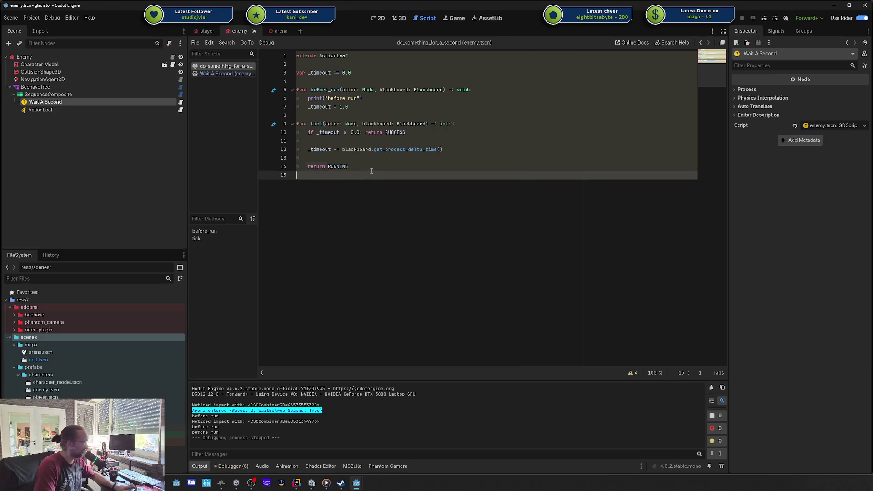
click(371, 171)
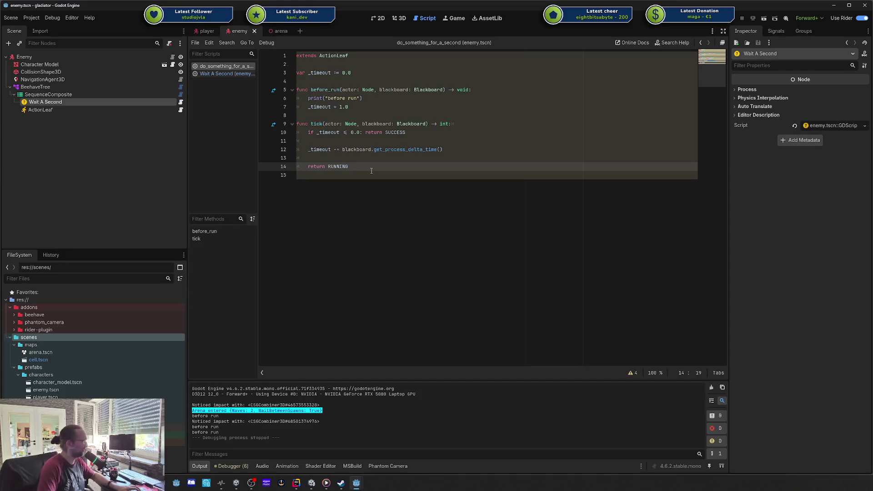
click(457, 157)
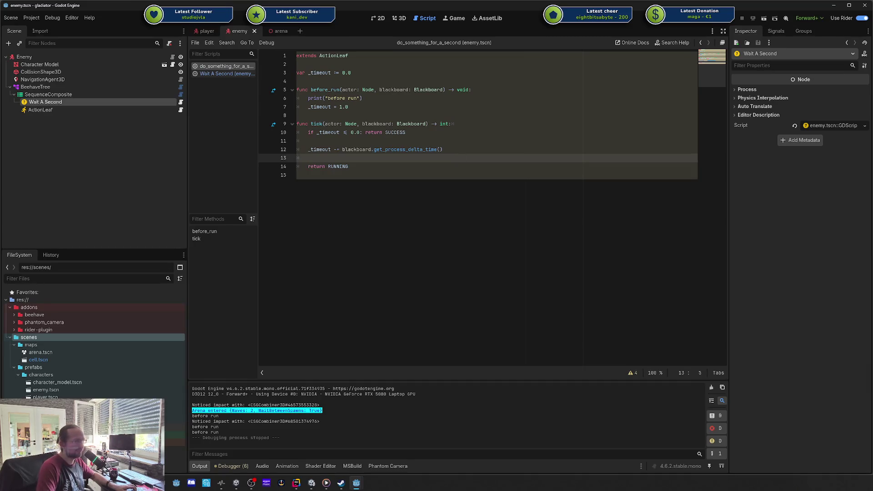
click(512, 214)
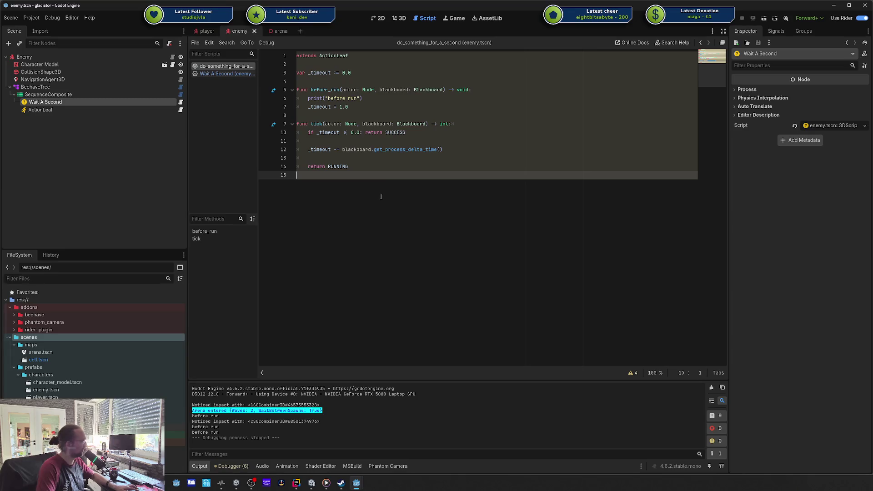
key(shift+Up)
key(shift+Up)
key(shift+Up)
key(End)
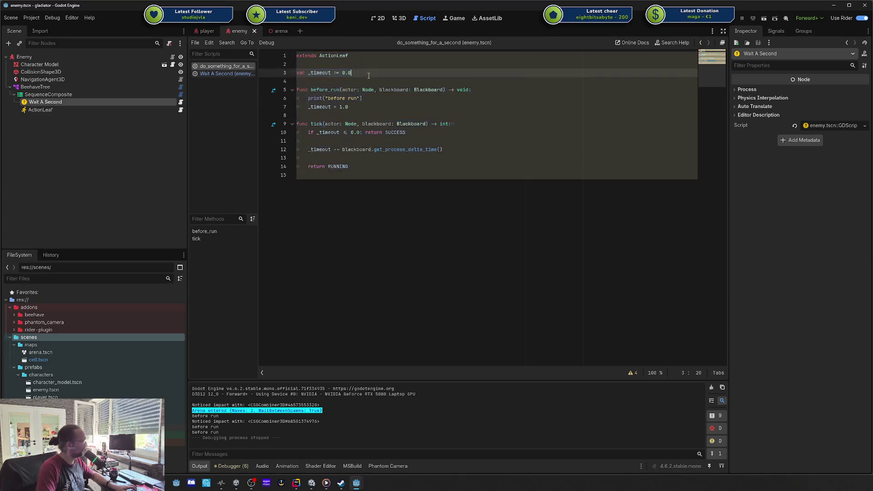
click(411, 273)
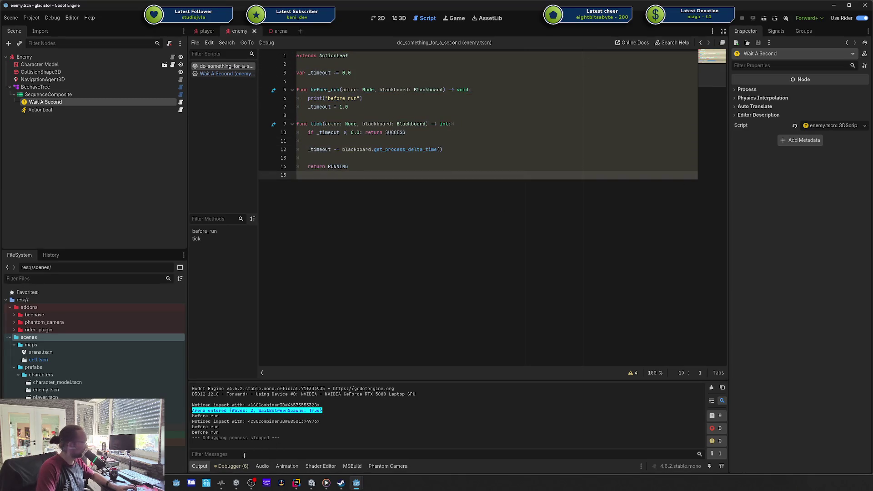
click(231, 466)
click(246, 300)
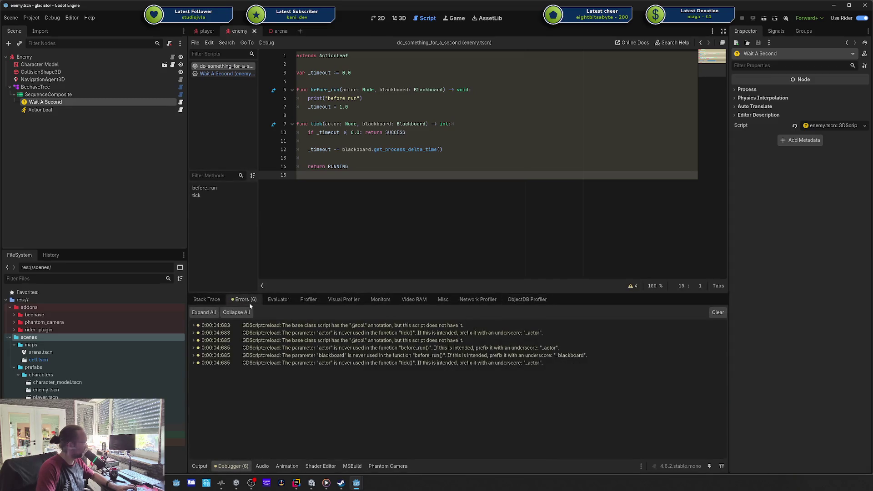
click(381, 342)
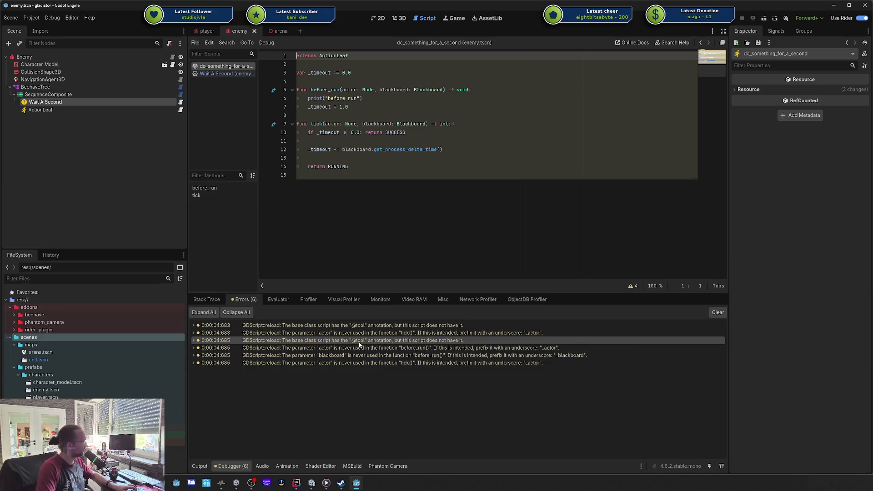
double_click(360, 342)
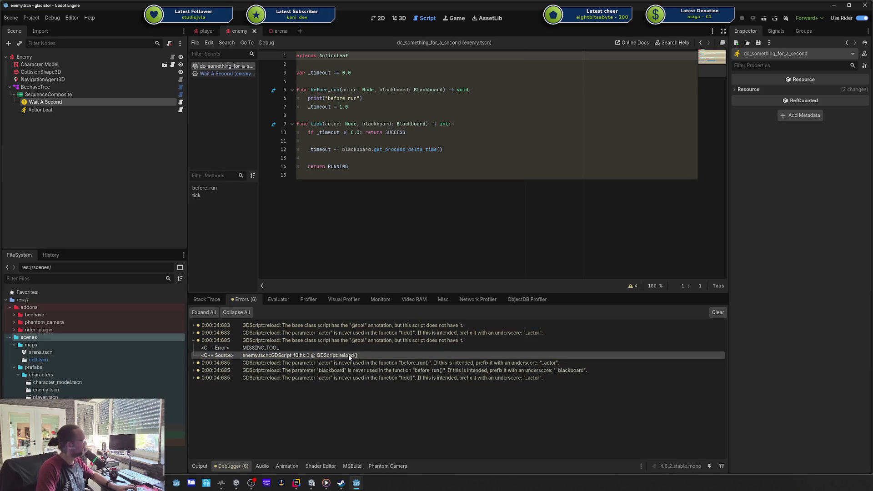
double_click(340, 340)
double_click(339, 341)
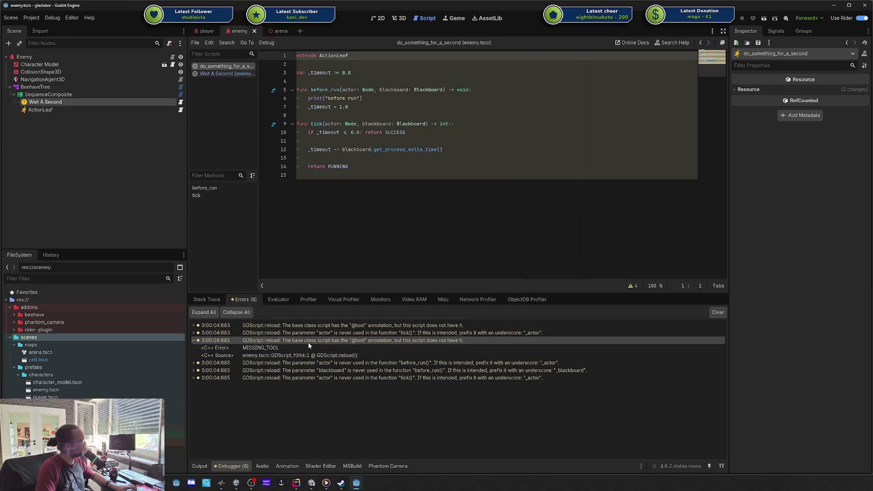
right_click(307, 343)
click(334, 348)
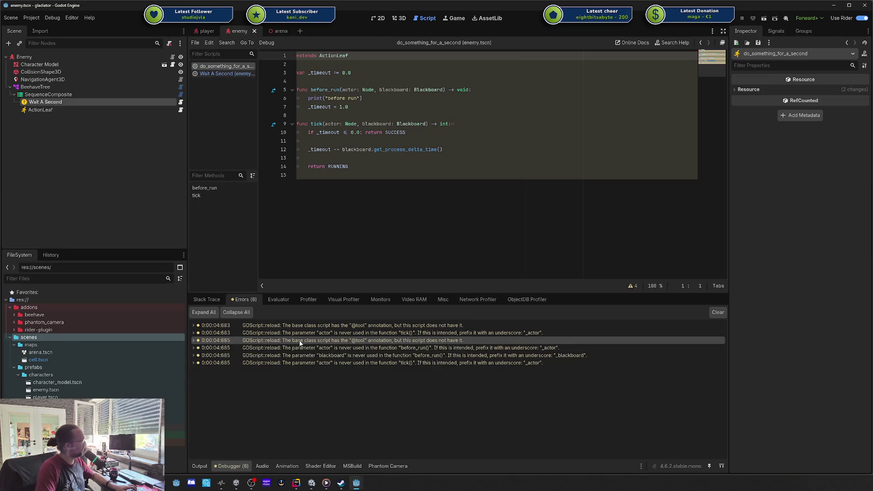
click(236, 312)
key(Return)
key(Up)
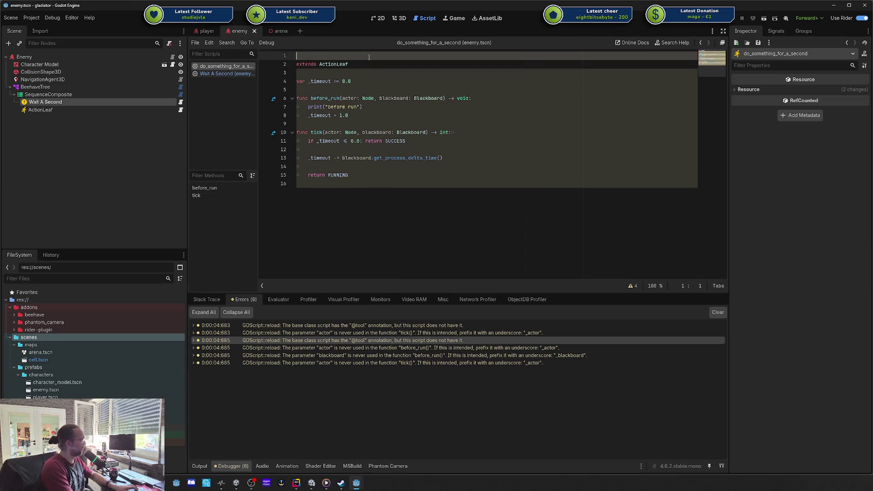
text(@too)
key(Return)
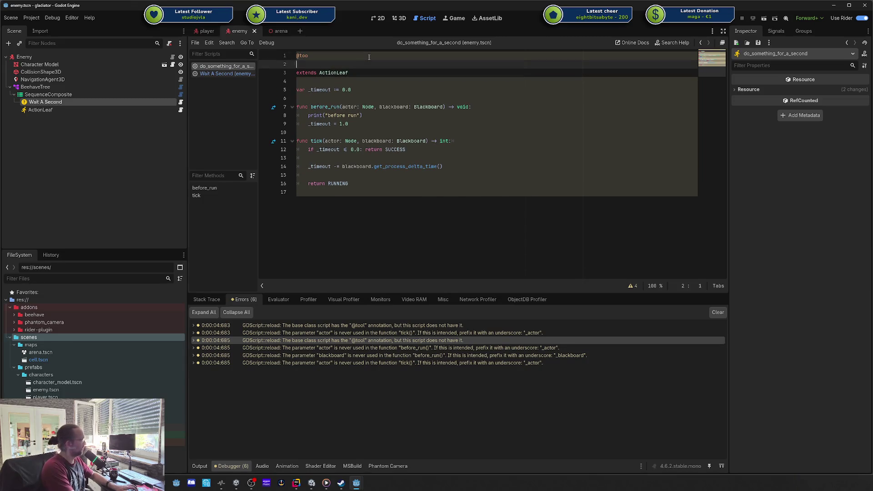
key(BackSpace)
text(l)
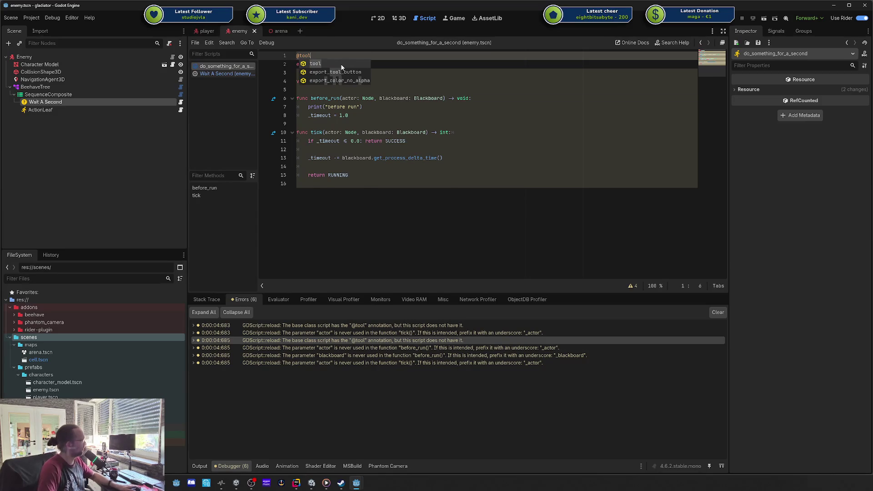
key(Escape)
key(ctrl+s)
click(38, 109)
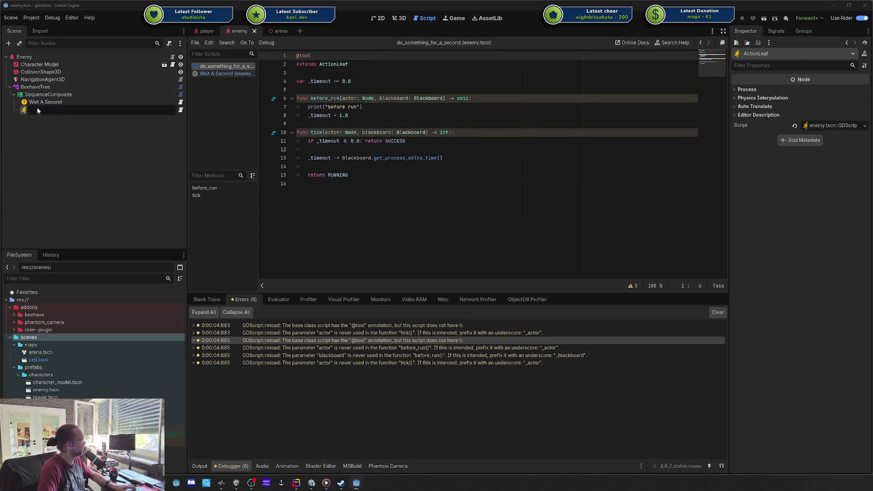
click(248, 75)
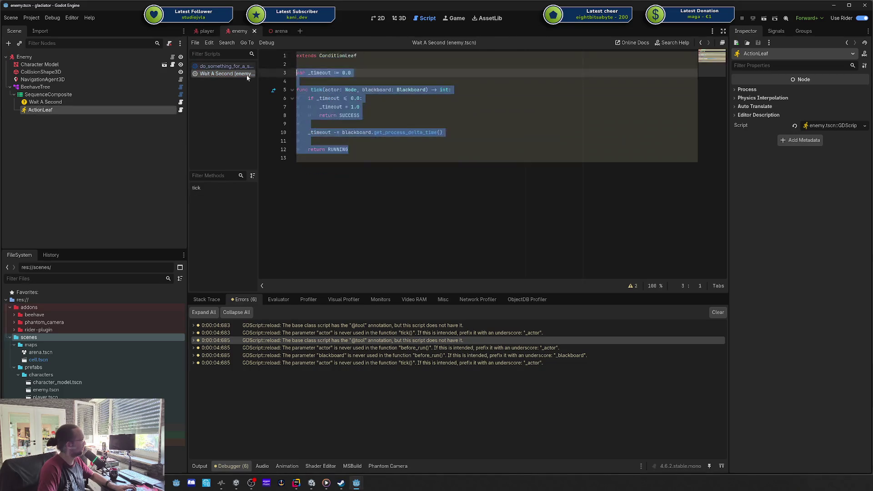
click(446, 132)
click(362, 56)
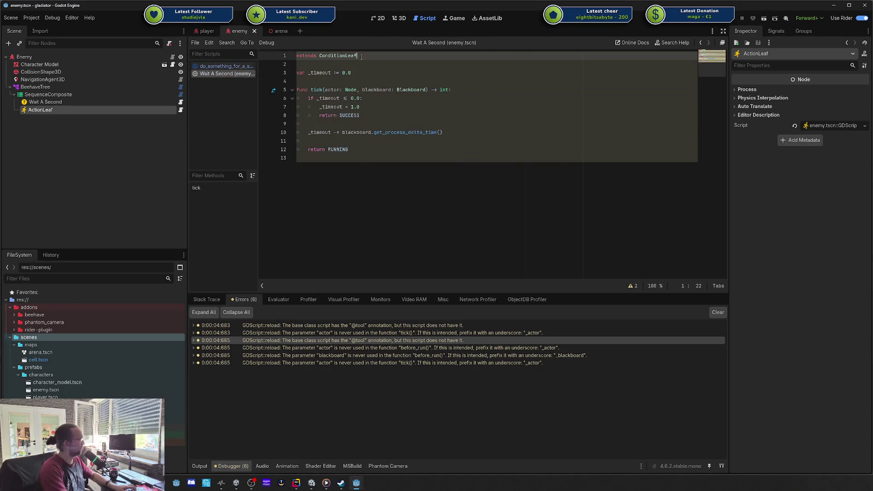
key(Home)
key(Return)
key(Up)
text(@tool)
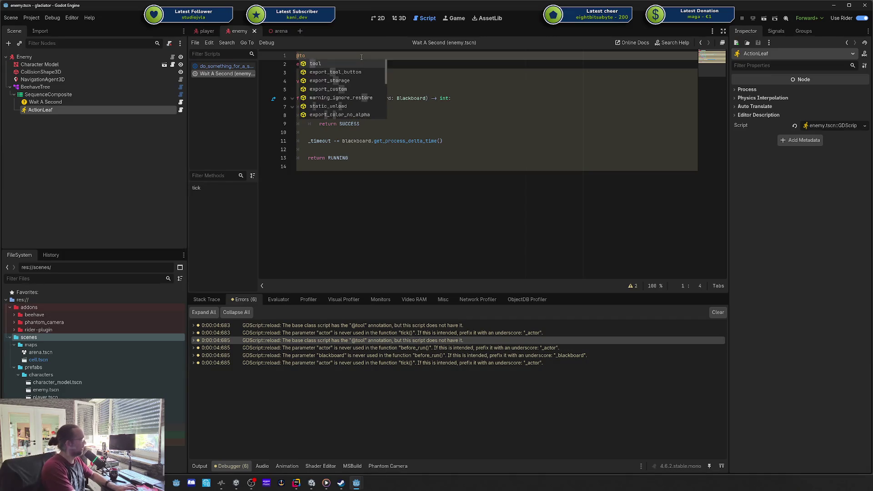
key(ctrl+s)
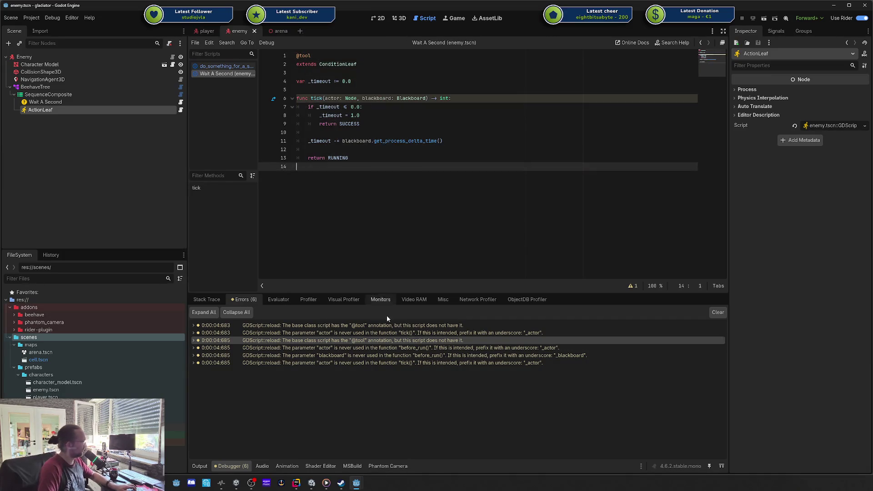
key(F5)
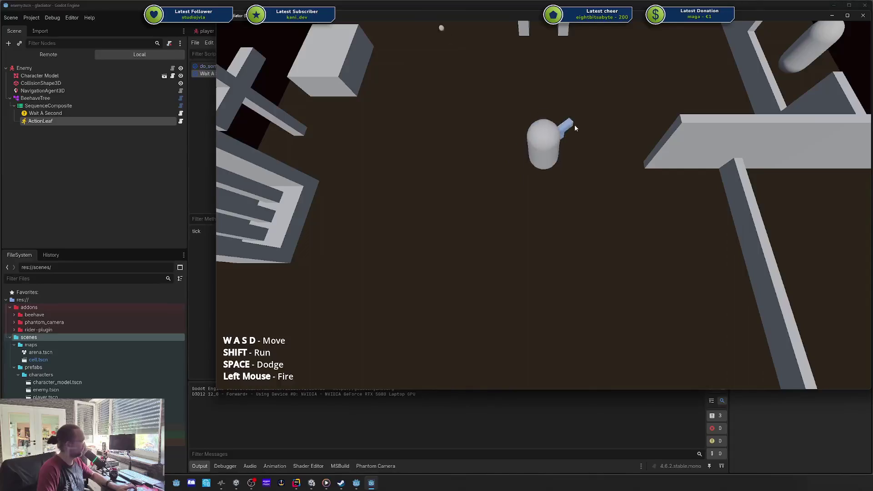
- Spawn the enemy in the arena, then jump to the Wait A Second tick() warning
key(w)
click(517, 234)
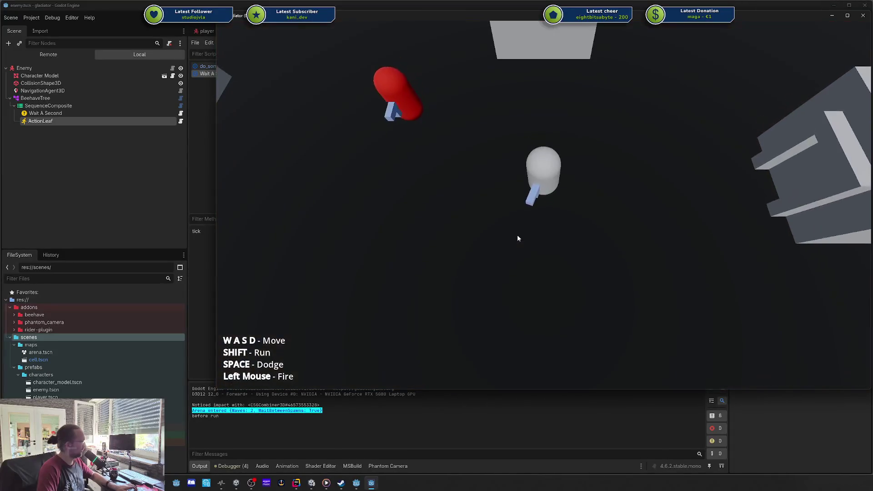
click(225, 466)
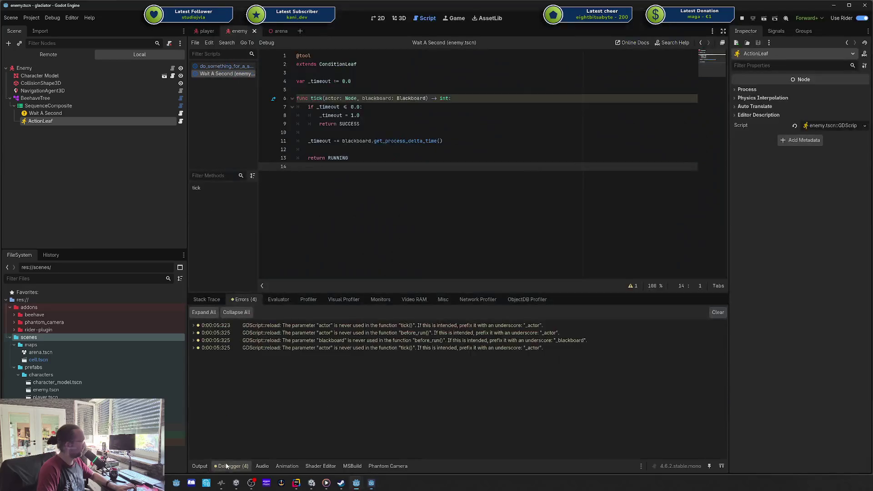
click(361, 331)
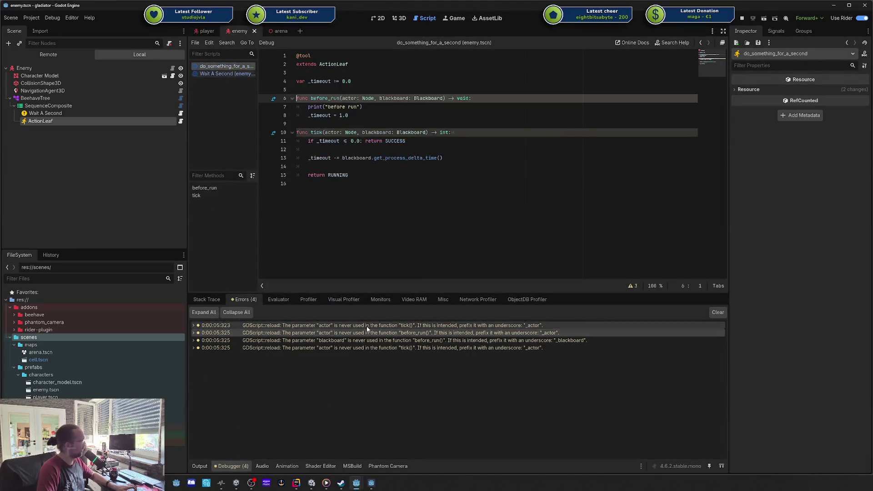
click(366, 326)
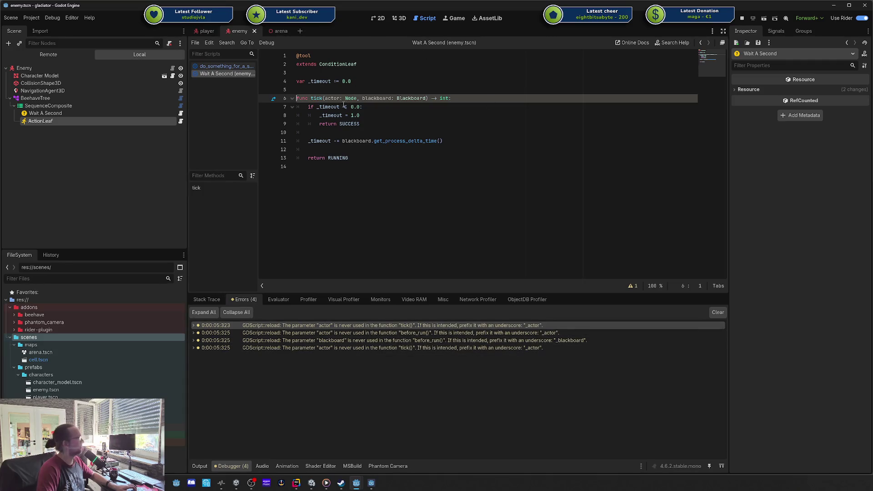
- Delete the tick() parameters and save, then undo the change and save again
double_click(332, 99)
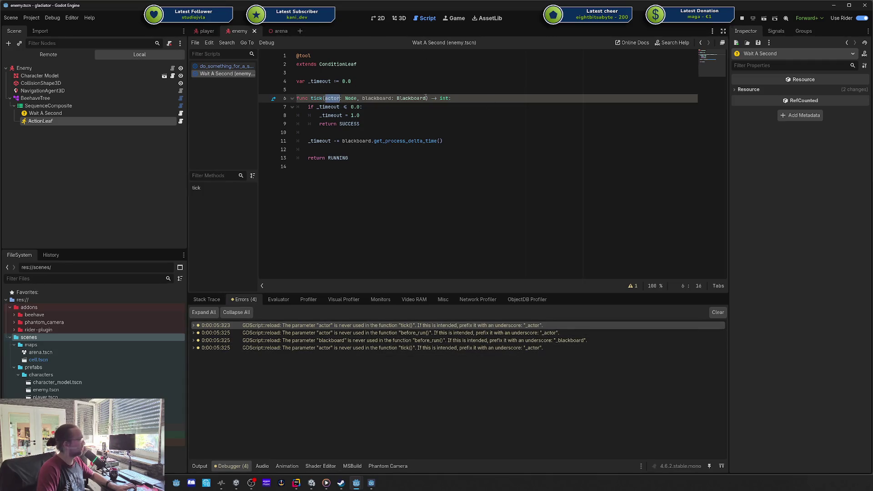
shift+click(425, 97)
key(BackSpace)
key(ctrl+s)
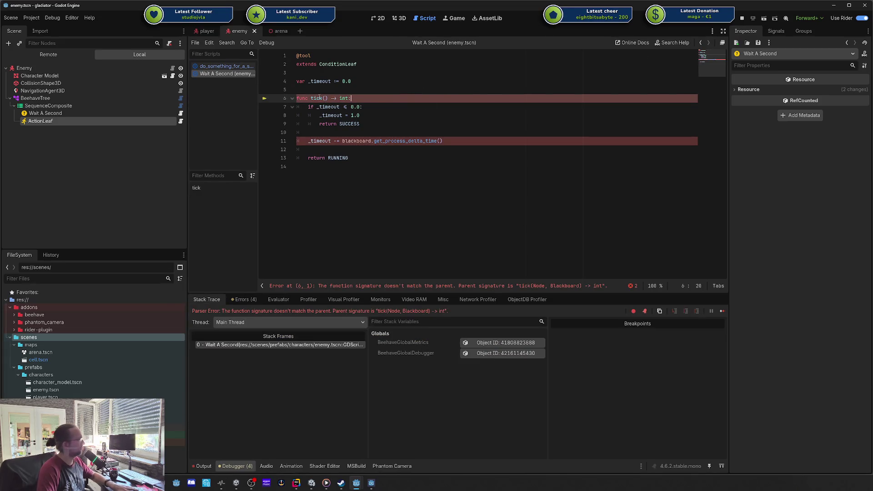
mouse_move(319, 98)
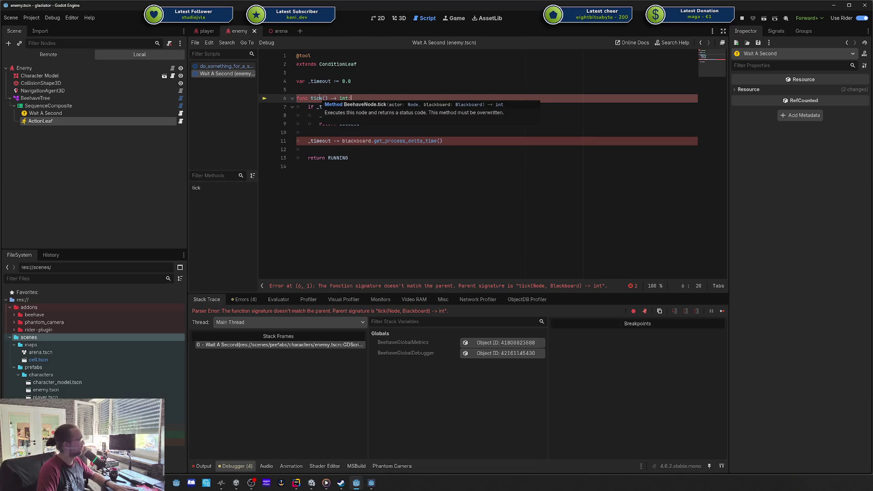
key(ctrl+z)
key(ctrl+s)
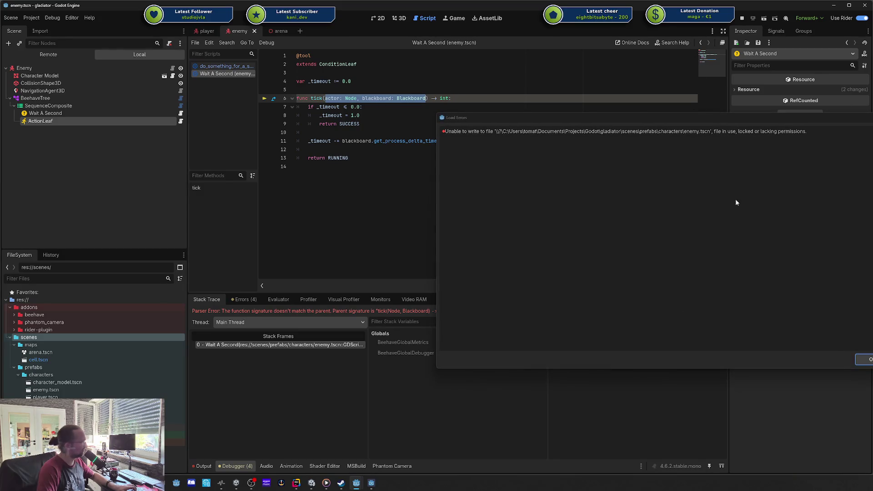
- Dismiss the load errors, stop the game, and copy the tick() signature line
click(866, 359)
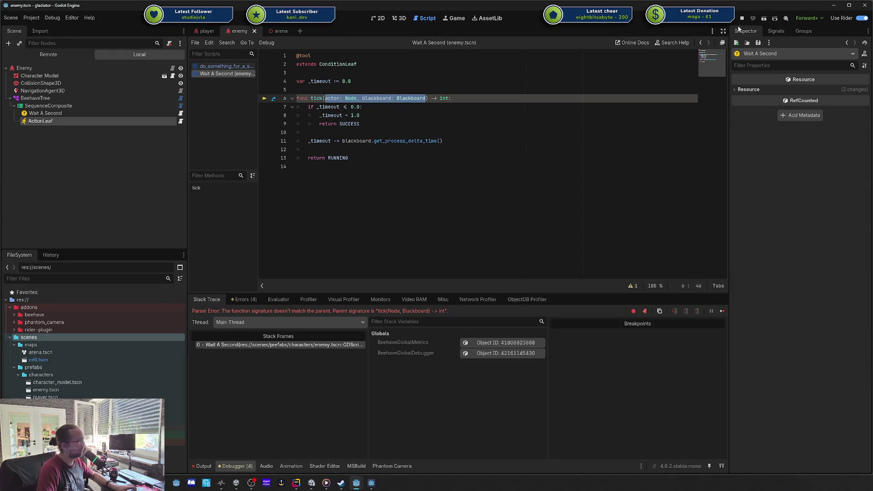
click(742, 19)
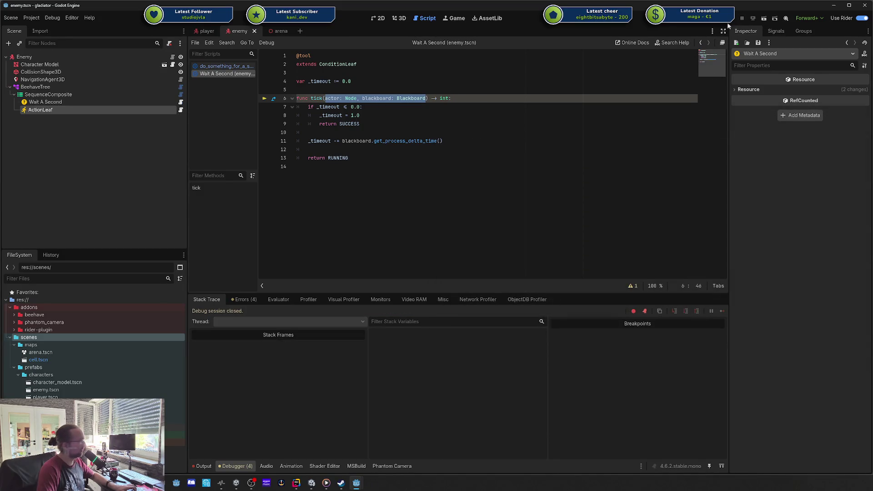
triple_click(351, 98)
key(ctrl+c)
key(alt+Tab)
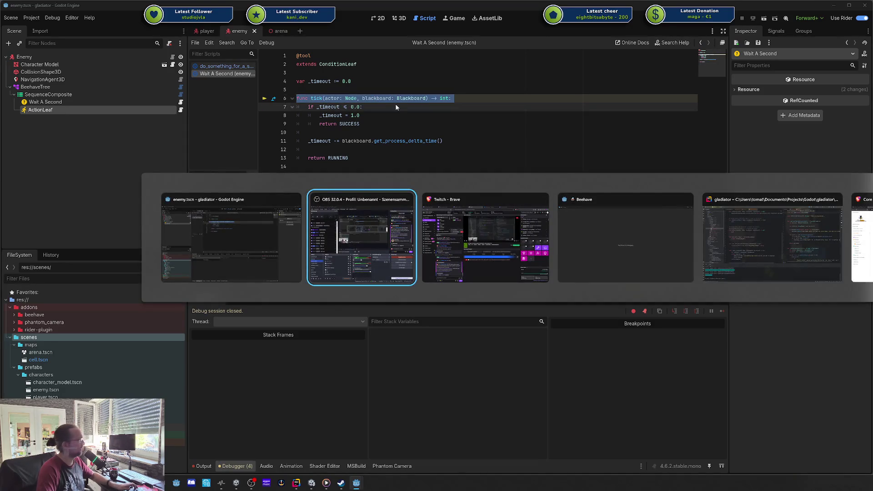
- In Rider, open the AI Assistant chat and paste the tick() signature
key(alt+Tab)
key(alt+Tab)
key(alt+shift+Tab)
key(alt+shift+Tab)
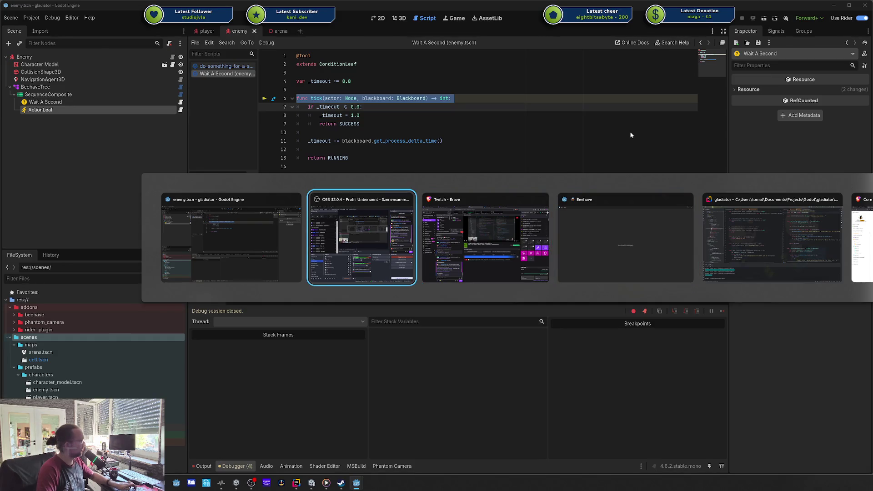
key(alt+Tab)
key(alt+Tab)
key(alt+Tab)
key(alt+shift+Tab)
key(alt+shift+Tab)
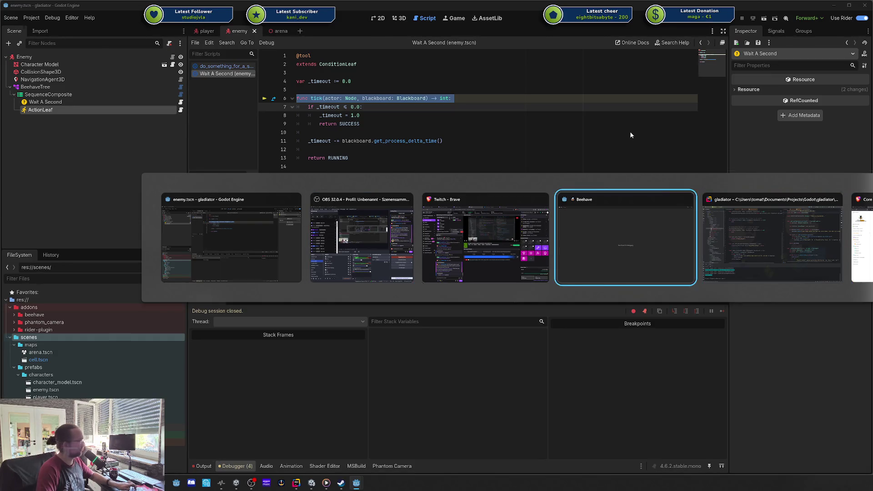
key(alt+shift+Tab)
key(alt+Tab)
key(alt+Tab)
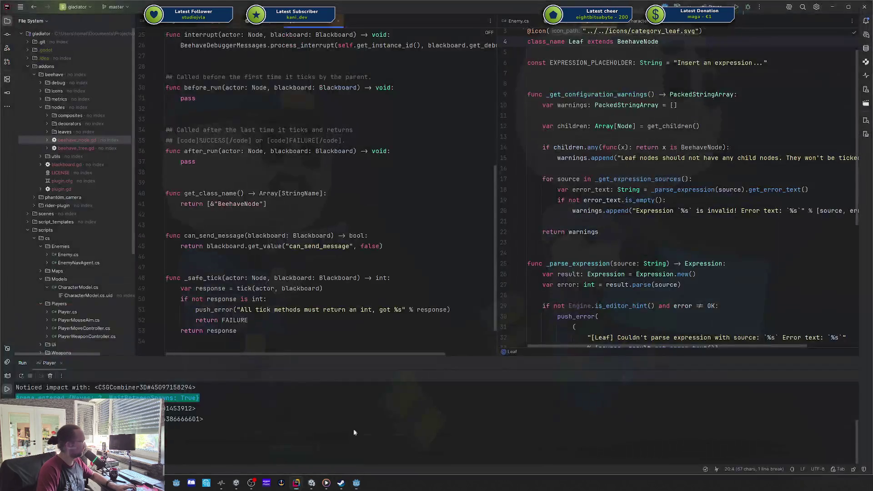
click(865, 34)
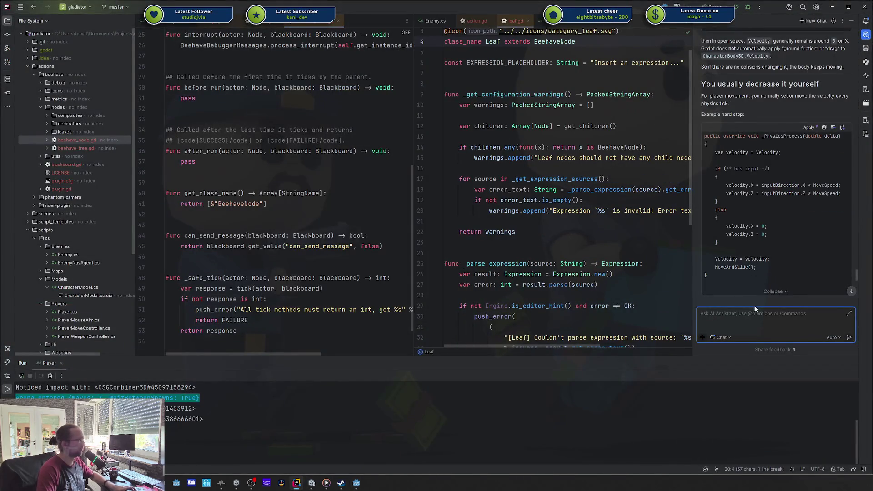
key(ctrl+v)
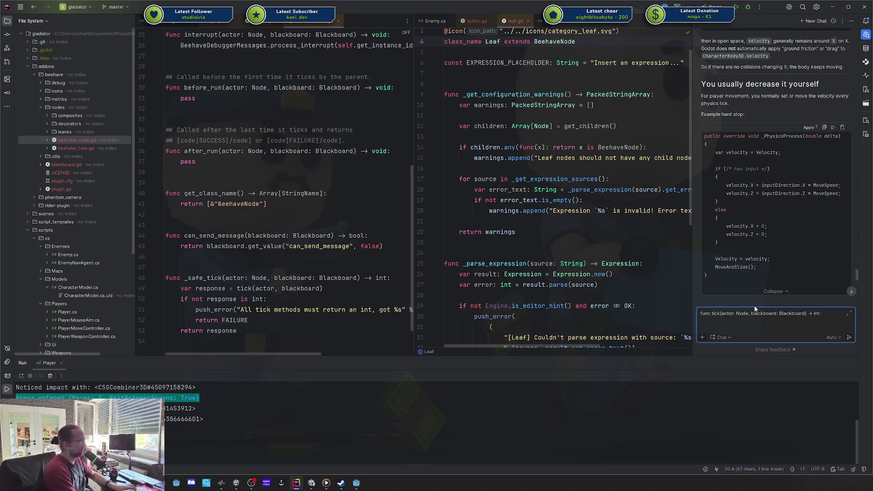
key(Up)
key(shift+Return)
key(Up)
- Precede it with 'I overwrite this method:' and wrap the signature in a gdscript code block
text(I overwr)
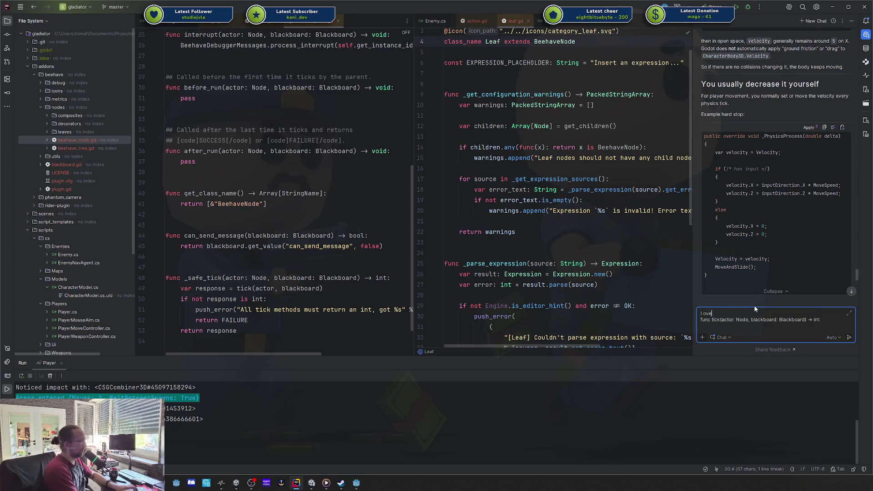
text(ite this met)
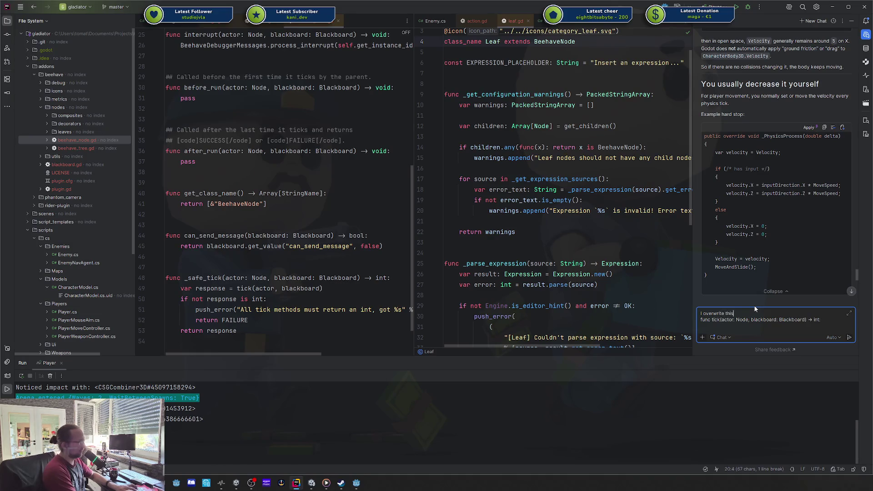
text(hod:)
key(shift+Return)
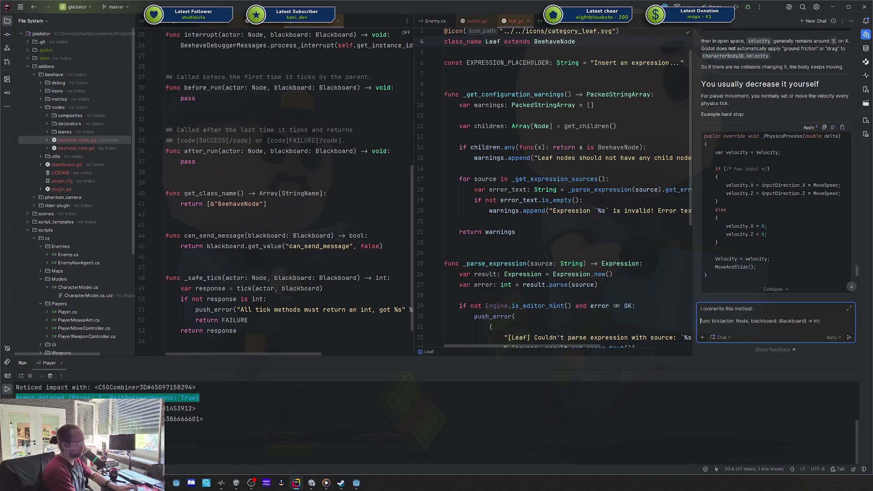
text(```g)
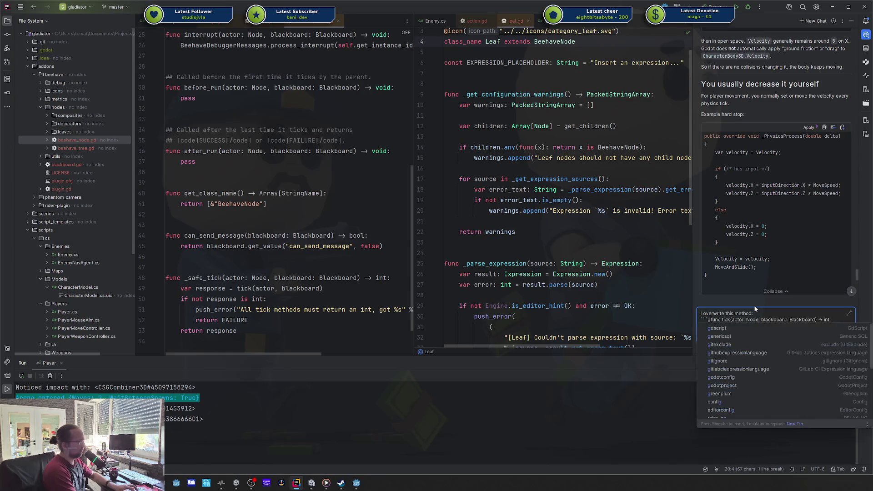
key(Return)
key(shift+Return)
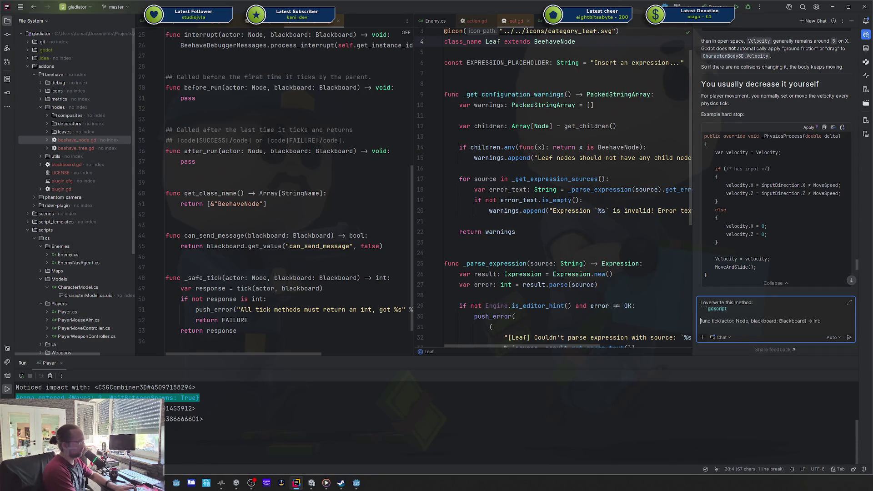
key(BackSpace)
key(End)
key(shift+Return)
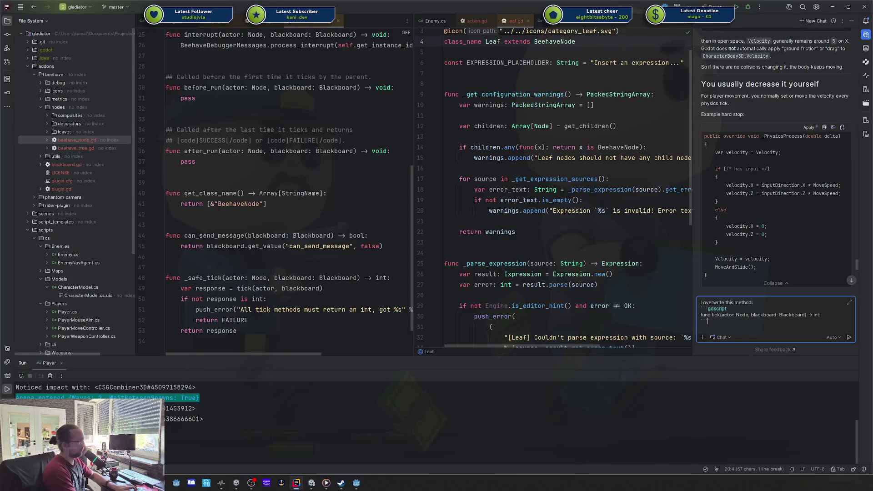
key(shift+Return)
- Ask the recommended way to handle the unused actor and blackboard parameters, and send
text(and don't u)
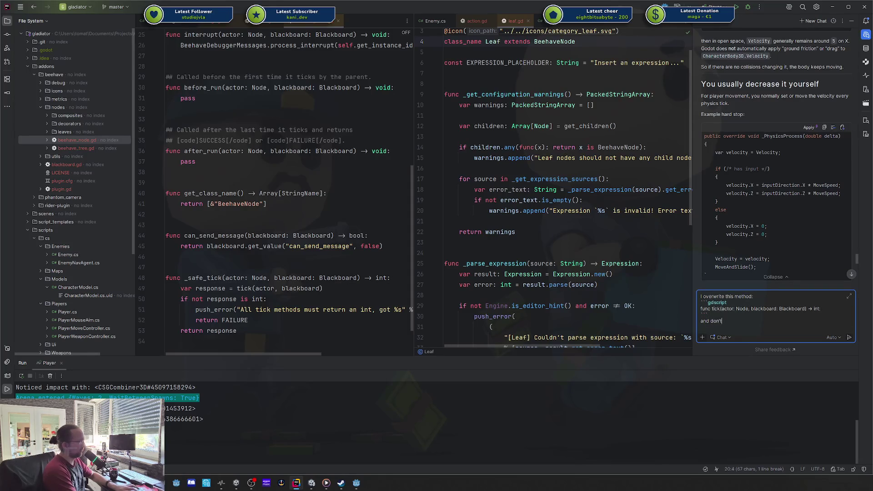
text(se actor nor bla)
text(ckboard. Now th)
text(e)
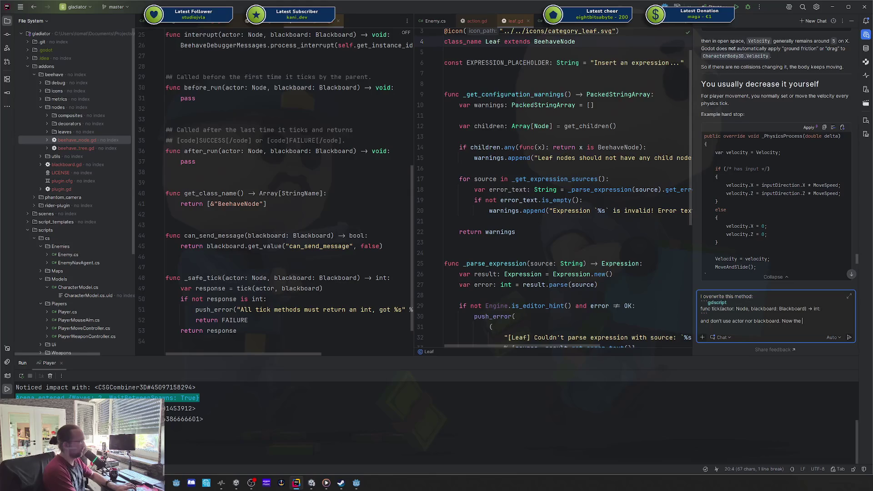
key(ctrl+BackSpace)
text(godot complains about not us)
text(ing them. What are my)
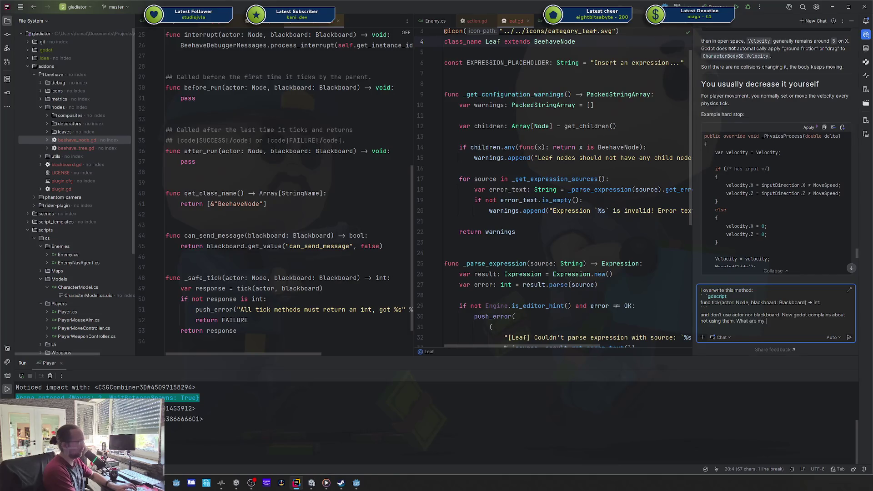
key(ctrl+BackSpace)
key(ctrl+BackSpace)
key(ctrl+BackSpace)
text(s the re)
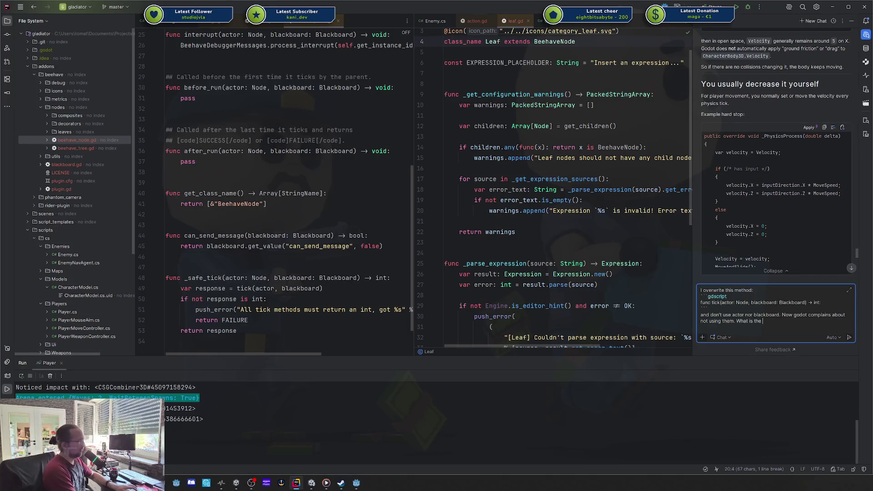
text(comended way to)
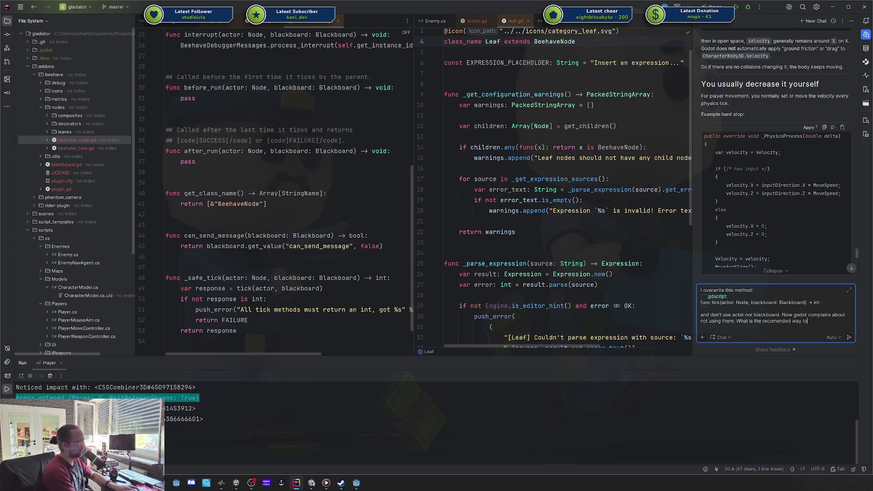
text( hand)
key(BackSpace)
key(BackSpace)
text(le t)
key(Return)
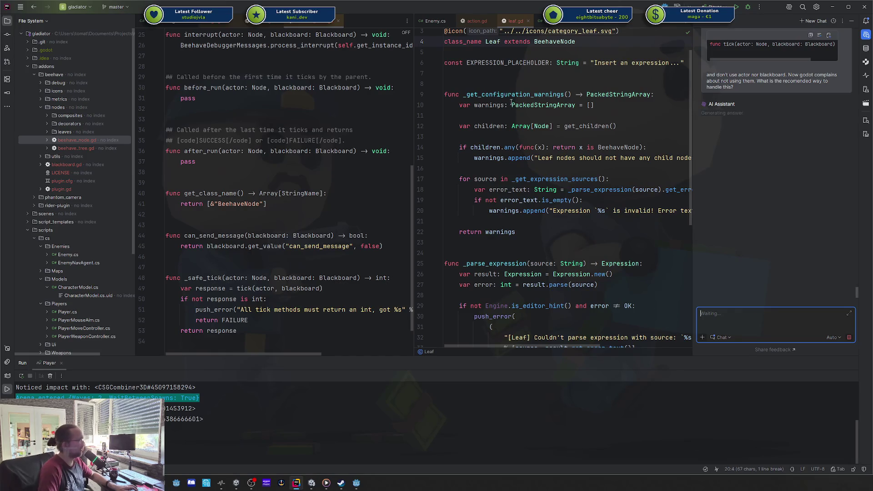
- Close the leaf.gd, action.gd and beehave_node.gd script tabs in Rider
middle_click(506, 21)
middle_click(468, 23)
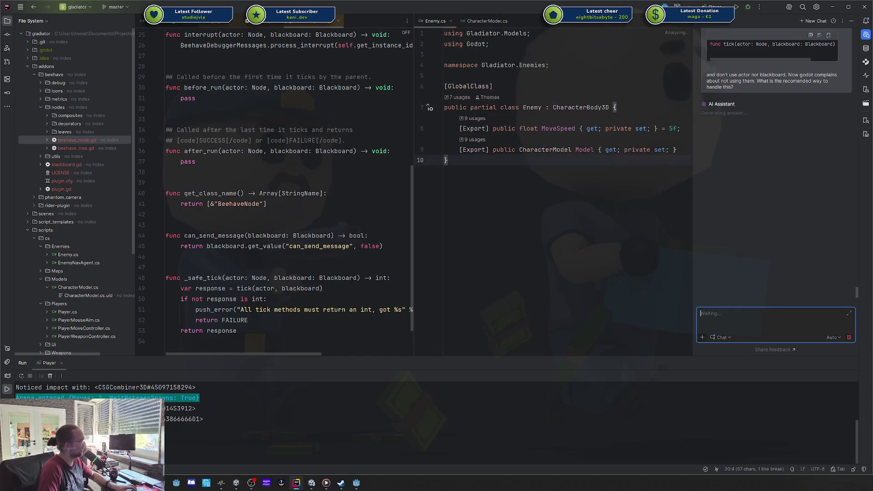
middle_click(229, 23)
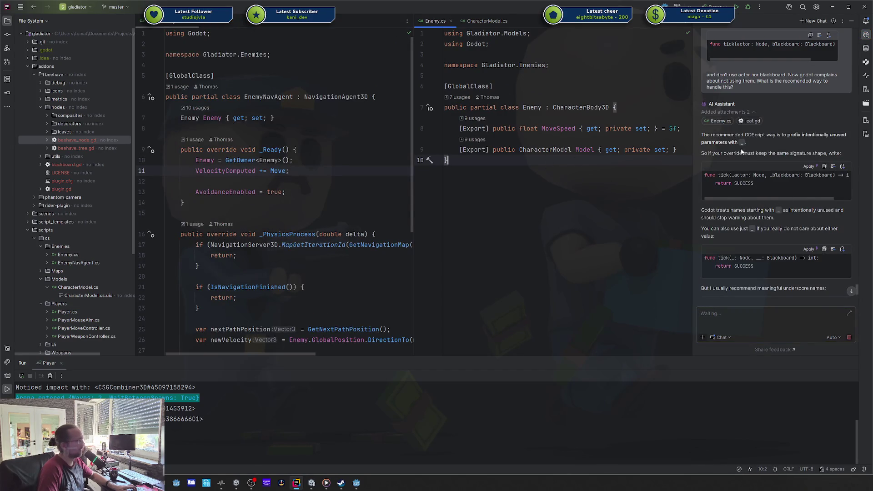
- Read the AI's answer about underscore-prefixed parameters, then bring the Godot editor forward
click(775, 142)
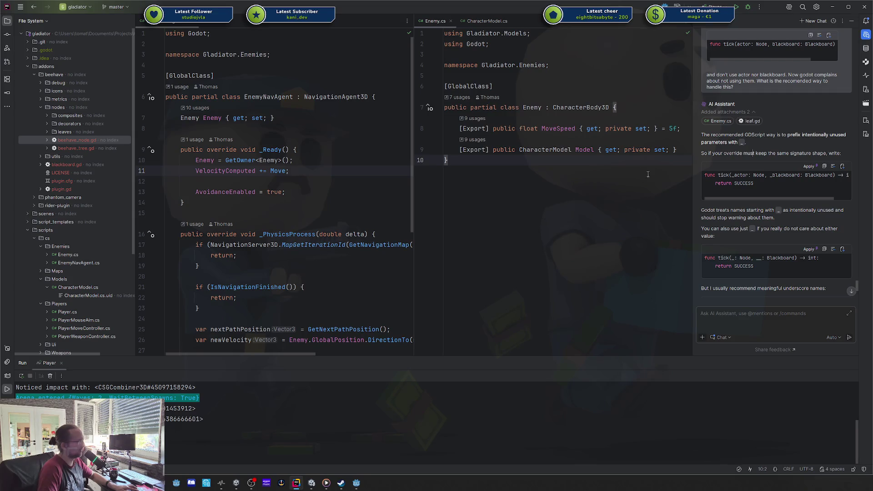
scroll(779, 194, down, 1)
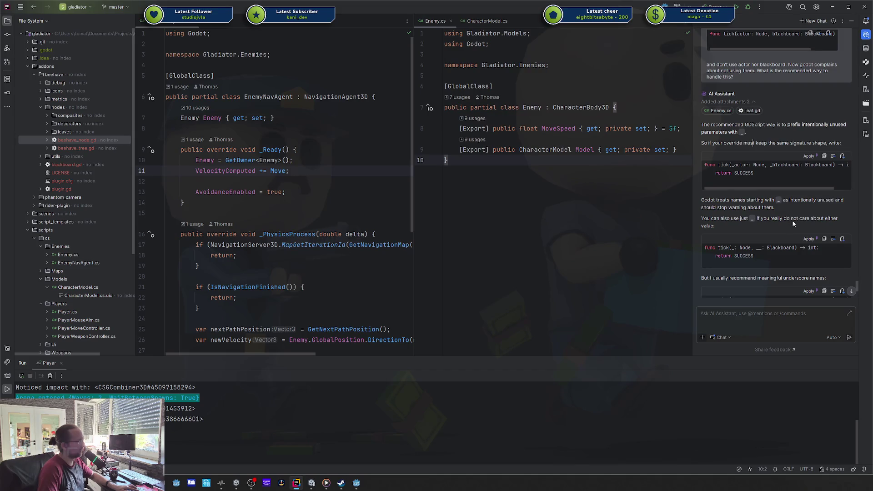
scroll(808, 225, down, 4)
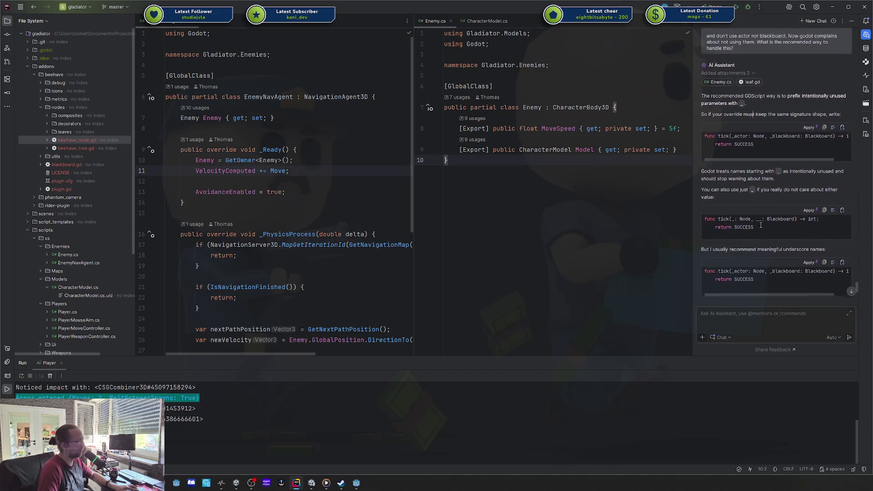
click(361, 481)
click(320, 447)
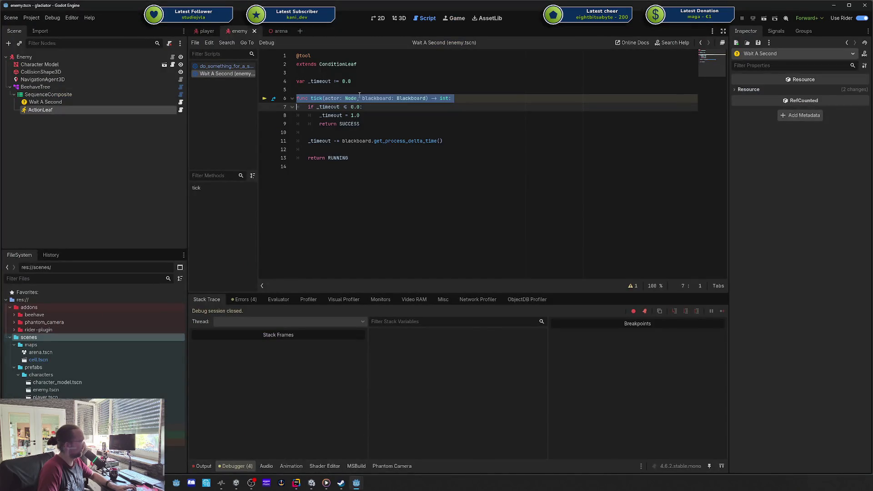
- Replace tick's actor and blackboard parameters with bare underscores (_ and __) and save
double_click(332, 98)
text(_)
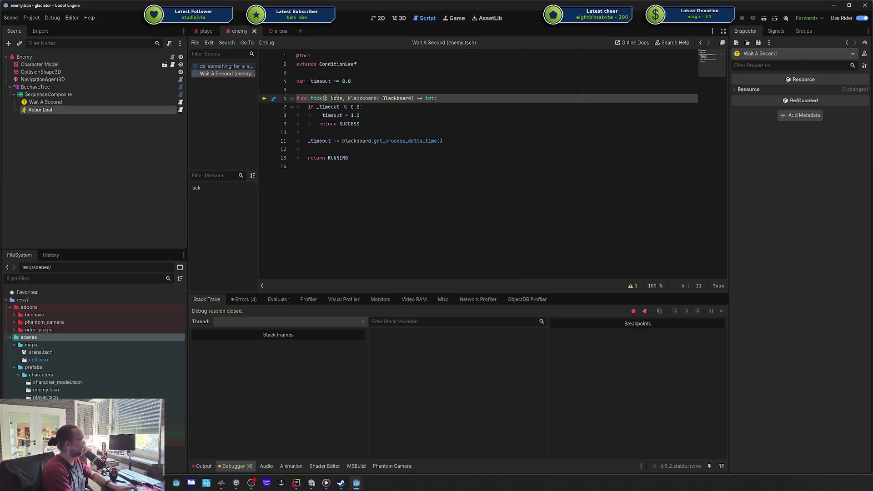
key(ctrl+Right)
key(ctrl+Right)
key(ctrl+Right)
key(ctrl+BackSpace)
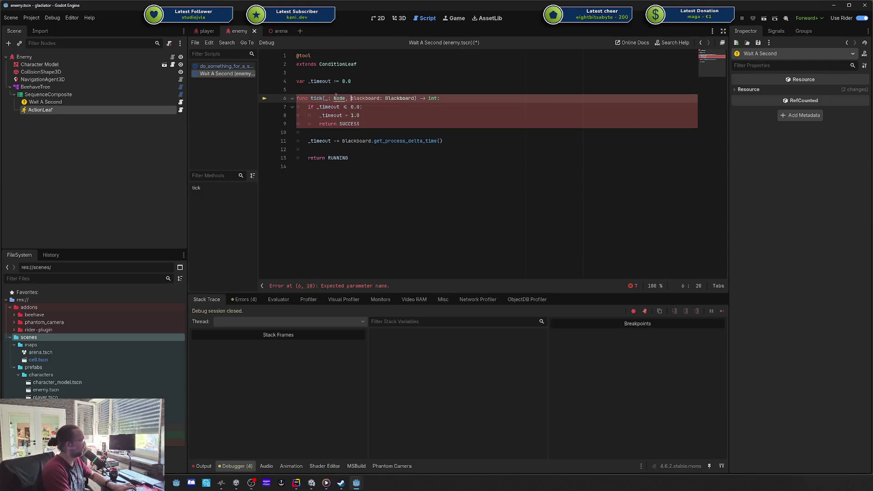
text(__)
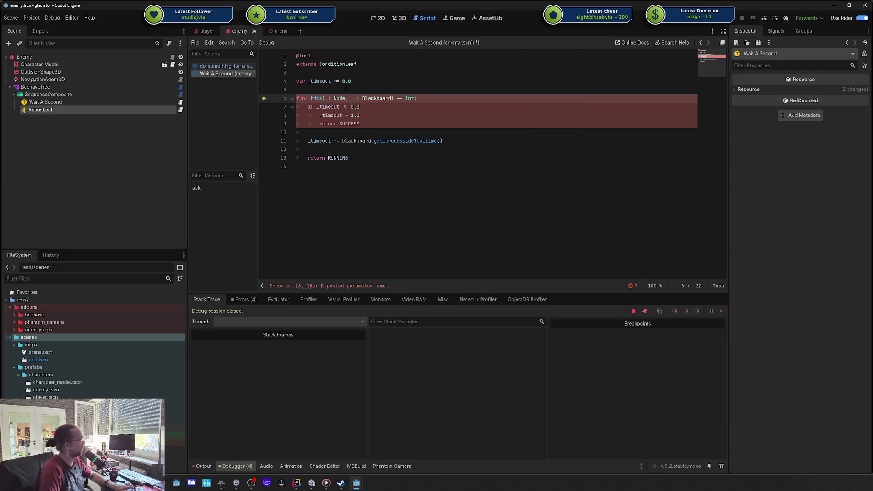
click(349, 87)
key(ctrl+s)
- Dismiss the tick documentation popup, then view and clear the script error list
click(412, 158)
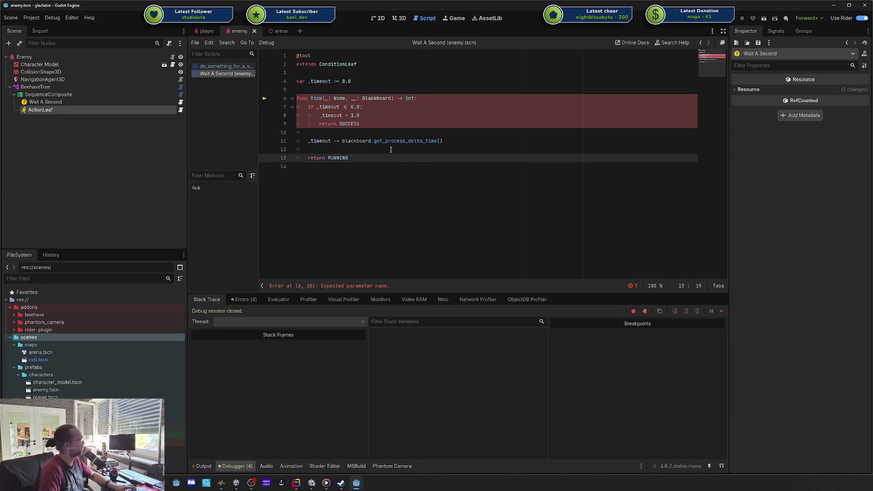
click(333, 98)
mouse_move(320, 99)
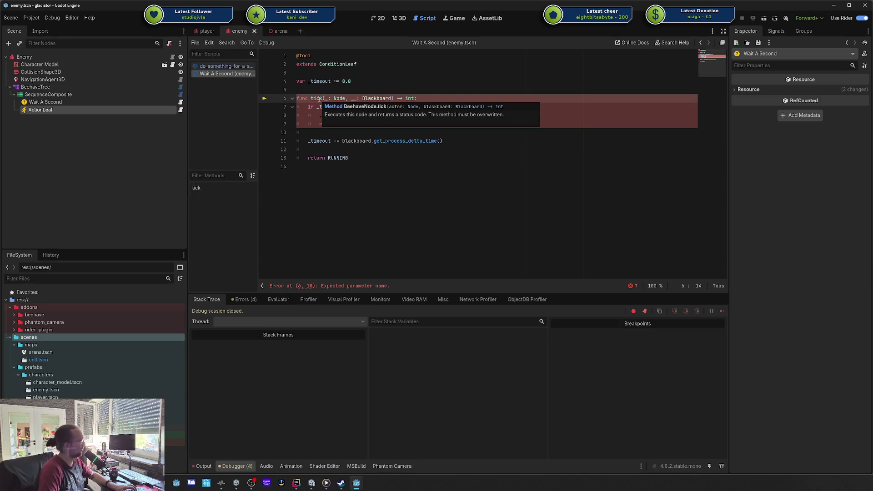
click(351, 94)
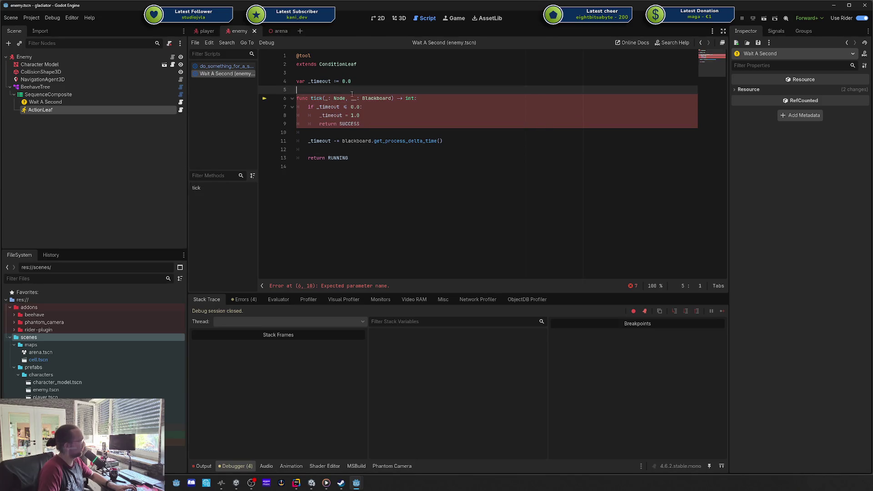
click(252, 300)
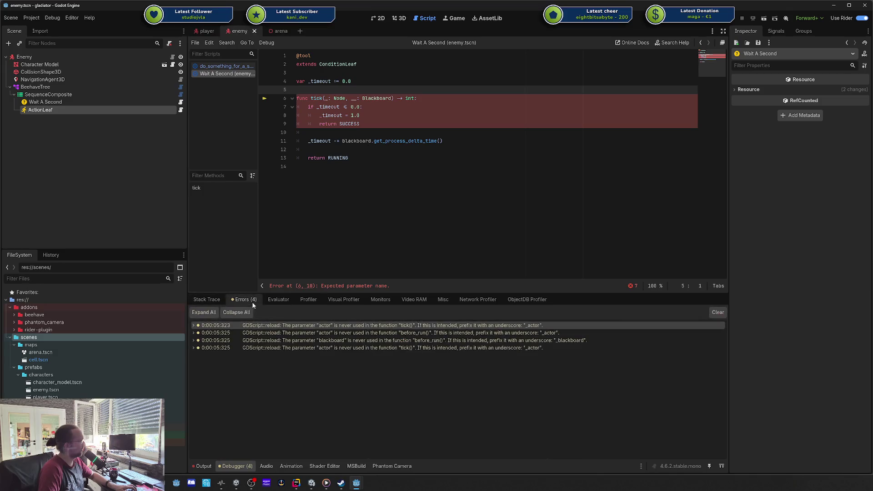
click(717, 312)
click(593, 224)
- Undo the tick renames, then try underscore prefixes on actor and blackboard and save
key(ctrl+z)
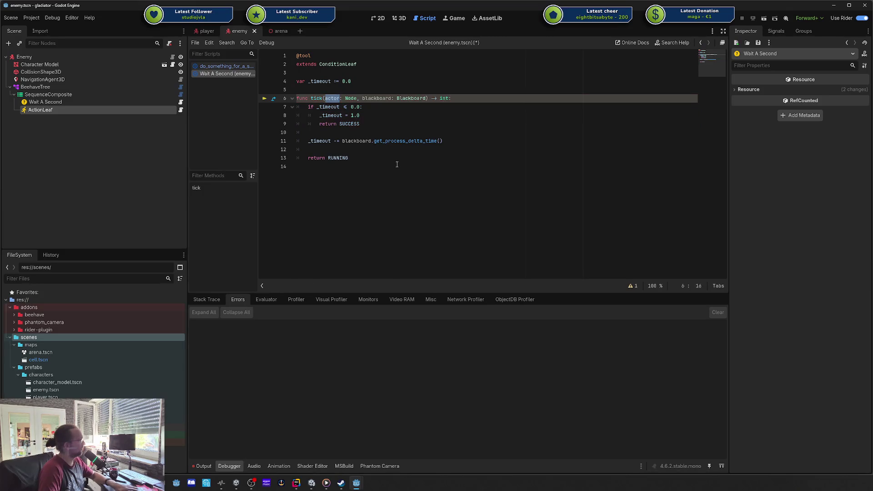
key(ctrl+s)
text(_)
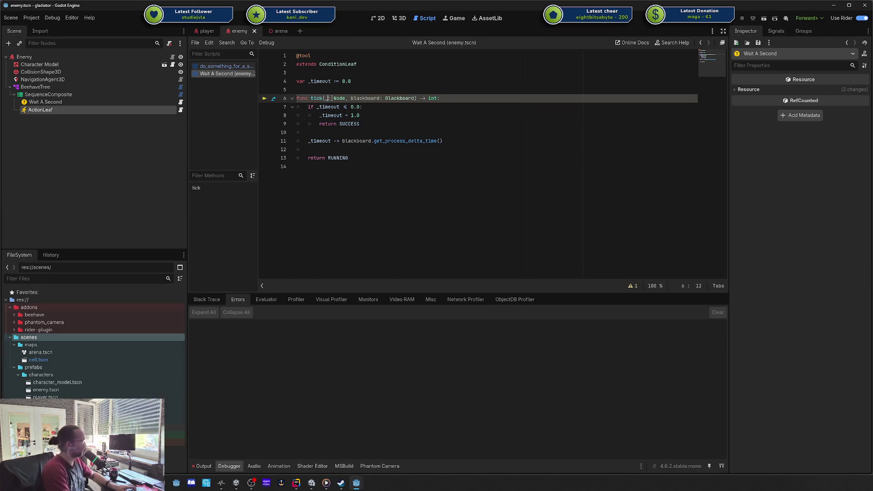
key(Down)
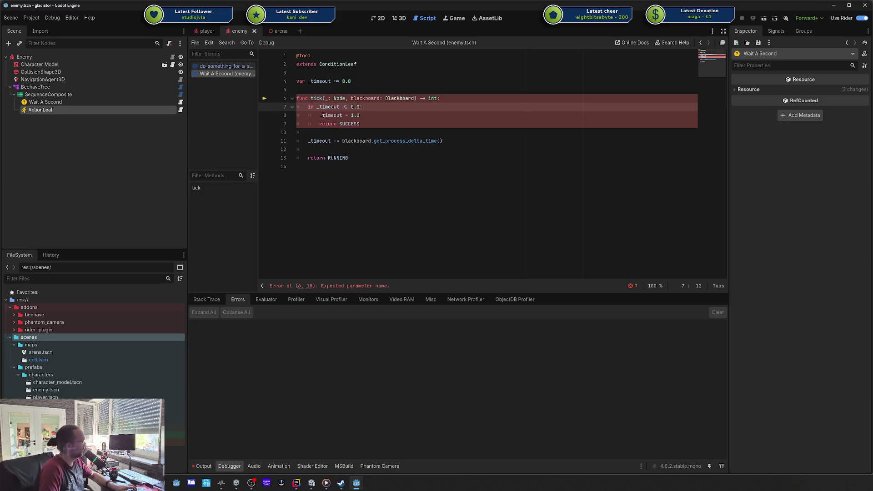
key(ctrl+z)
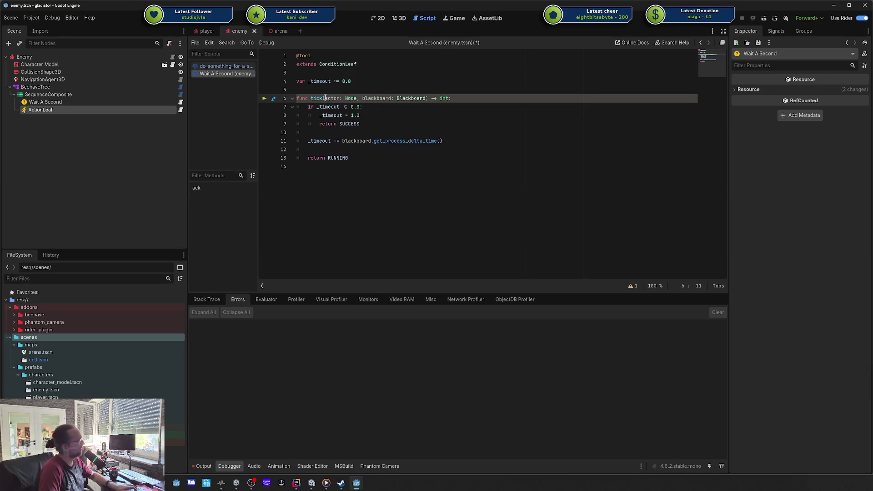
text(_)
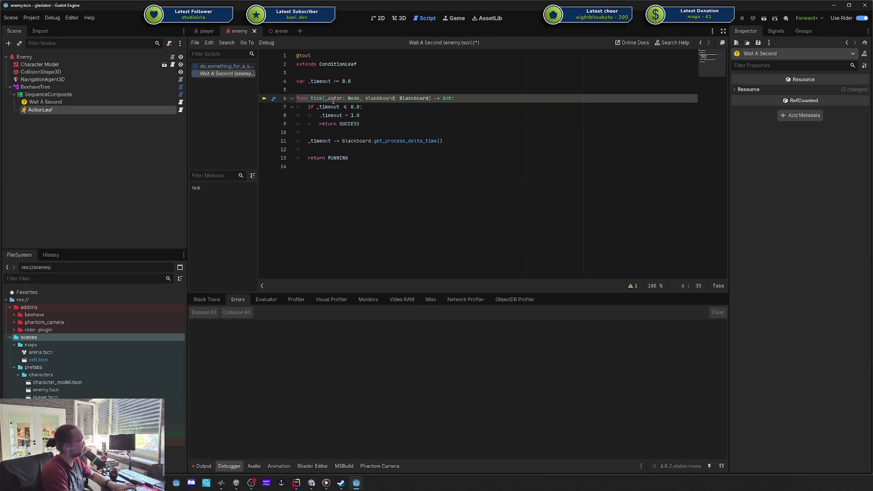
key(ctrl+Left)
text(_)
key(ctrl+s)
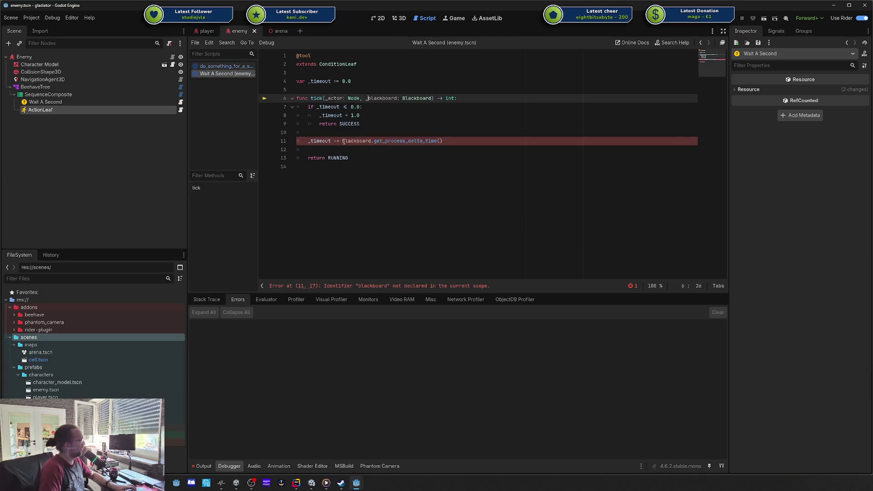
- Remove blackboard's underscore so tick keeps only _actor, and save
key(BackSpace)
key(ctrl+s)
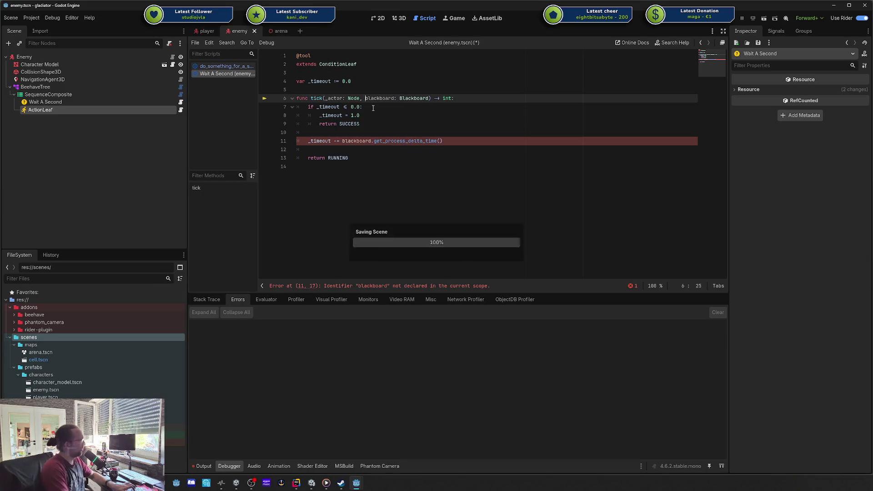
double_click(340, 98)
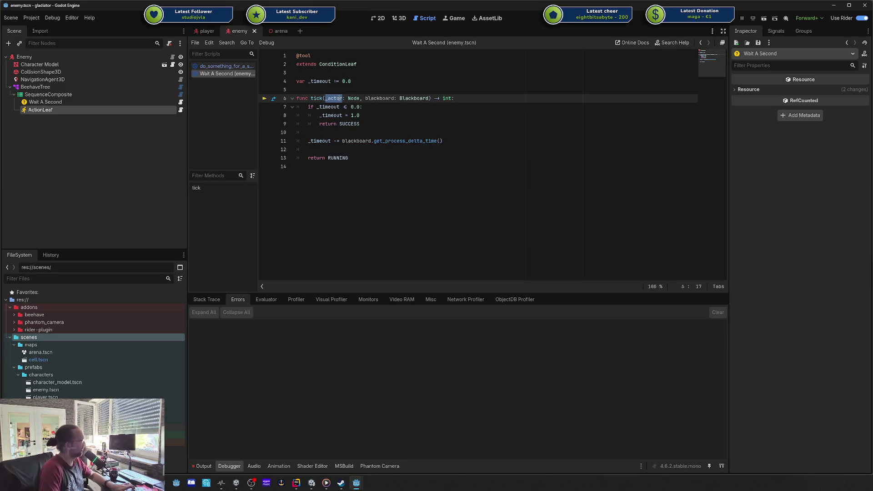
text(_)
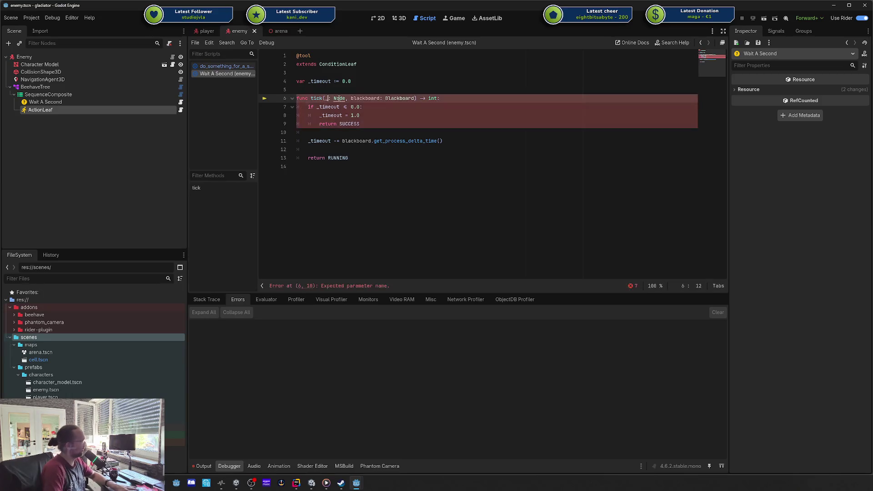
key(ctrl+z)
- In do_something_for_a_second, rename before_run's parameters to _actor and _blackboard, and tick's to _actor, then save
click(210, 67)
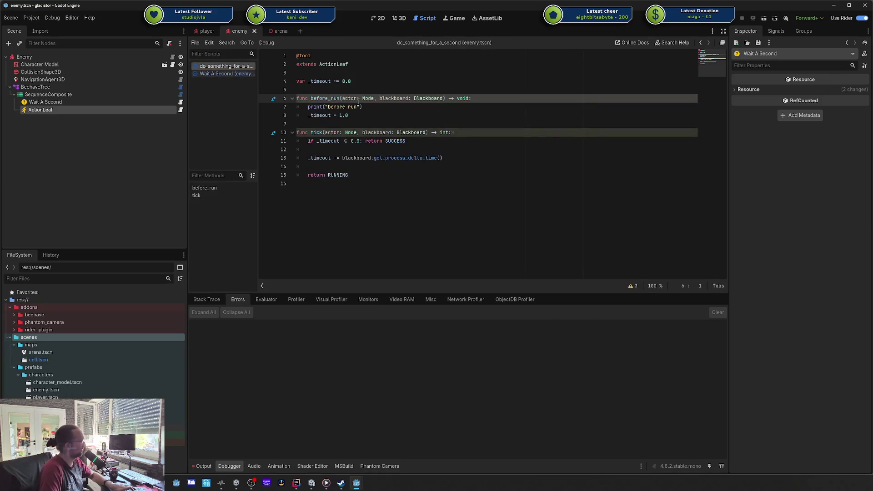
double_click(344, 98)
mouse_move(375, 100)
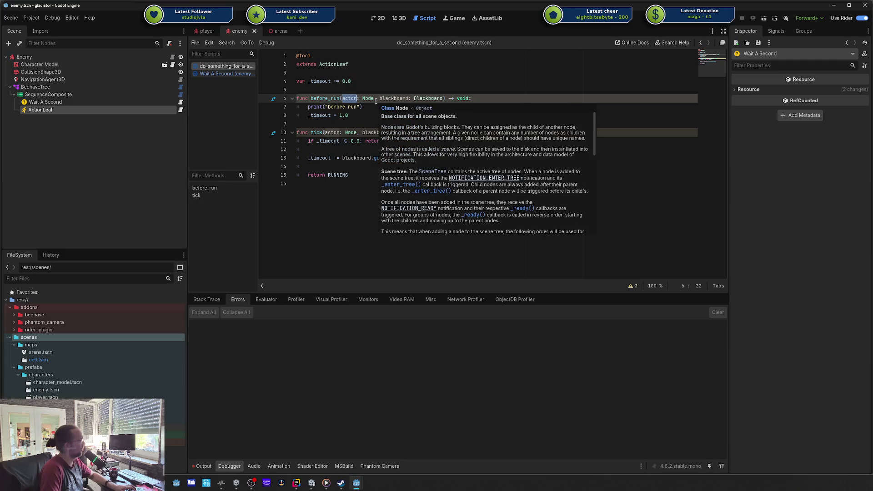
text(_)
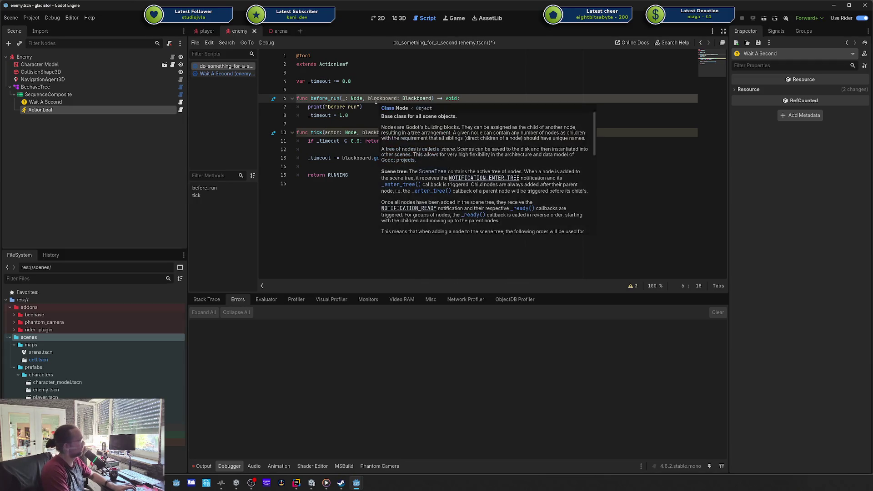
key(ctrl+z)
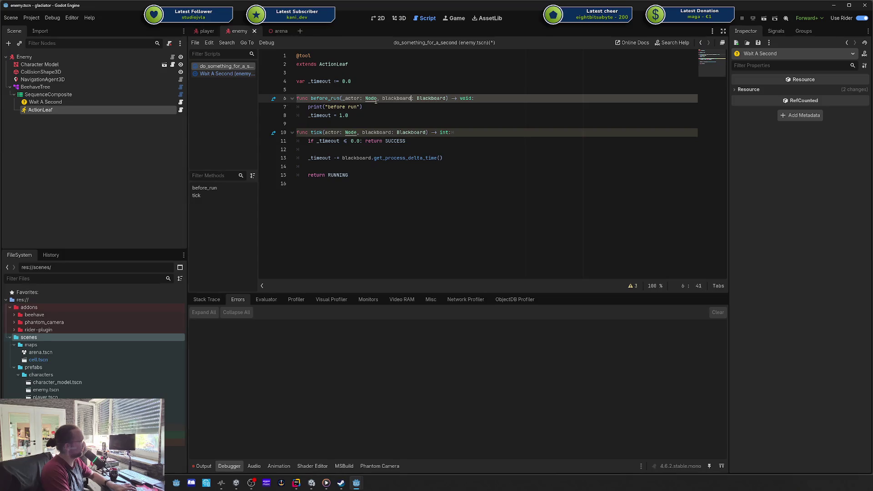
key(Left)
text(_)
key(Down)
key(Down)
key(Down)
key(ctrl+Left)
key(ctrl+Left)
key(ctrl+Left)
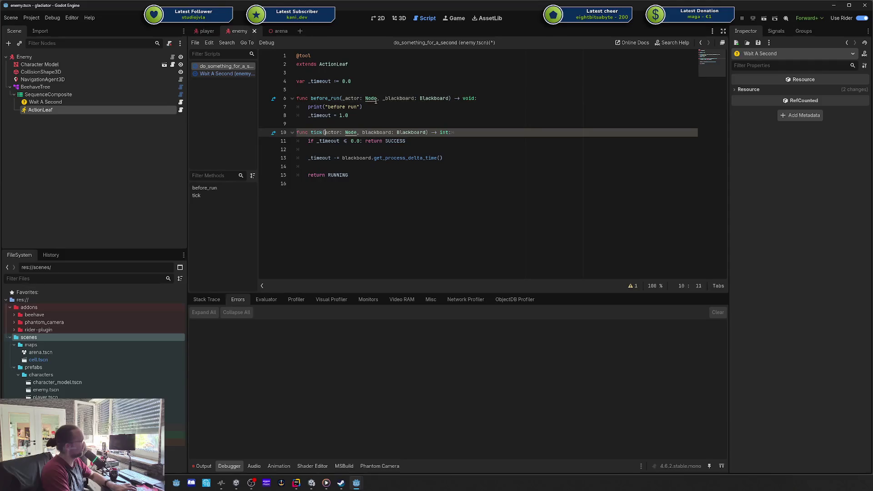
text(_)
key(ctrl+s)
click(451, 117)
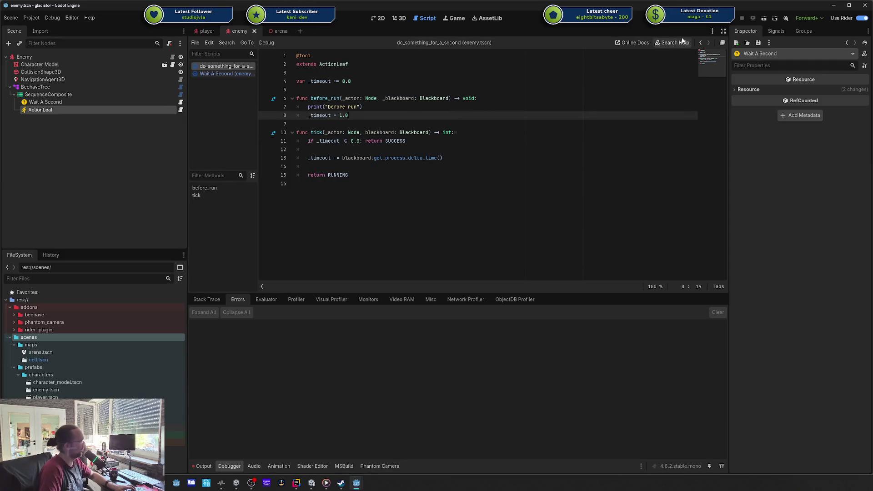
- Run the game with F5, enter the arena, and inspect the ActionLeaf and Wait A Second graph nodes
key(F5)
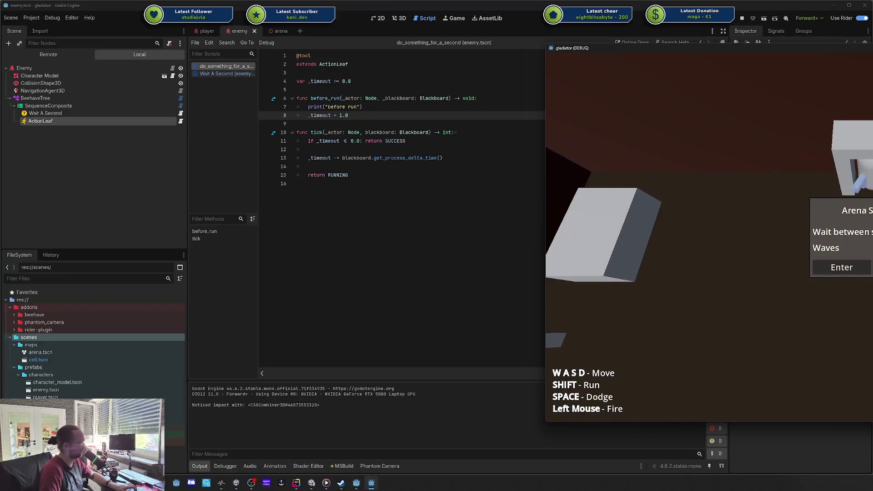
click(845, 267)
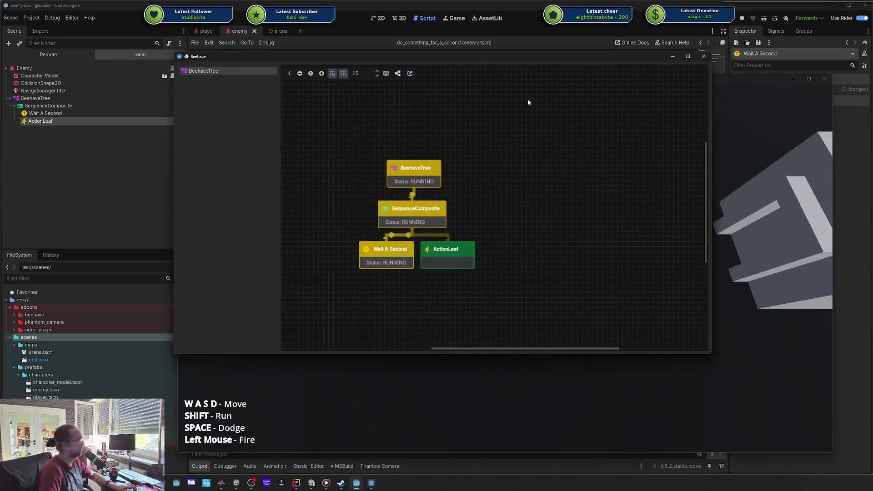
click(447, 256)
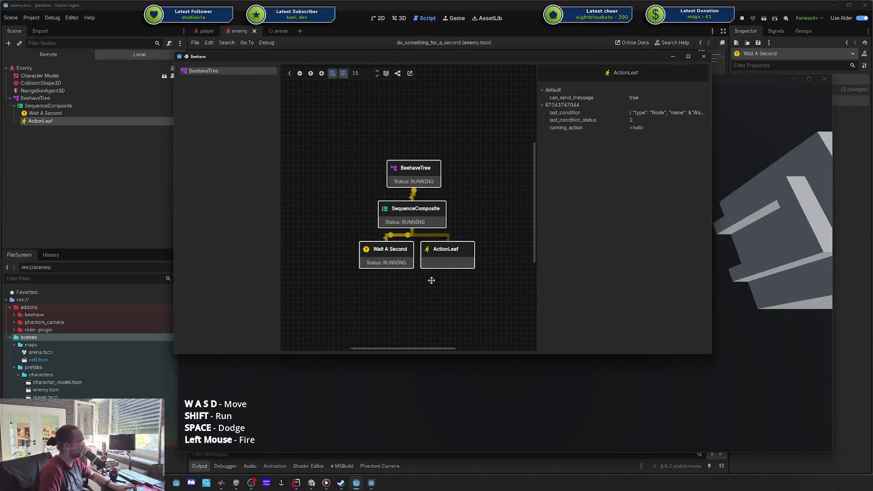
click(398, 249)
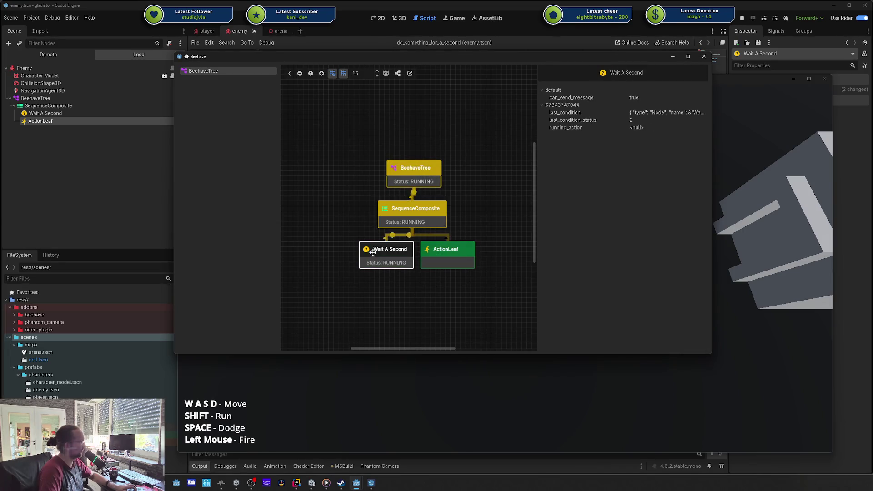
click(390, 262)
click(457, 134)
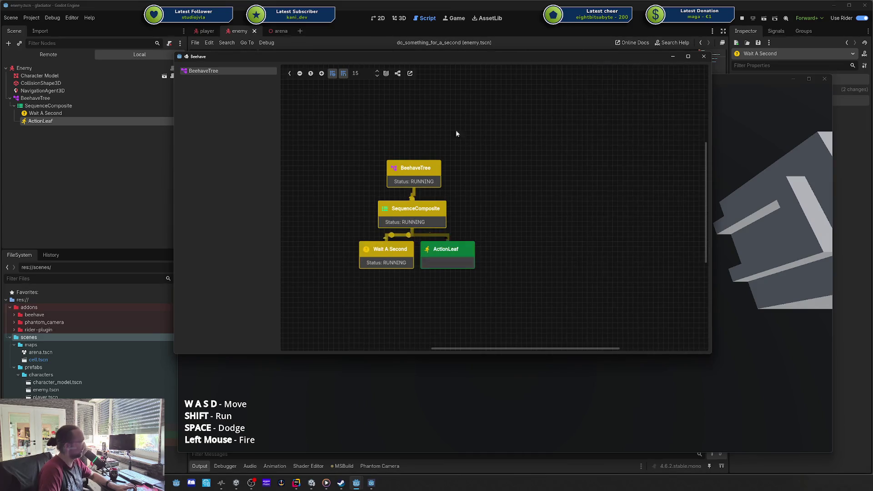
- Toggle the graph layout, check Wait A Second's runtime details and blackboard values, then close the debugger and game
click(386, 74)
click(386, 73)
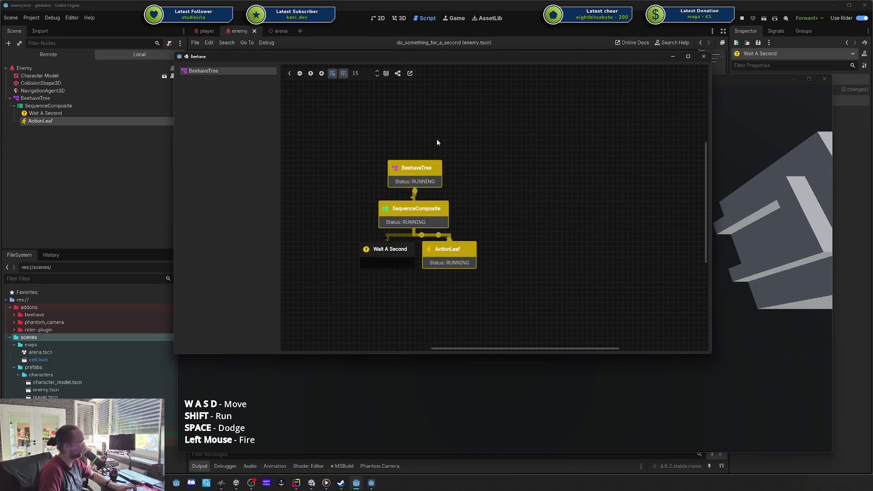
click(390, 249)
click(390, 255)
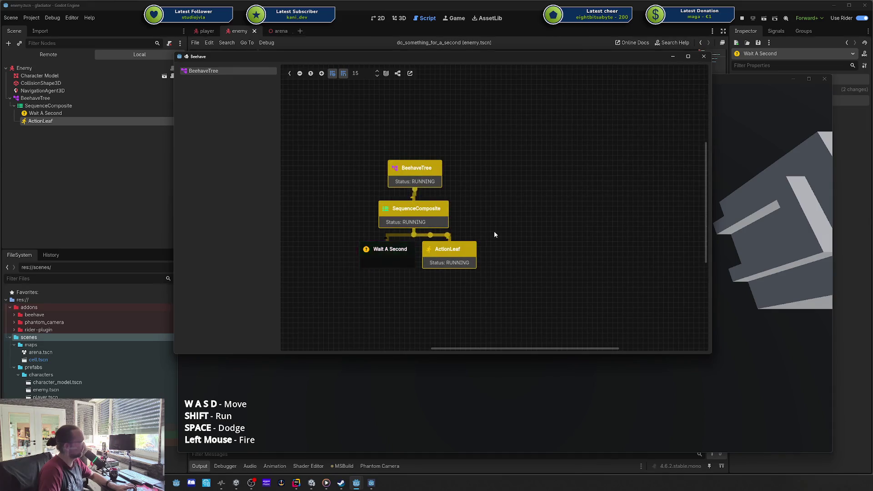
click(415, 175)
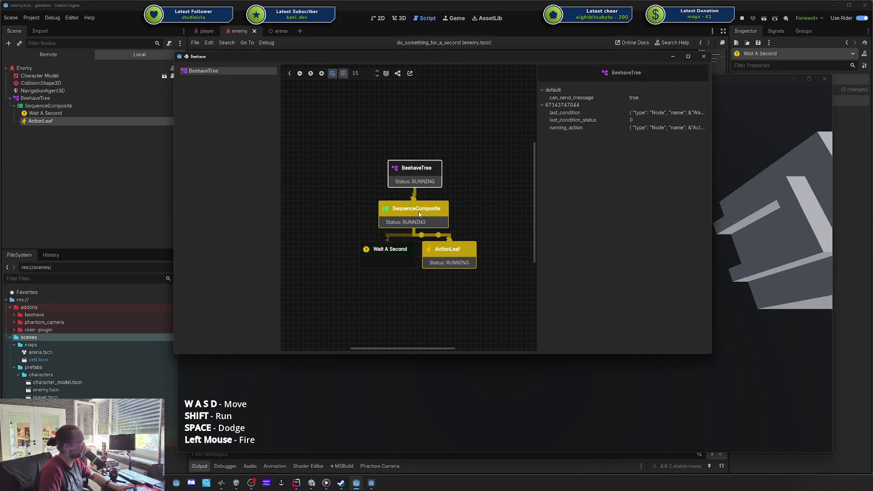
click(704, 56)
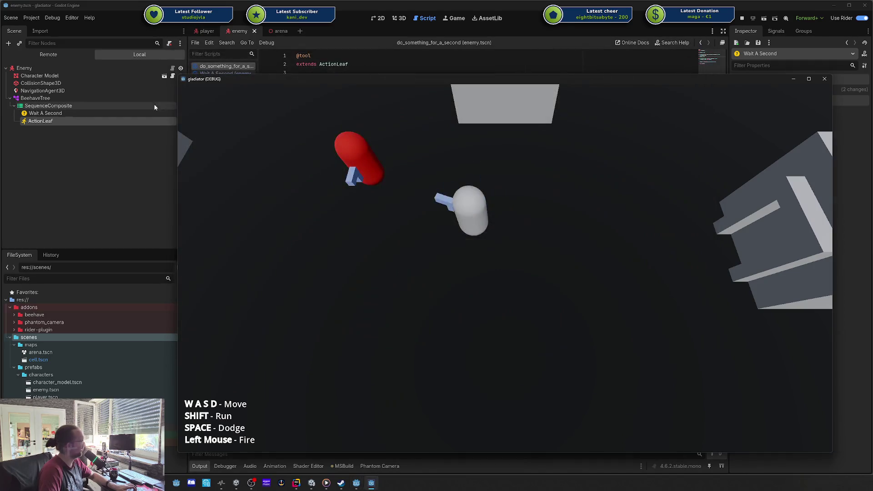
click(824, 78)
- Open the BeehaveTree's Blackboard picker, cancel it, and browse the tree's child nodes
click(68, 86)
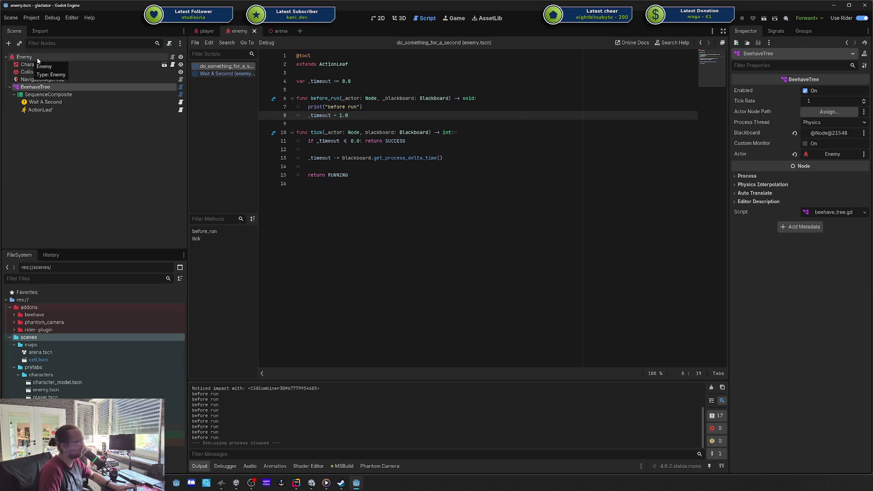
mouse_move(38, 61)
mouse_down()
mouse_move(829, 111)
mouse_move(565, 148)
mouse_up()
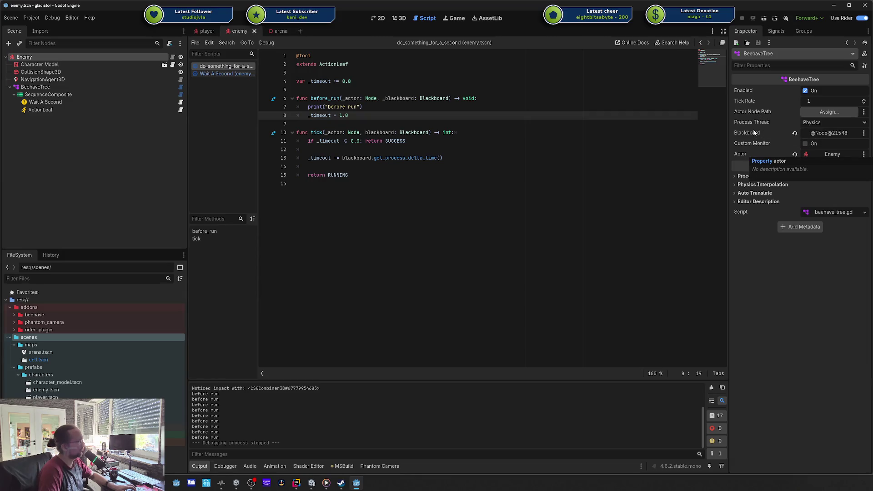
click(829, 133)
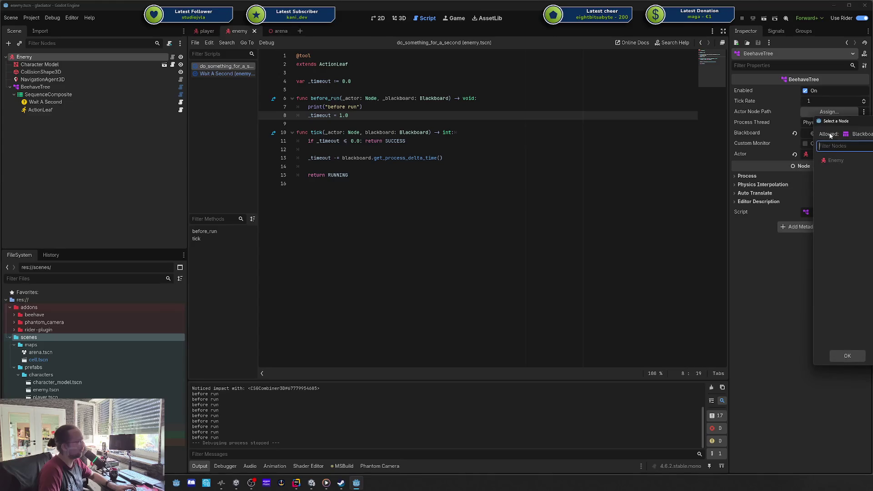
key(Escape)
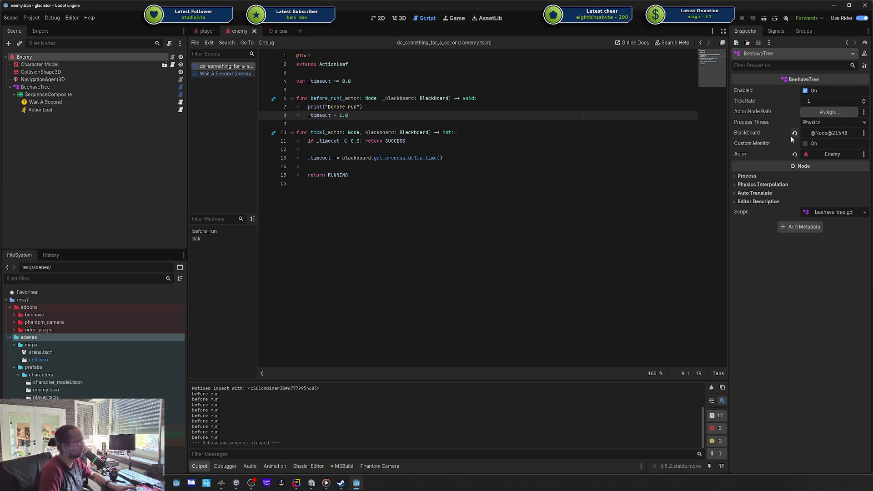
click(78, 96)
key(Down)
key(Down)
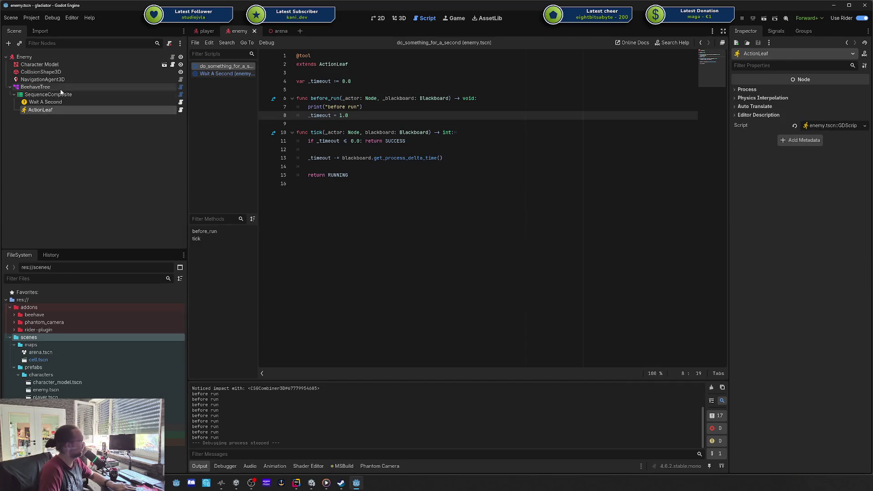
click(61, 88)
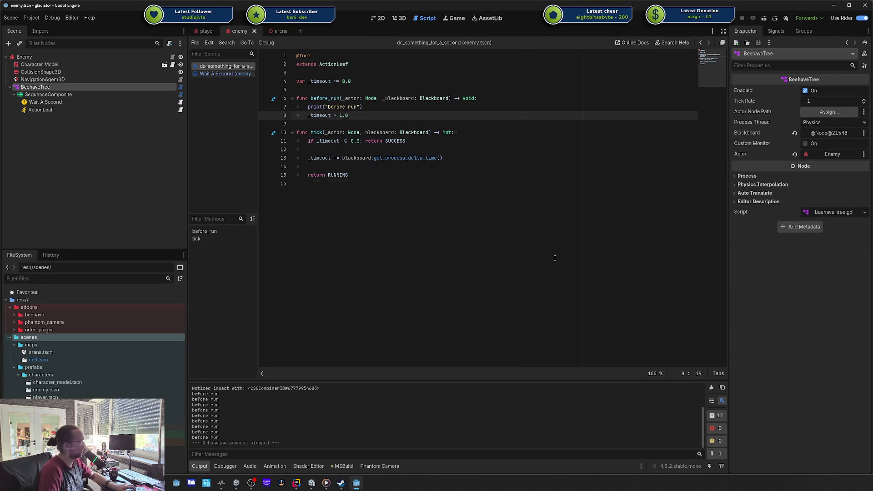
click(500, 255)
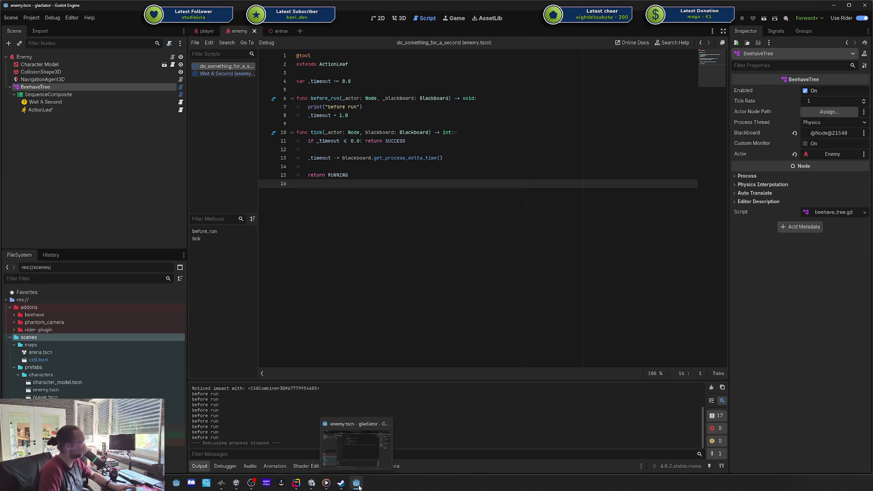
- Expand the Debugger panel, view its Beehave tab, return to Stack Trace, then bring Rider forward
click(225, 466)
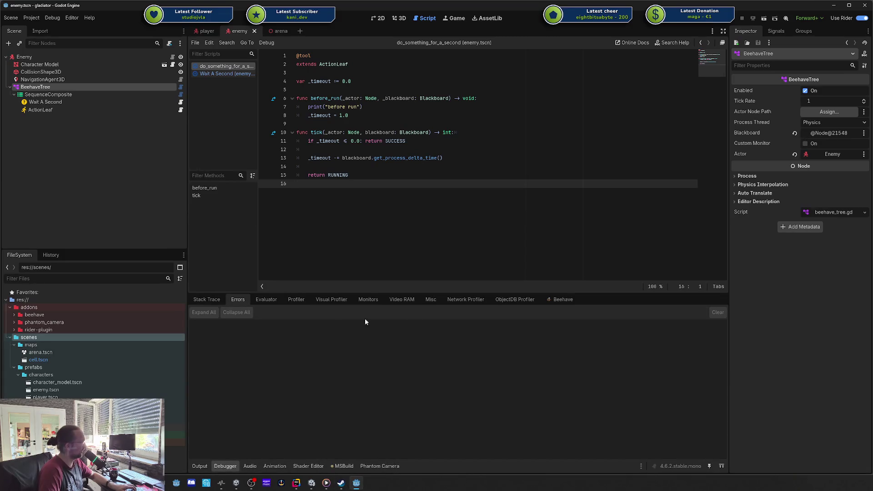
click(557, 300)
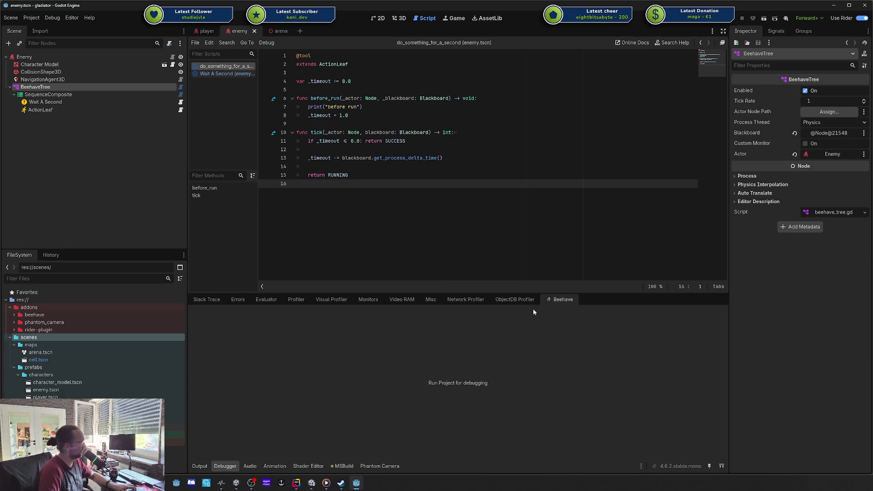
click(554, 302)
click(206, 300)
click(535, 176)
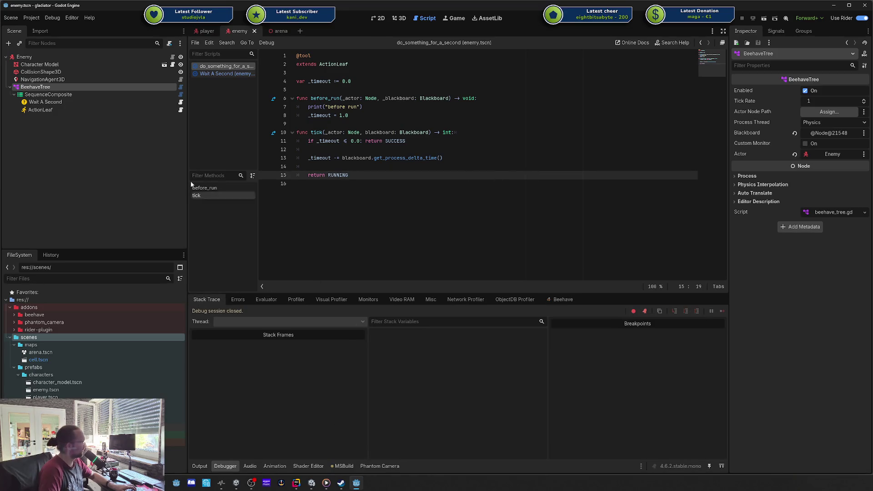
click(64, 102)
click(435, 157)
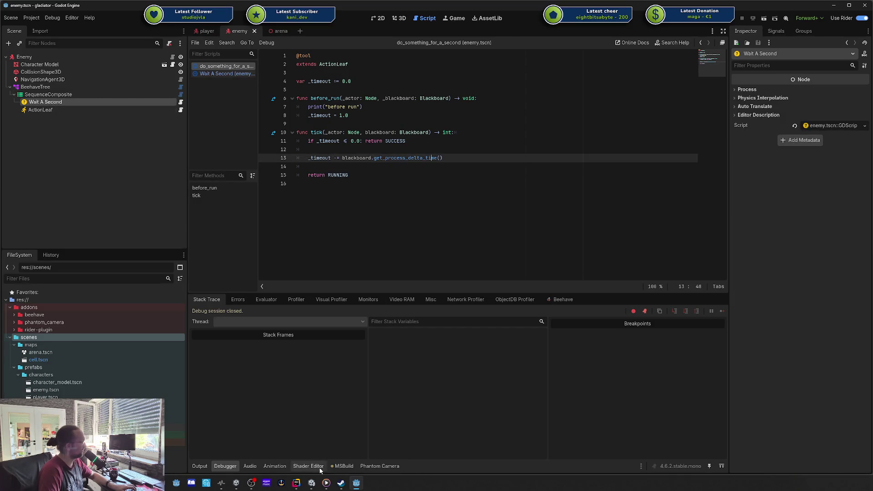
click(295, 483)
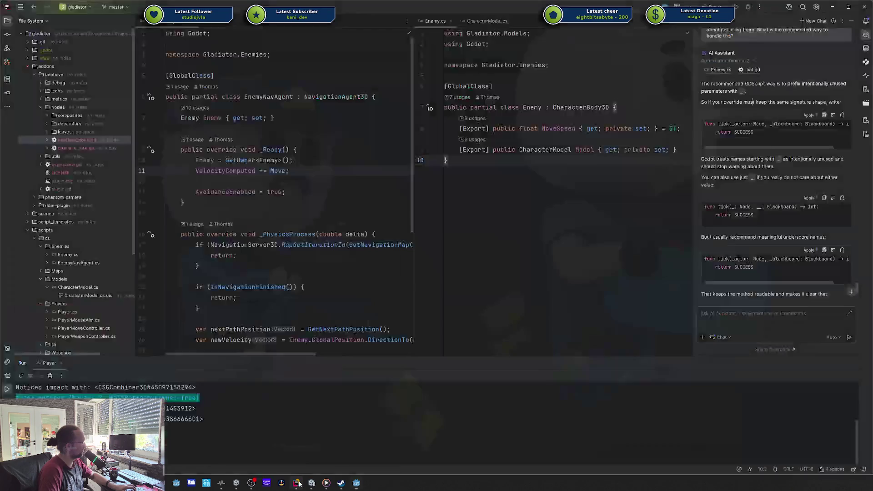
- In Rider, collapse addons and game.gd, close the AI chat and Enemy.cs split, and return to Godot
click(29, 65)
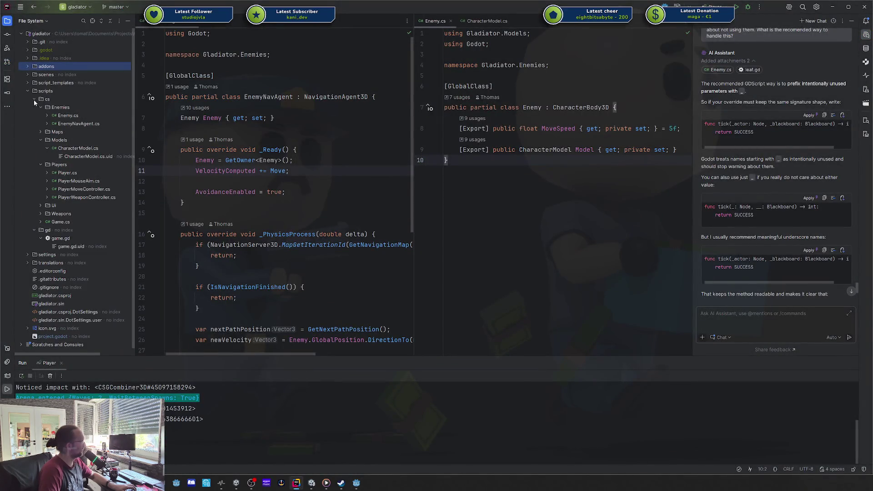
click(41, 238)
click(57, 230)
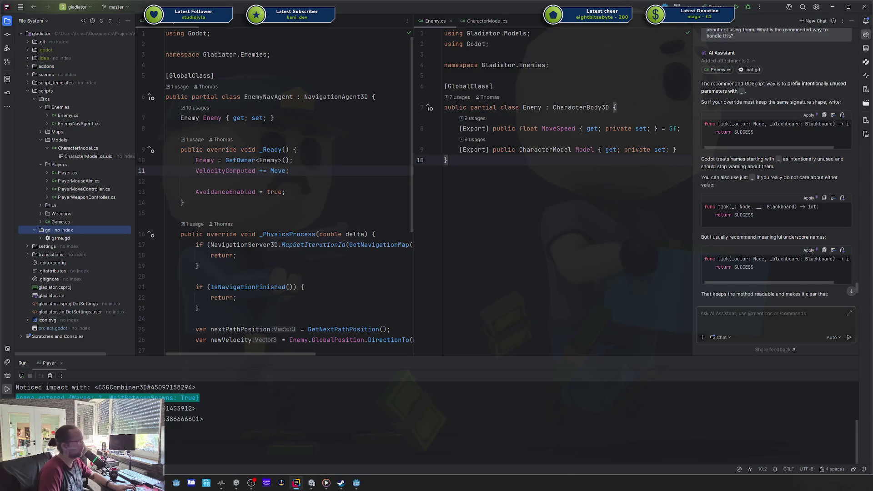
click(866, 35)
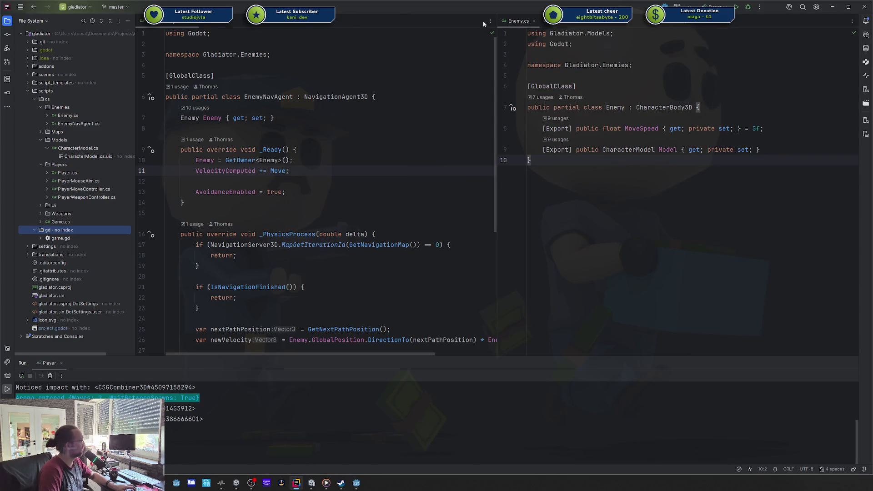
click(534, 21)
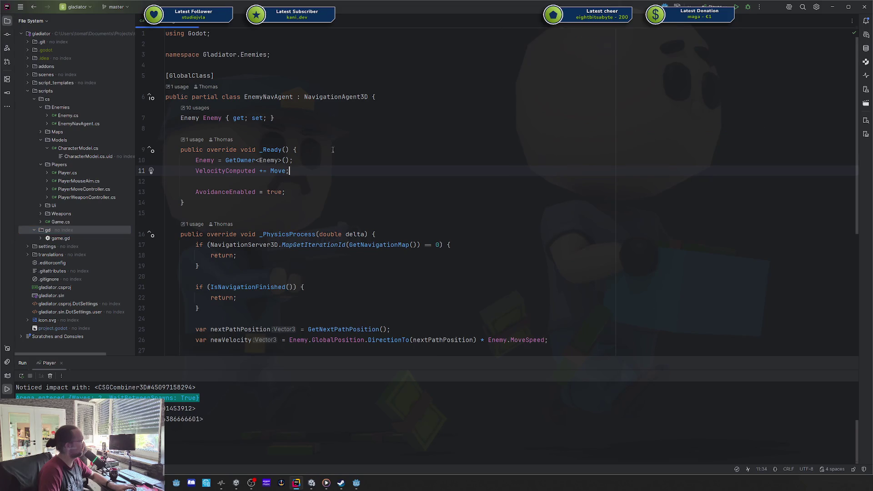
click(356, 483)
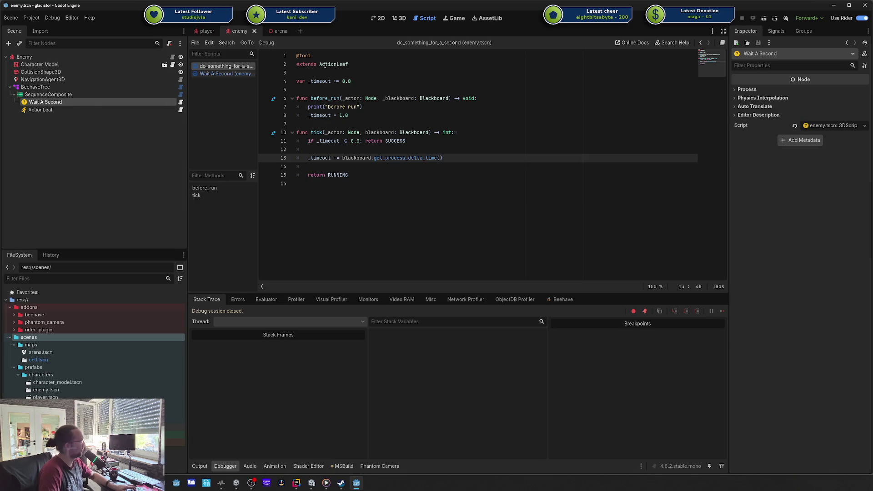
click(370, 74)
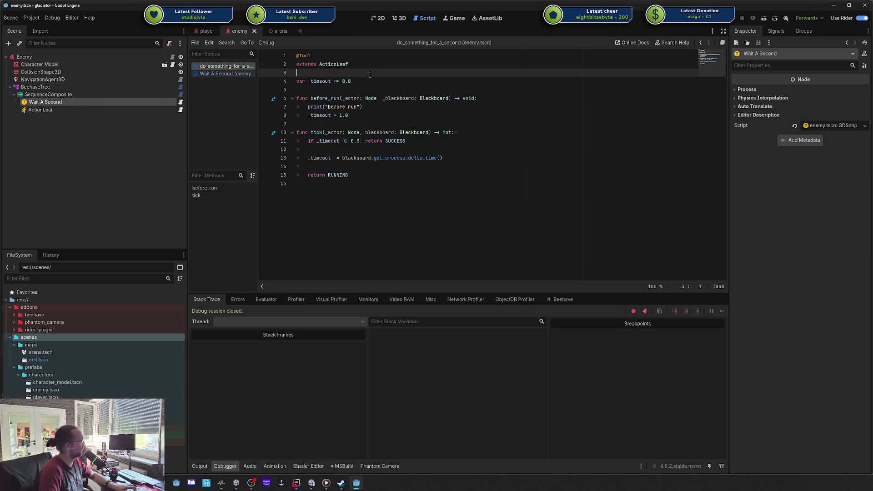
key(Return)
key(Return)
key(Up)
text(@export )
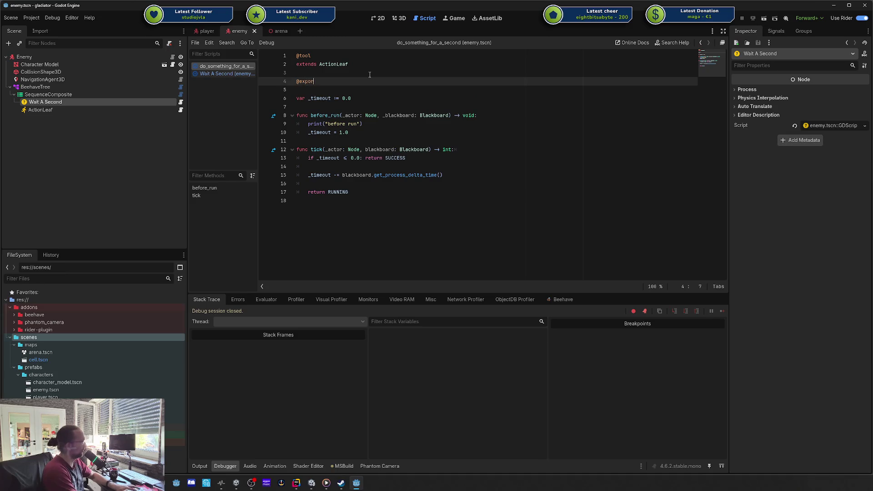
text(var agen)
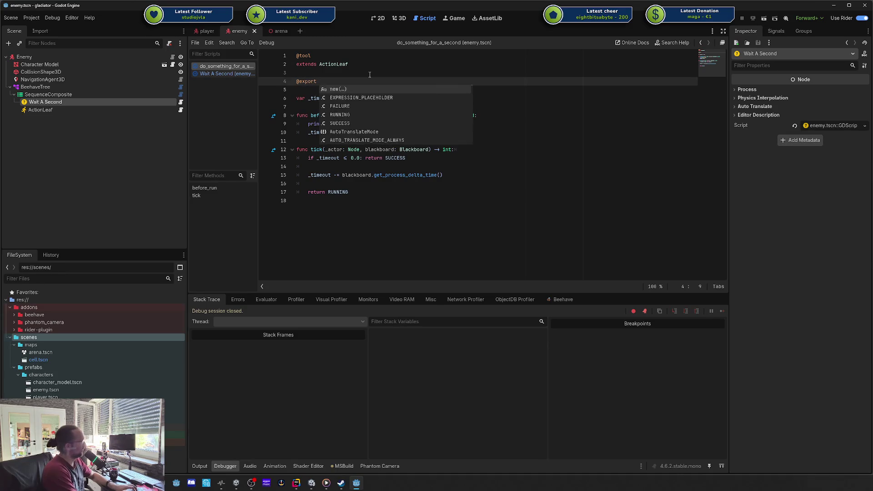
text(t: En)
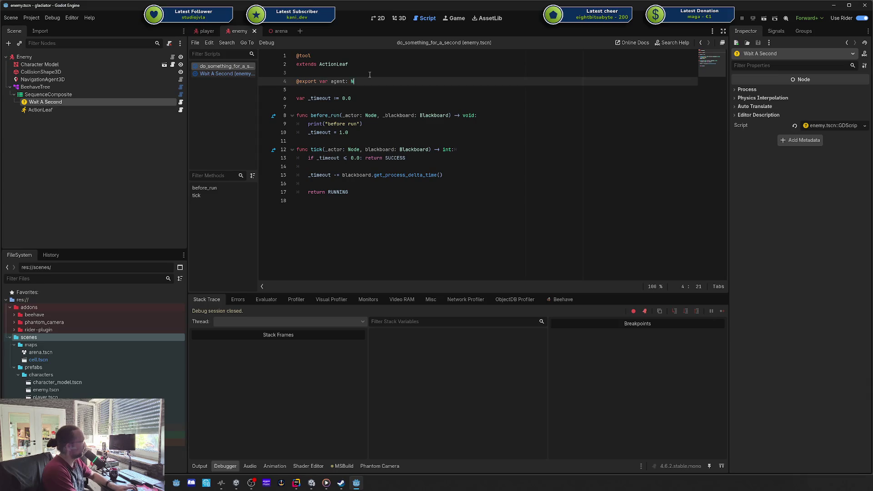
text(emyNav)
key(Return)
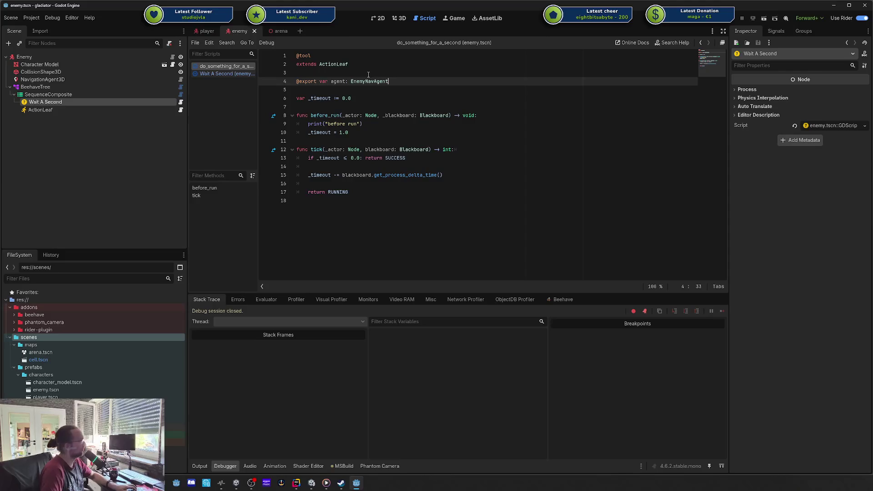
click(56, 108)
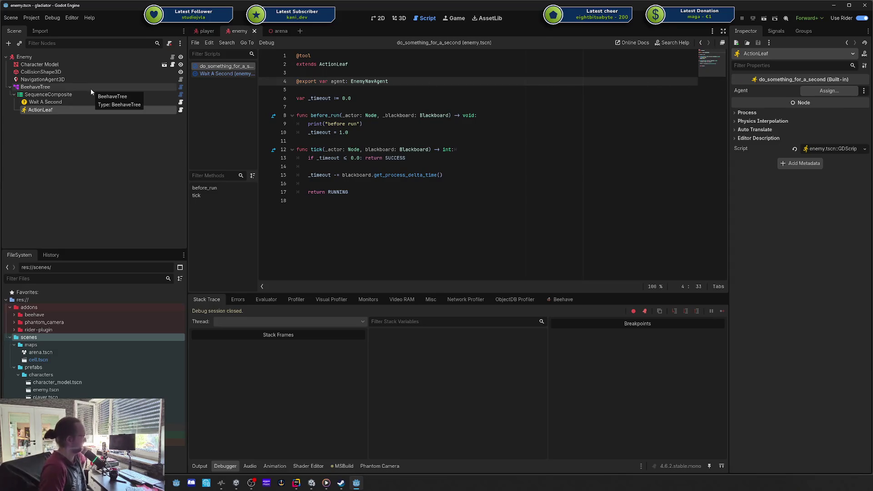
click(76, 59)
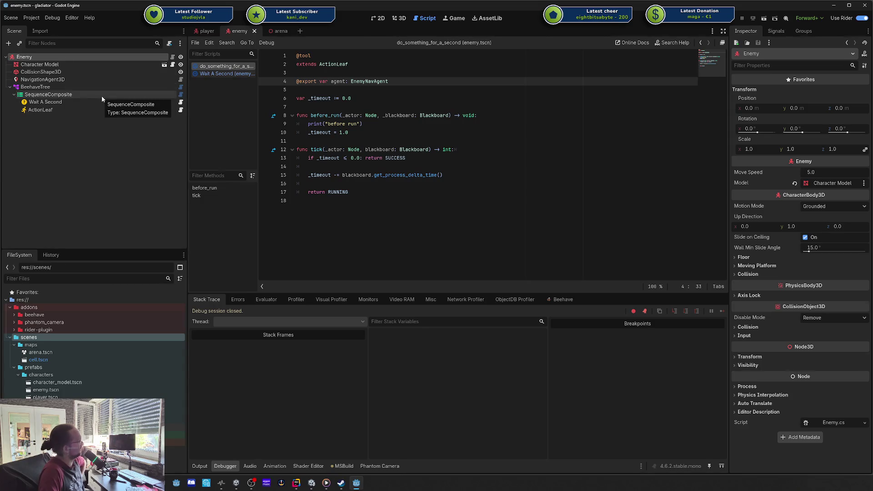
click(80, 109)
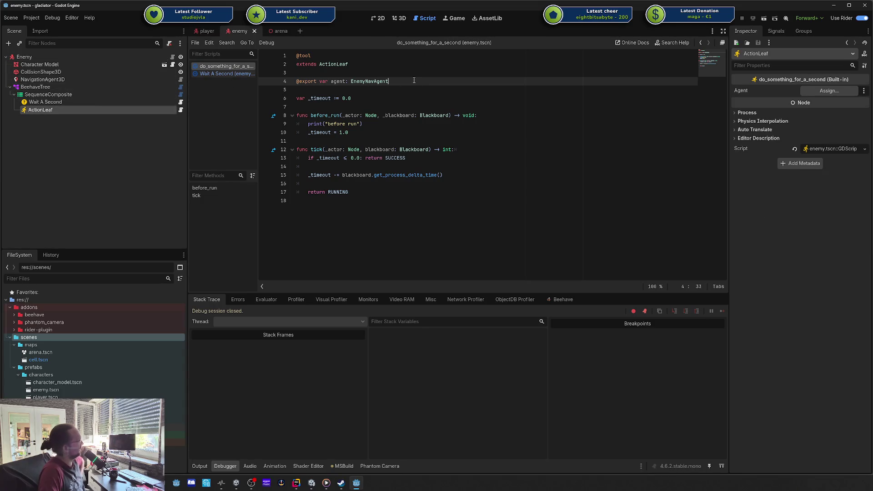
- Delete the exported agent line again and inspect the BeehaveTree and Enemy nodes
key(shift+Up)
key(shift+Up)
key(BackSpace)
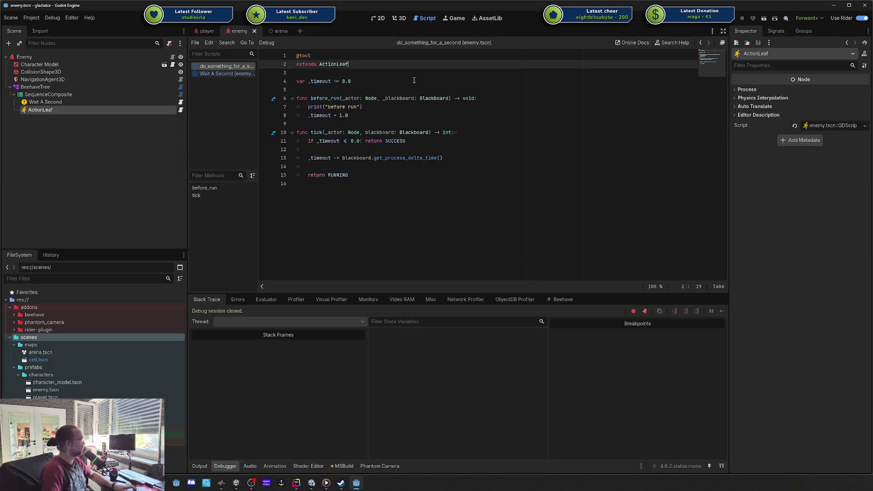
click(14, 95)
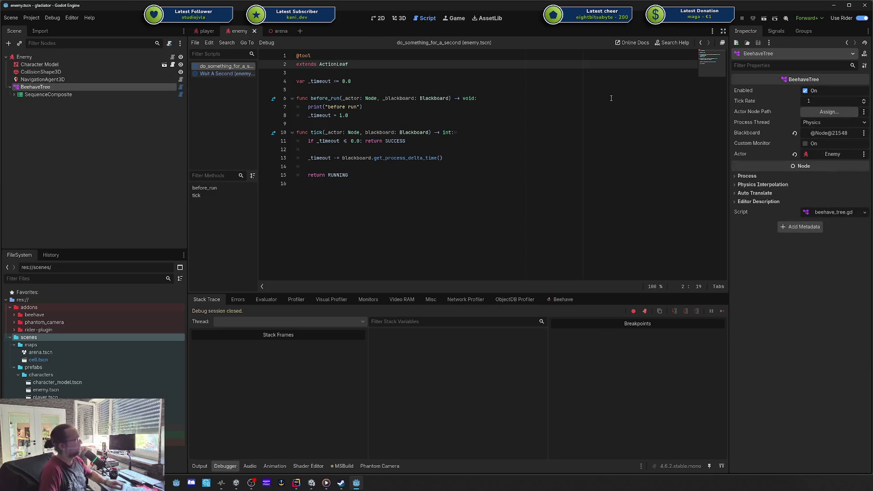
click(49, 103)
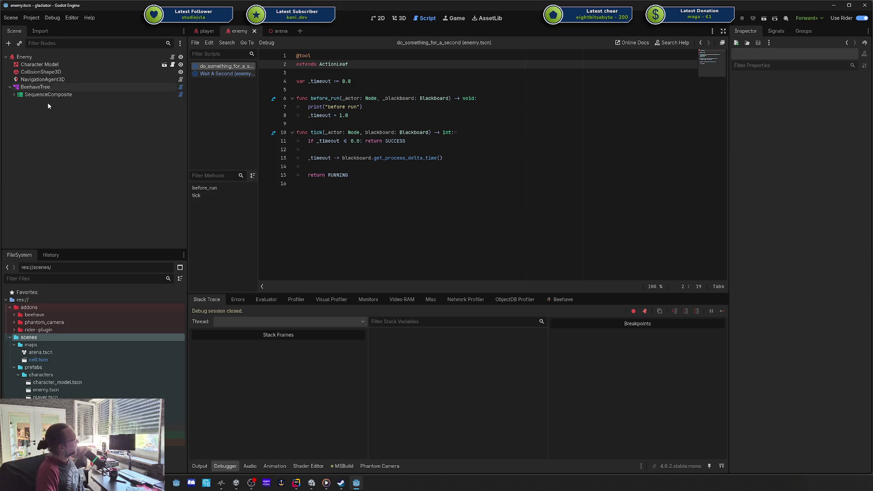
right_click(39, 57)
click(25, 90)
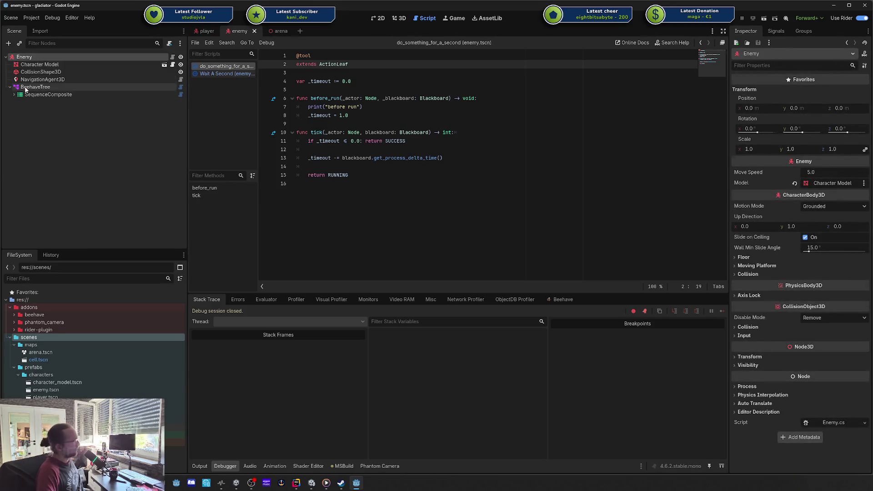
key(alt+Tab)
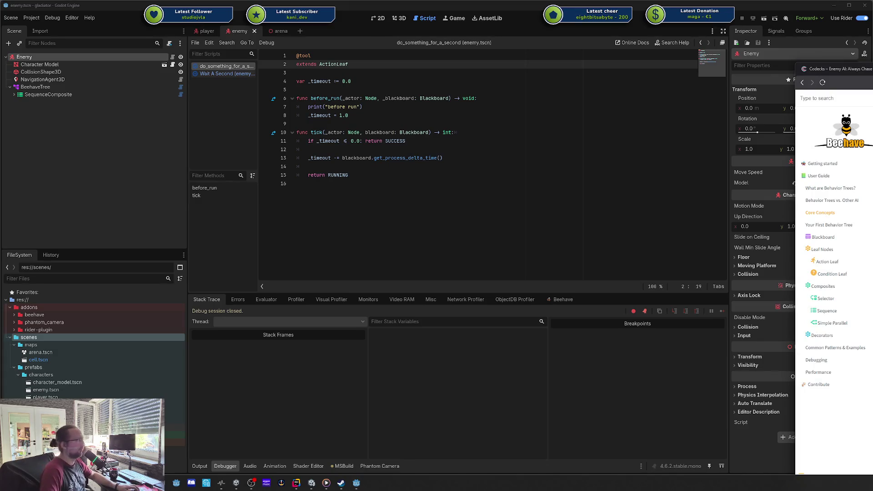
- Center the Beehave docs window, read through its Blackboard page, and return to Godot
drag(836, 68, 320, 29)
click(137, 193)
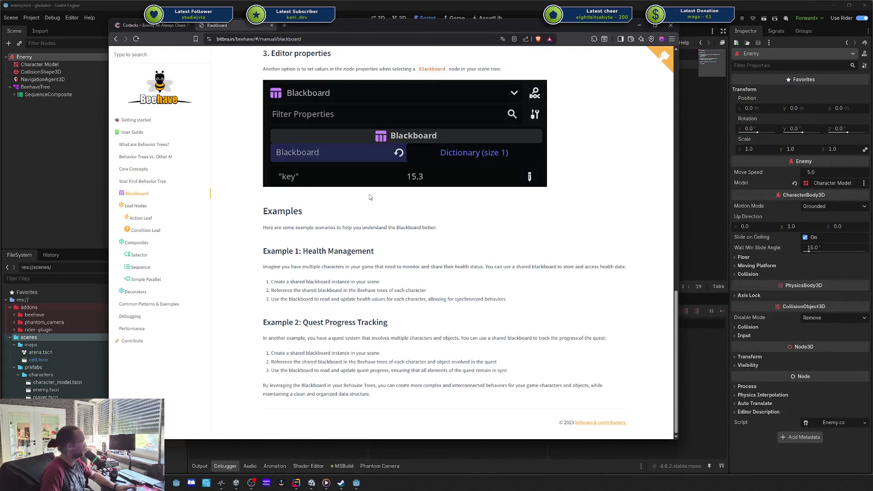
scroll(377, 179, up, 3)
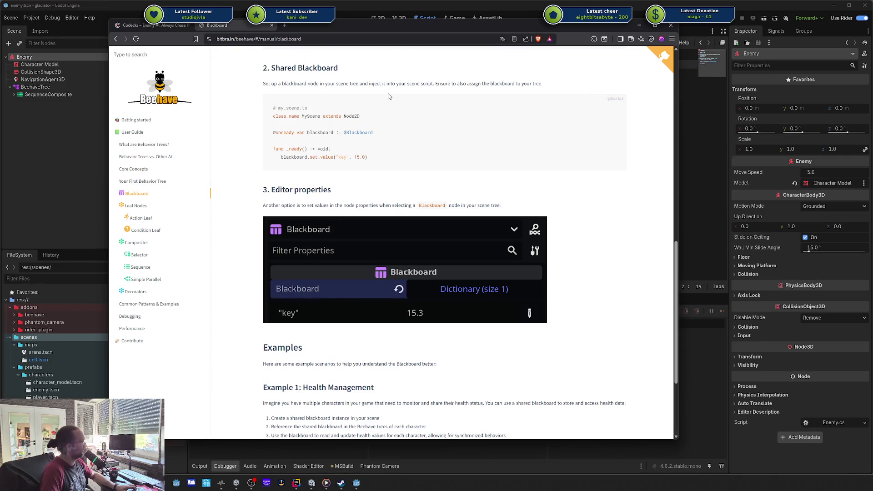
scroll(389, 96, down, 3)
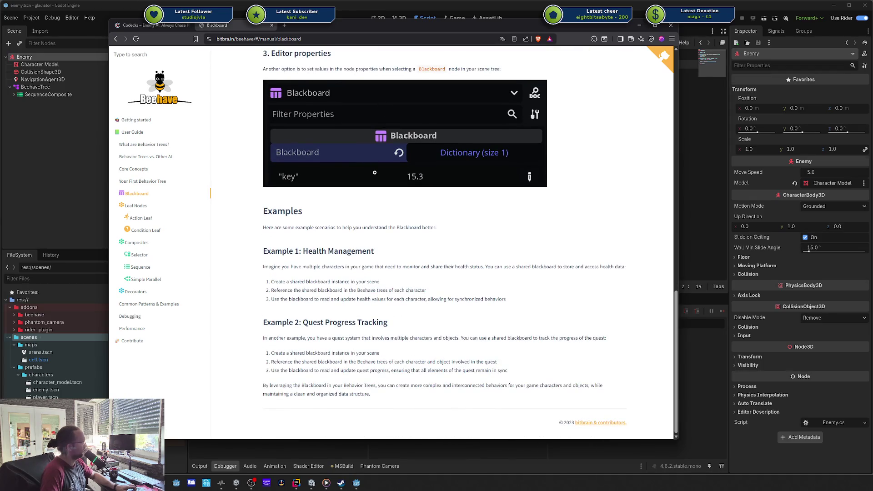
scroll(374, 173, up, 8)
scroll(375, 178, up, 3)
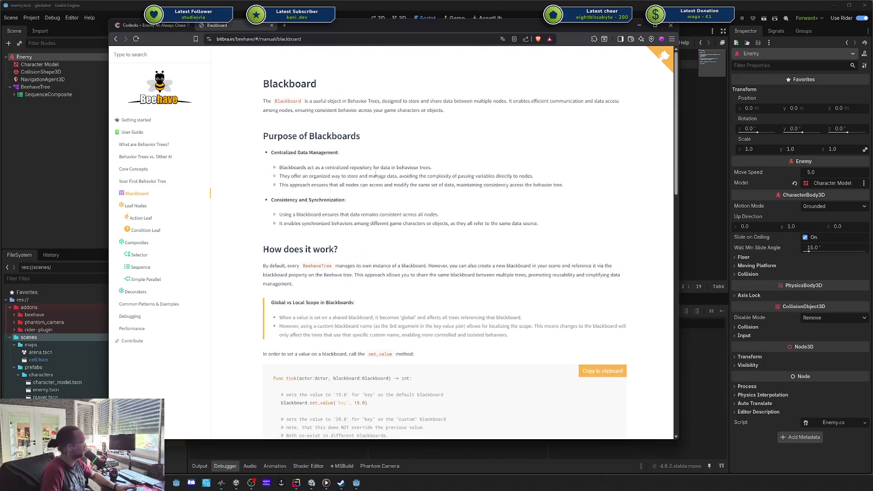
key(alt+Tab)
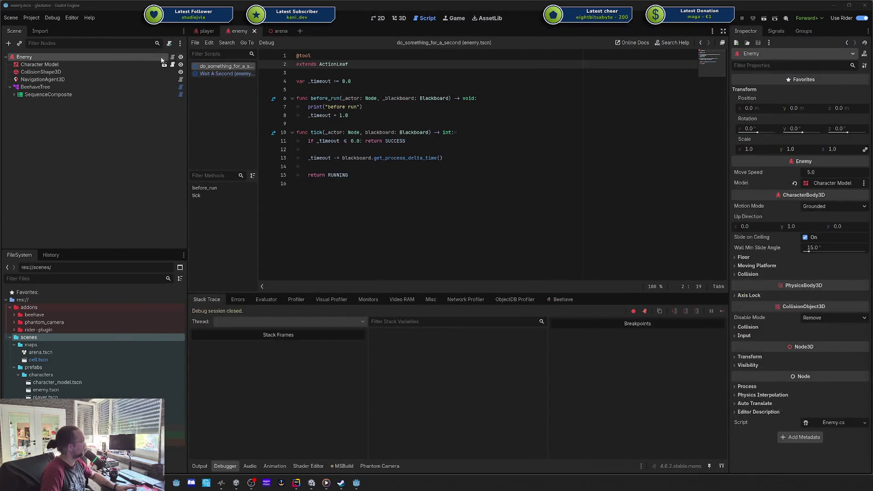
- Start adding a child node under Enemy and search 'blackbo' in Create New Node
right_click(51, 60)
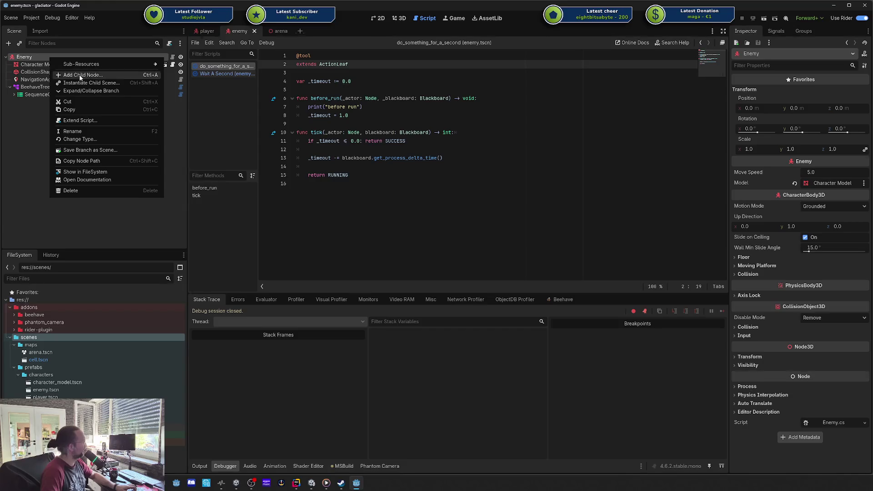
click(81, 75)
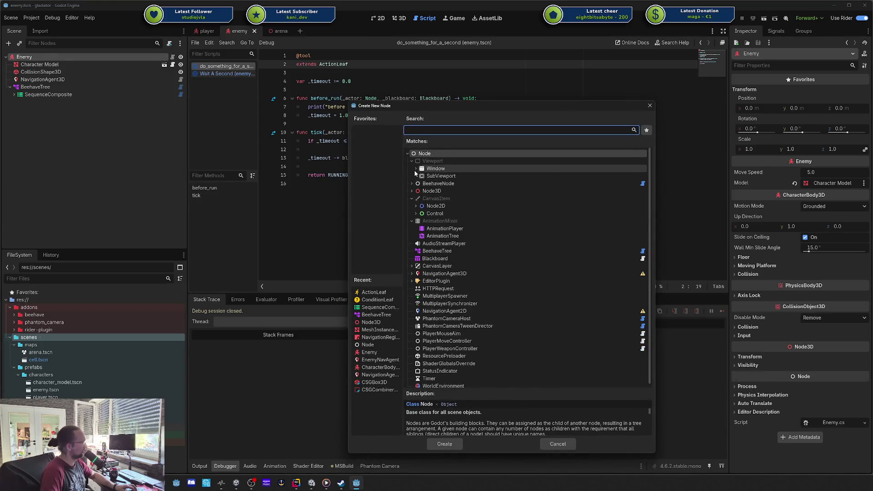
click(412, 184)
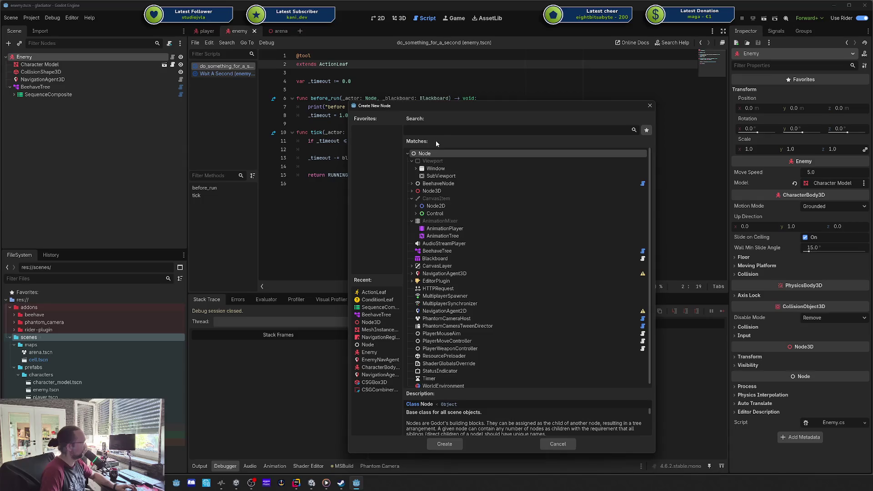
click(442, 130)
text(blackbo)
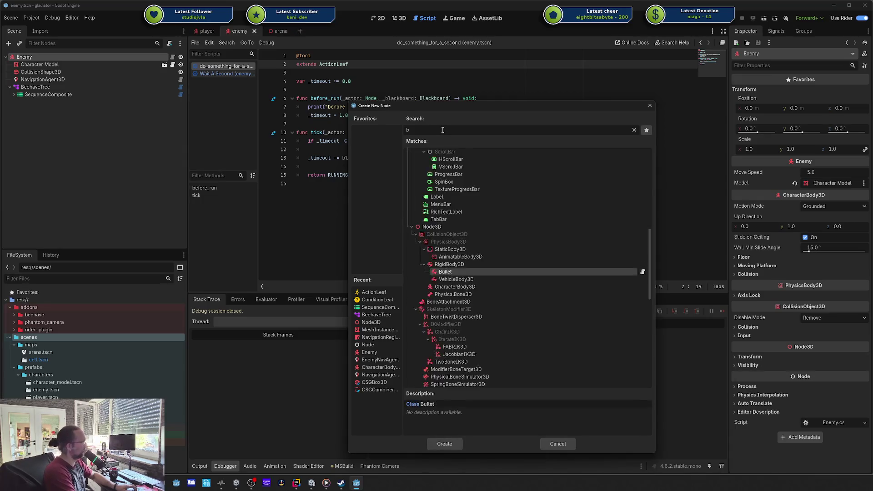
- Create the Blackboard node under Enemy and expand its dictionary property in the Inspector
key(Return)
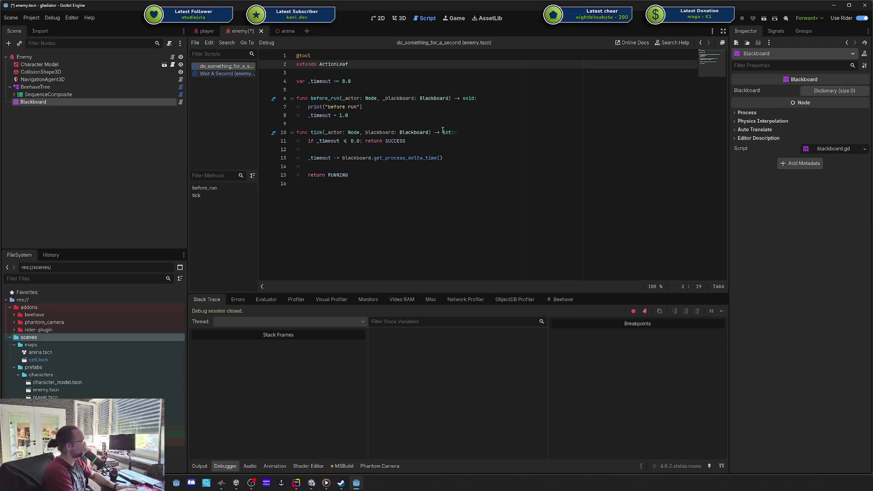
click(819, 93)
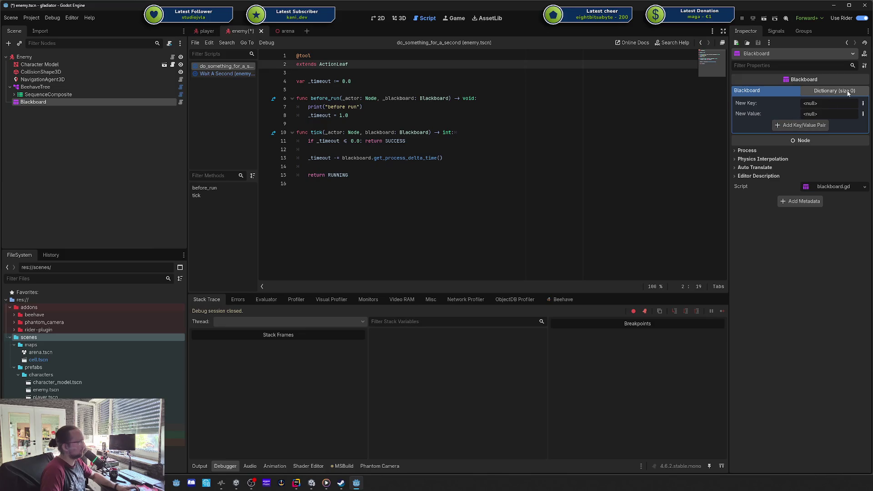
click(824, 93)
click(824, 93)
click(862, 104)
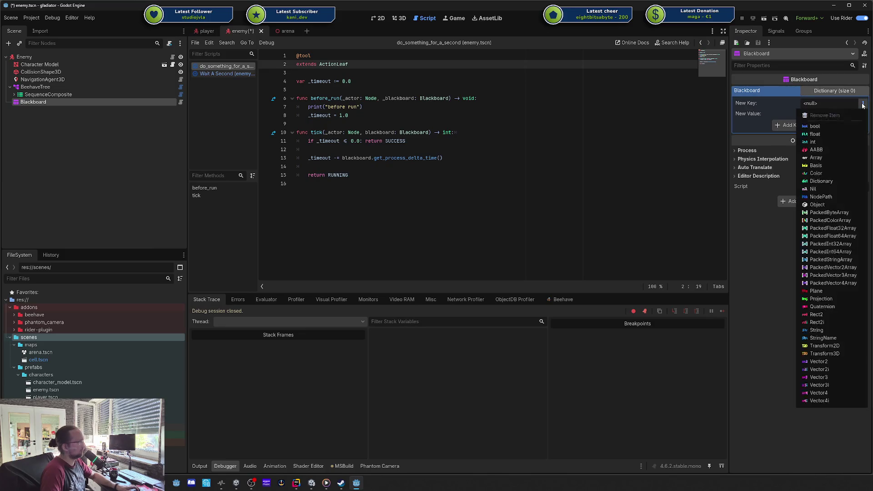
click(827, 102)
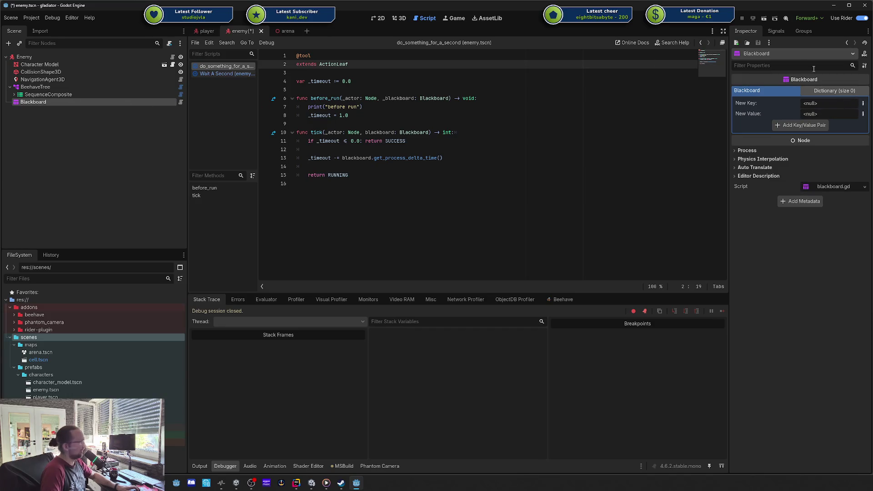
click(832, 92)
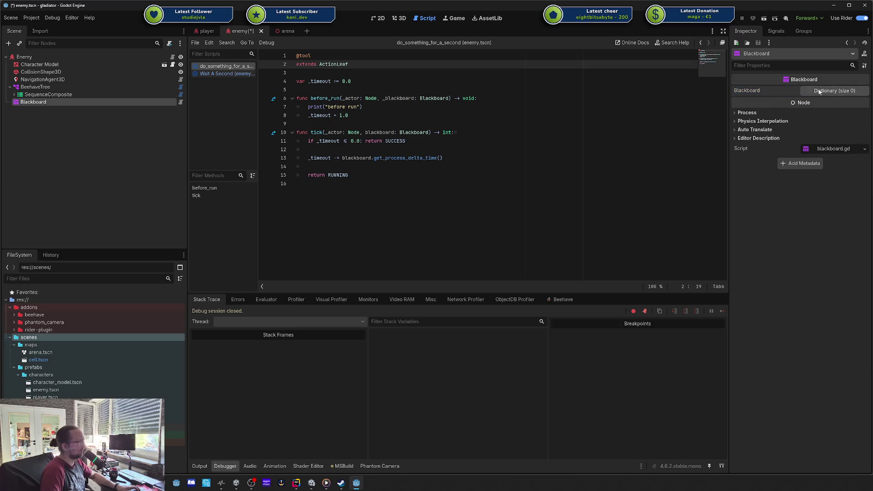
click(832, 91)
- Set the new key's type to String, enter 'Data', and browse the new value's type choices
click(862, 103)
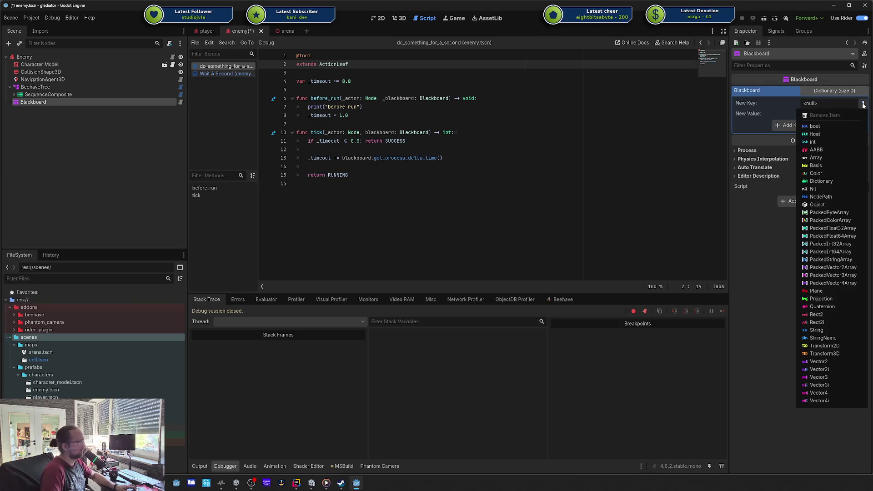
click(824, 328)
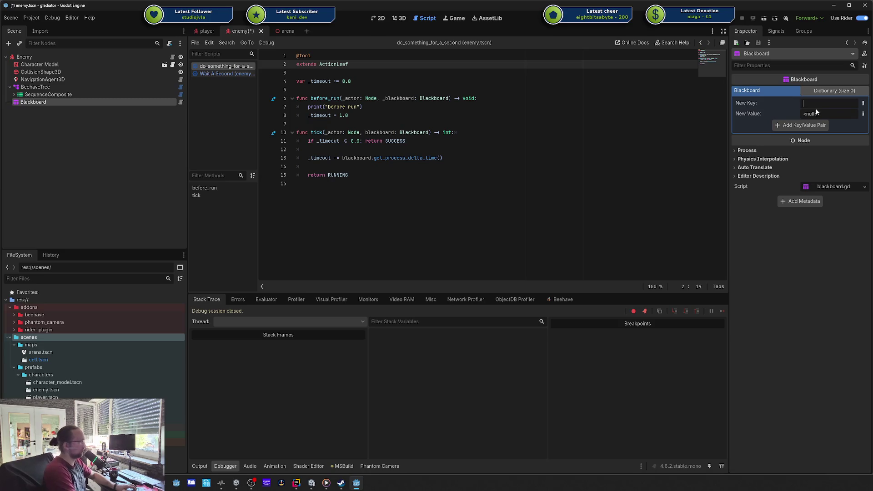
text(Data)
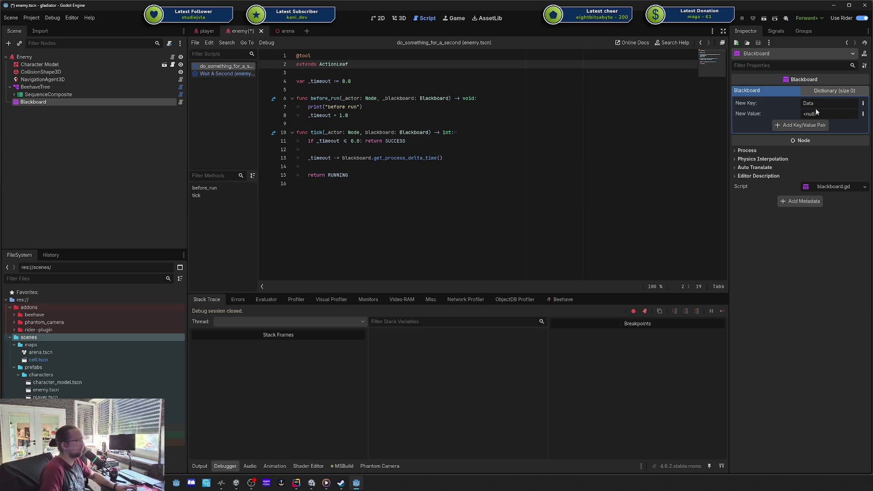
click(862, 114)
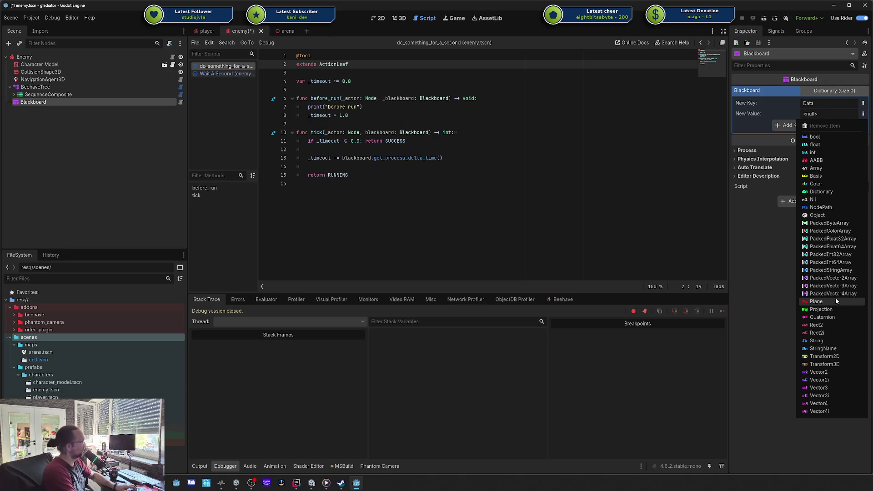
key(c)
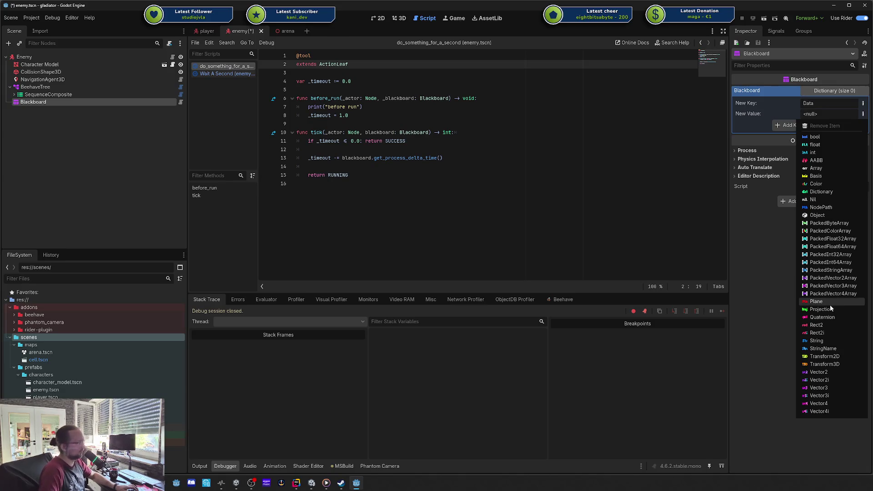
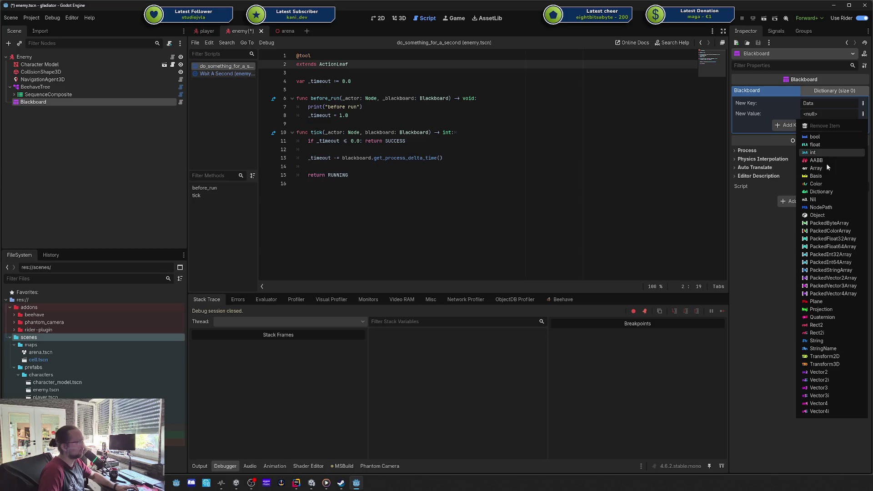
- Set the new Blackboard value's type to Object and browse the resource type list
click(834, 216)
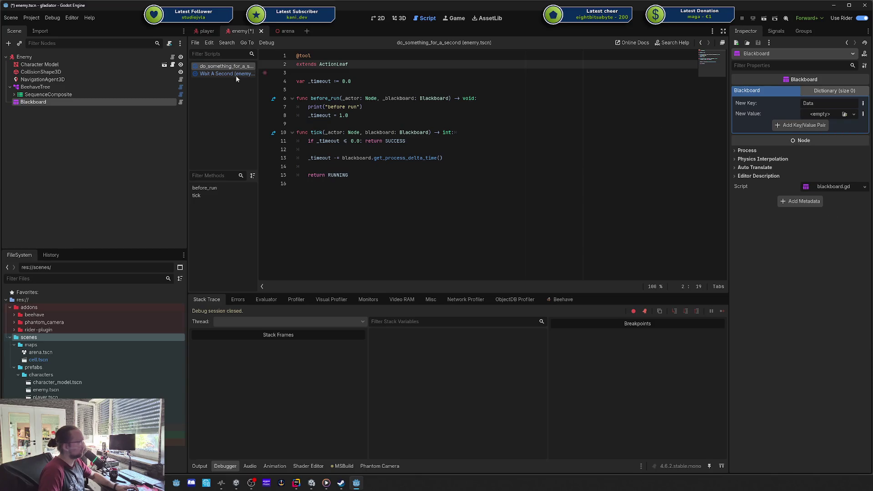
click(824, 118)
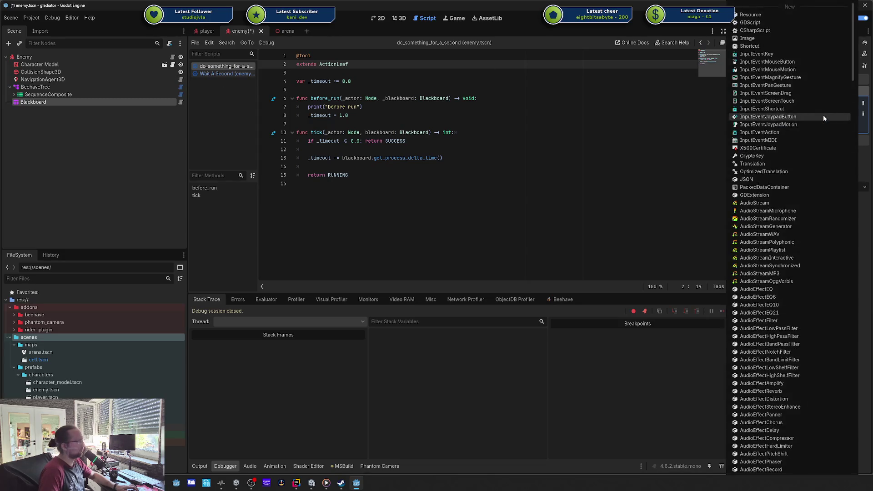
scroll(809, 140, down, 2)
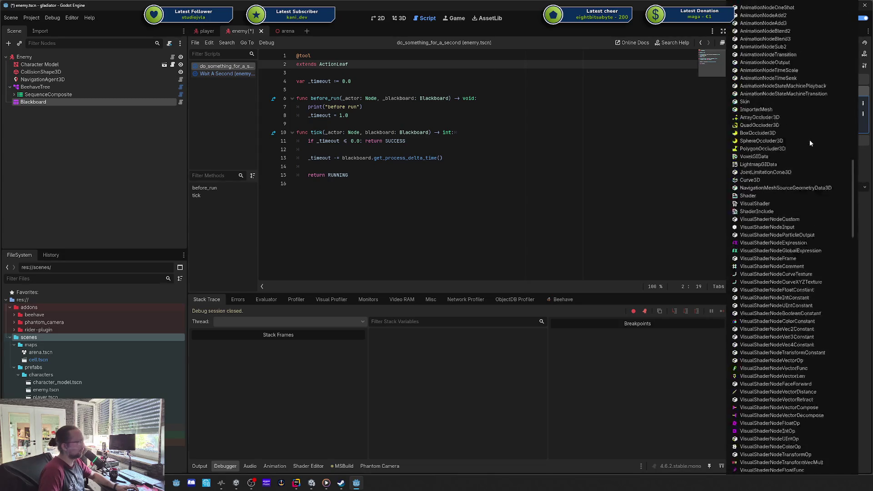
scroll(809, 143, up, 5)
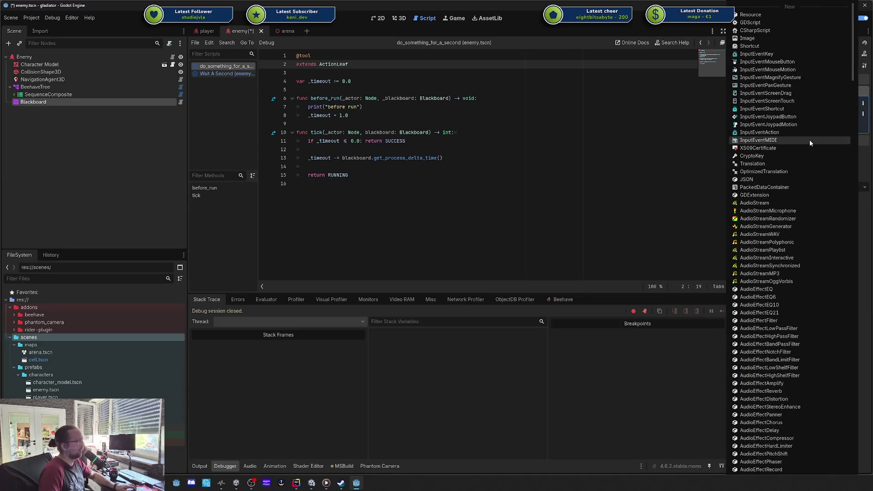
key(e)
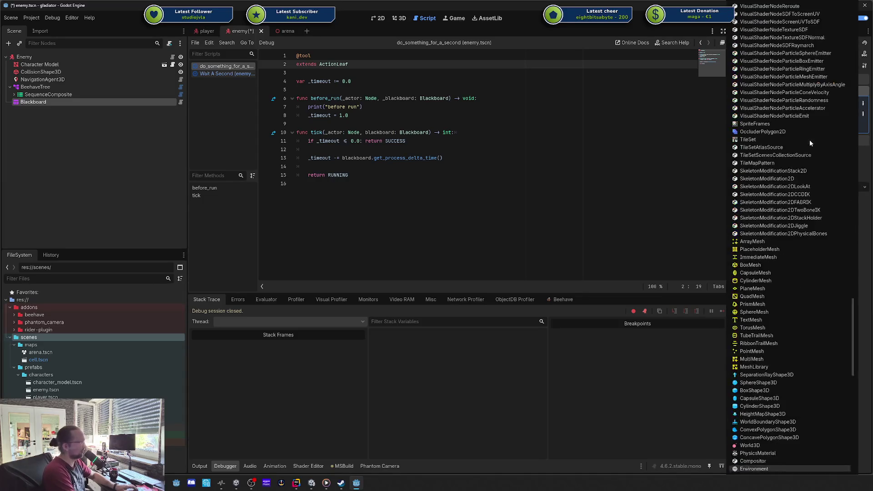
scroll(817, 140, down, 5)
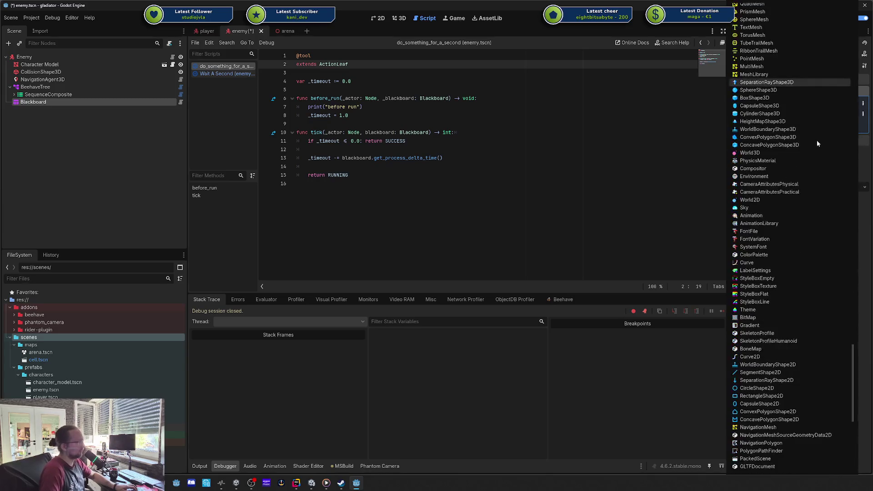
key(c)
key(o)
key(e)
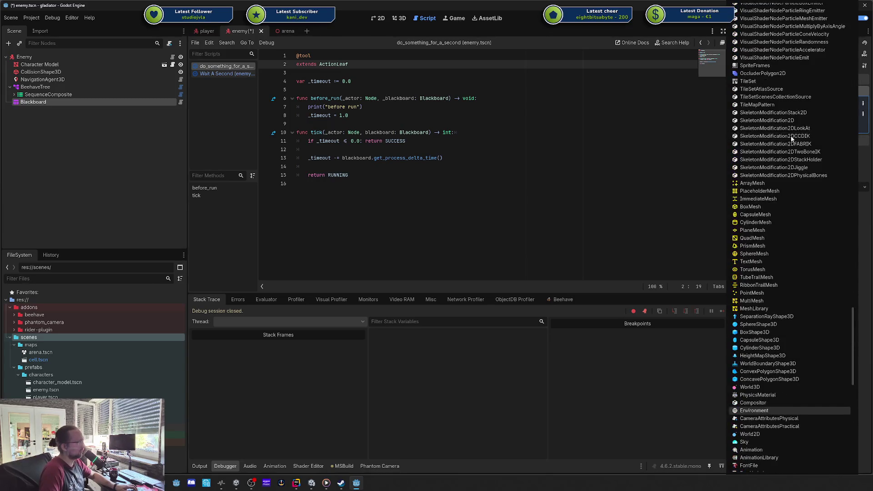
scroll(791, 139, down, 20)
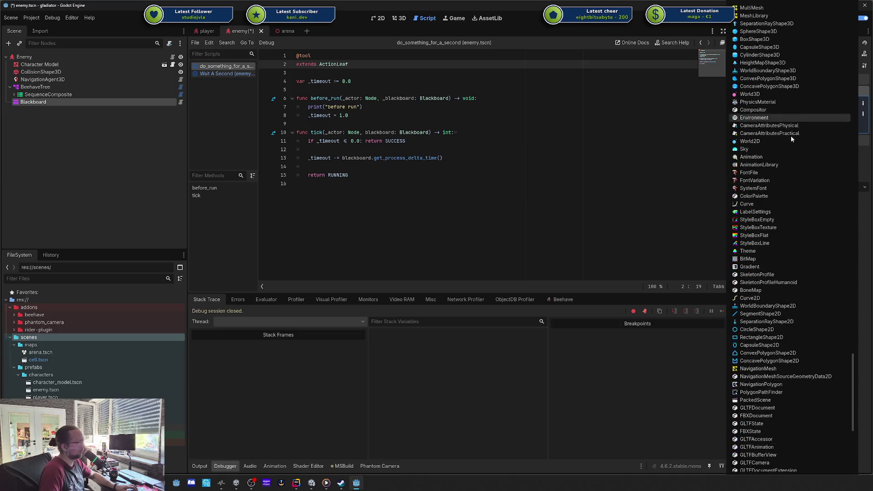
scroll(790, 136, up, 5)
scroll(790, 135, down, 5)
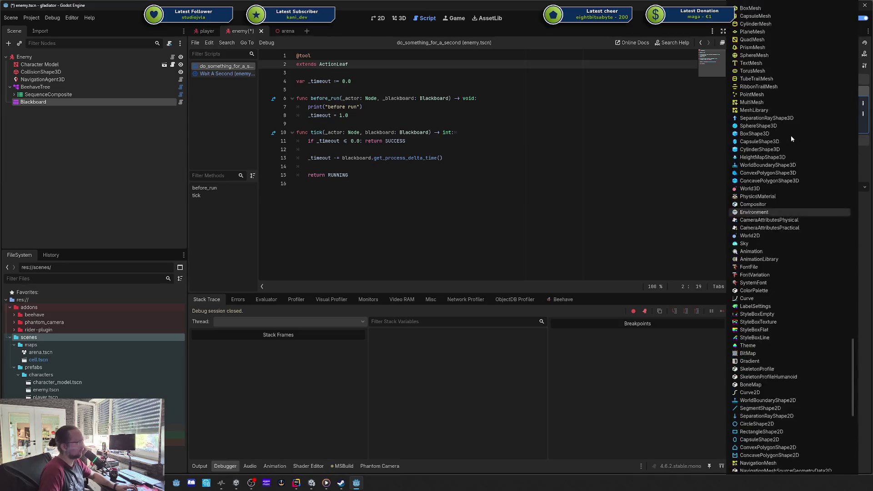
- Quick Load 'enemy' and assign Enemy.cs as the value for key Data
click(784, 462)
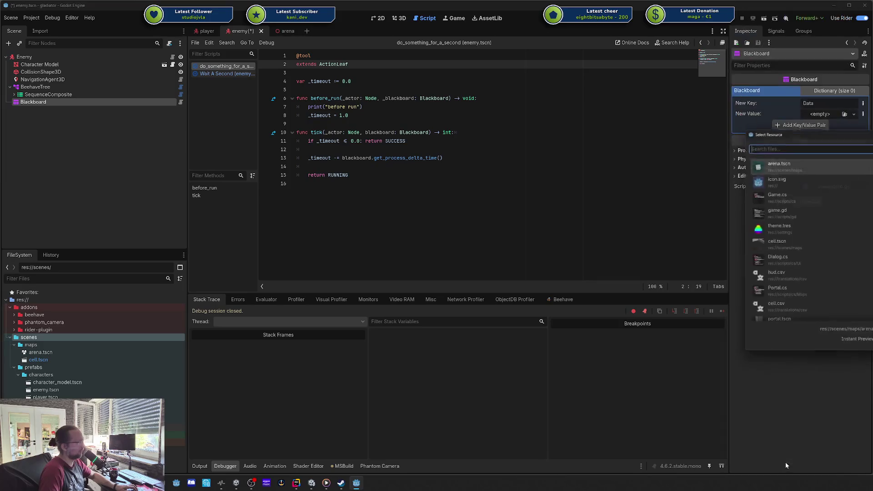
text(enemy)
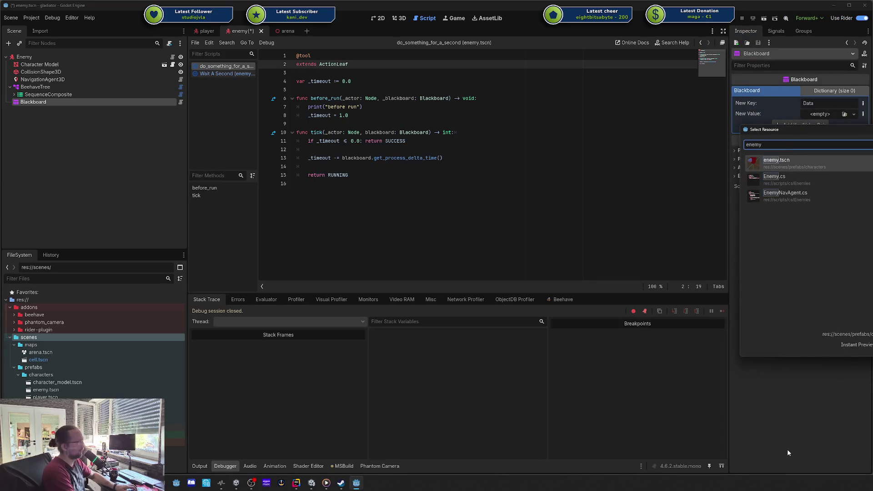
key(Down)
key(Return)
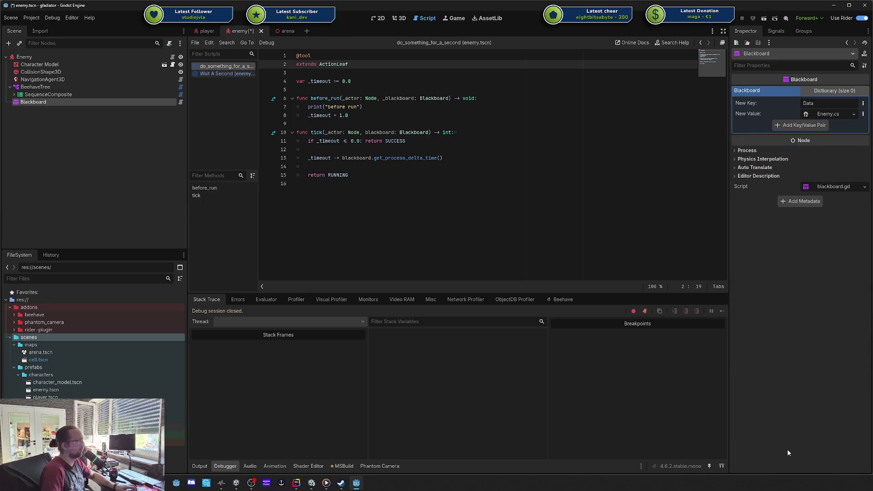
click(835, 114)
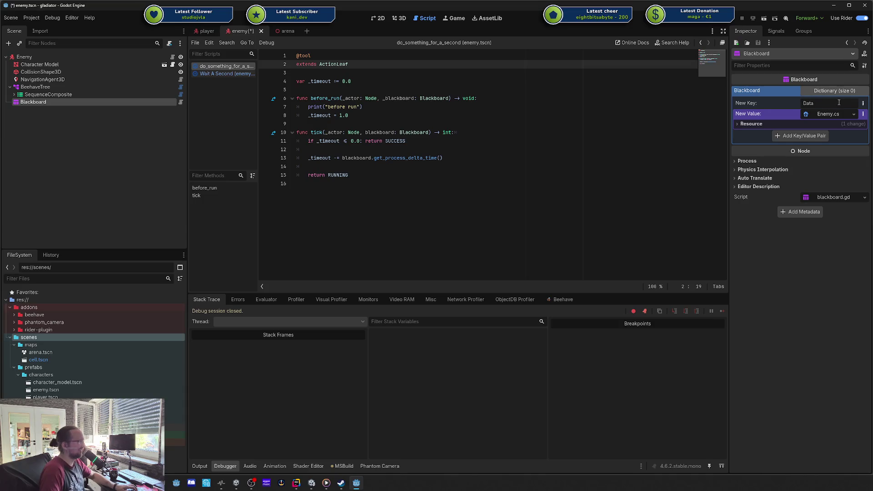
- Reset the new value to an empty object and look through the resource type list
click(824, 91)
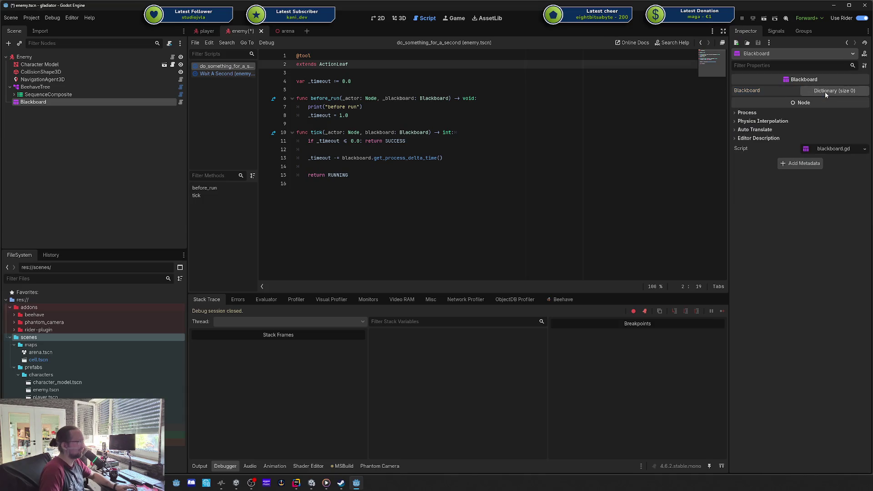
click(824, 92)
click(863, 114)
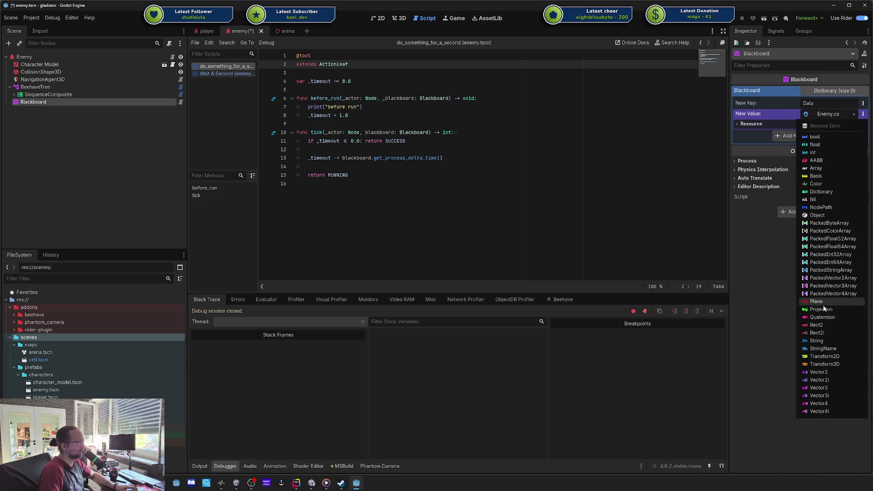
click(819, 212)
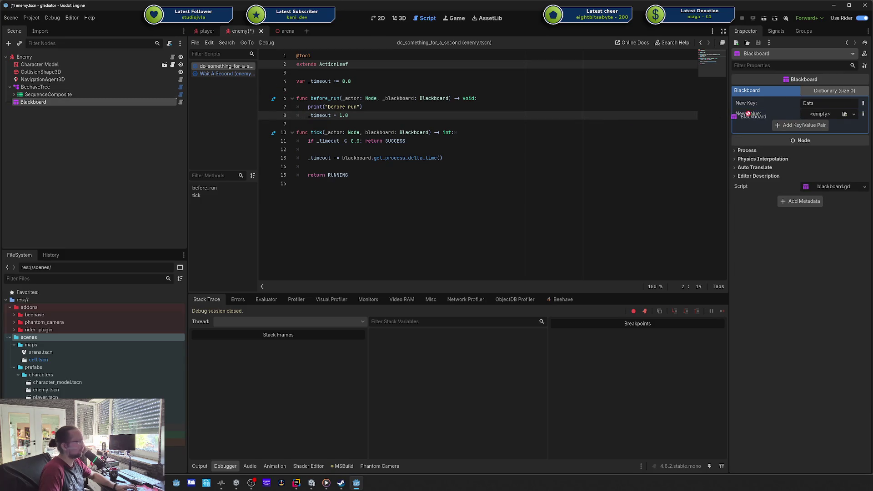
click(819, 114)
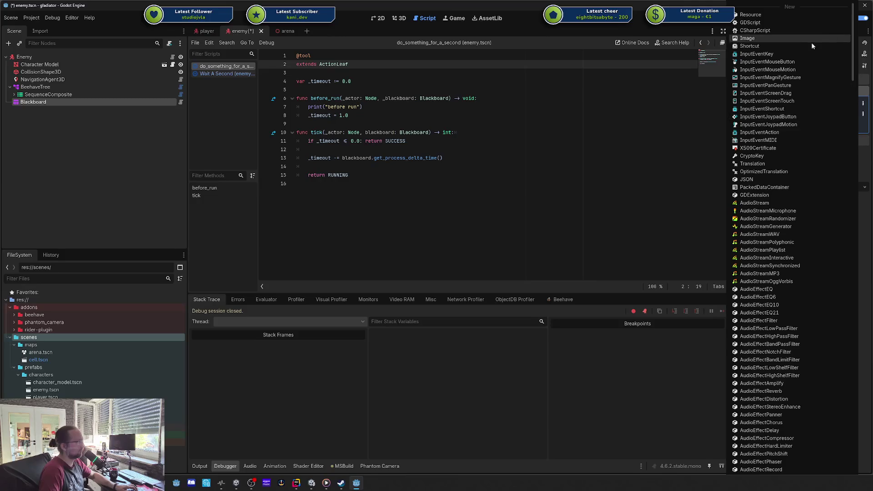
scroll(785, 54, down, 15)
click(786, 58)
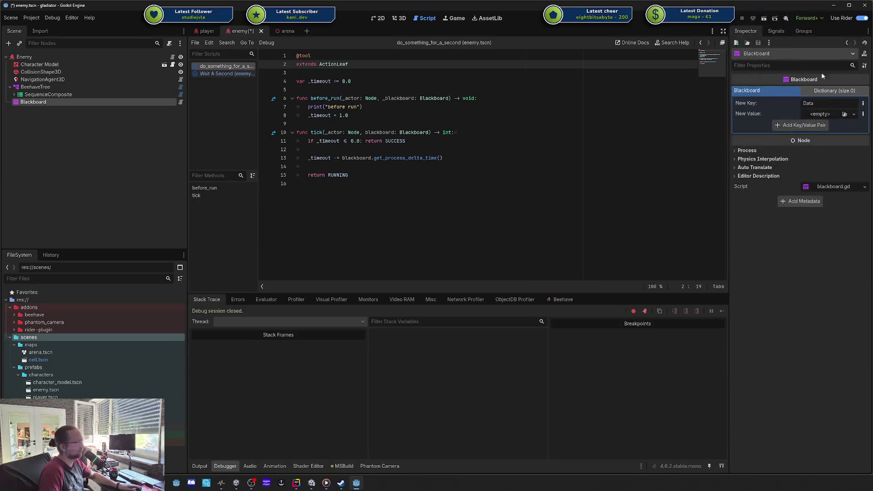
click(857, 114)
scroll(818, 228, down, 5)
click(858, 116)
- Assign the Enemy node as the new Object value and add the Data–Enemy pair
click(863, 114)
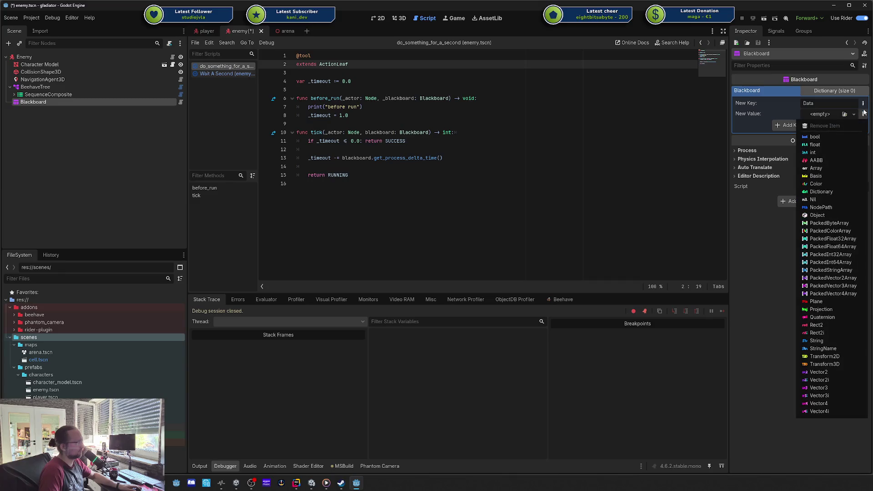
click(832, 214)
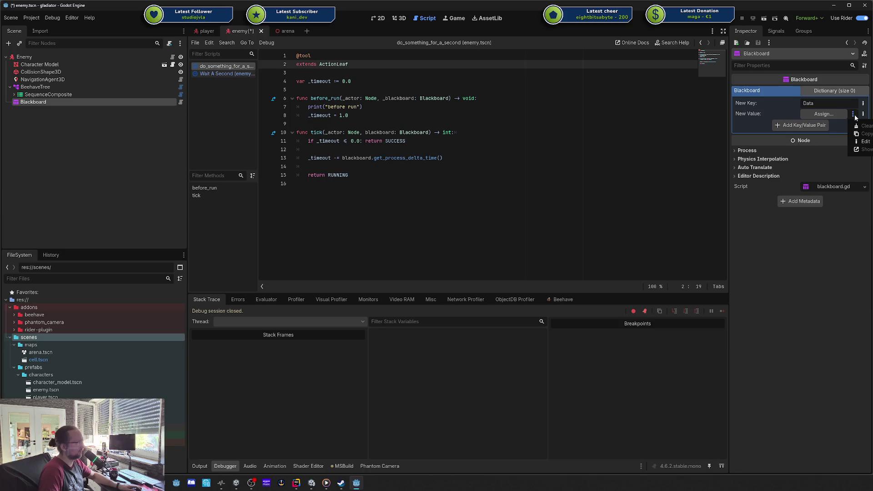
click(824, 114)
double_click(856, 149)
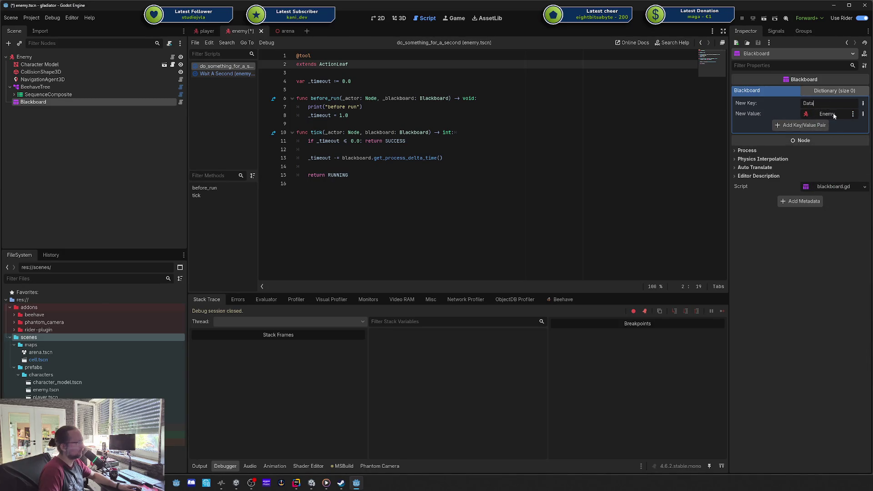
click(800, 126)
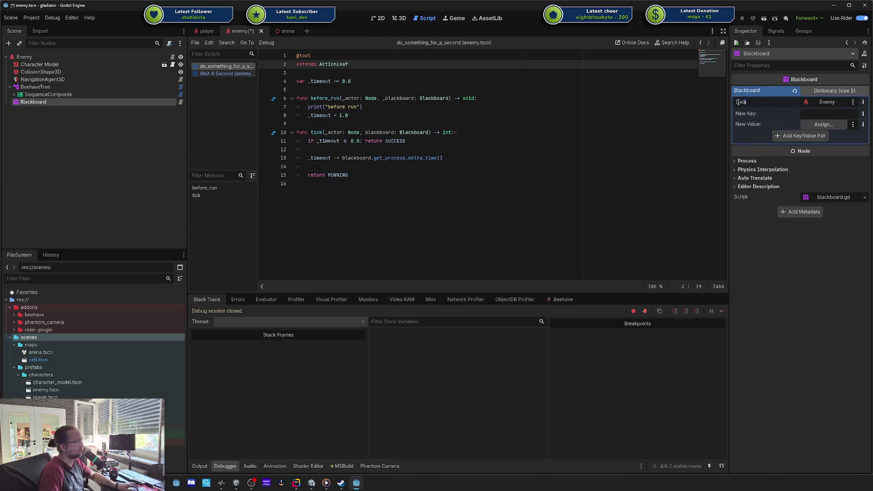
- Inspect the added Data entry's key text and Enemy value
double_click(758, 103)
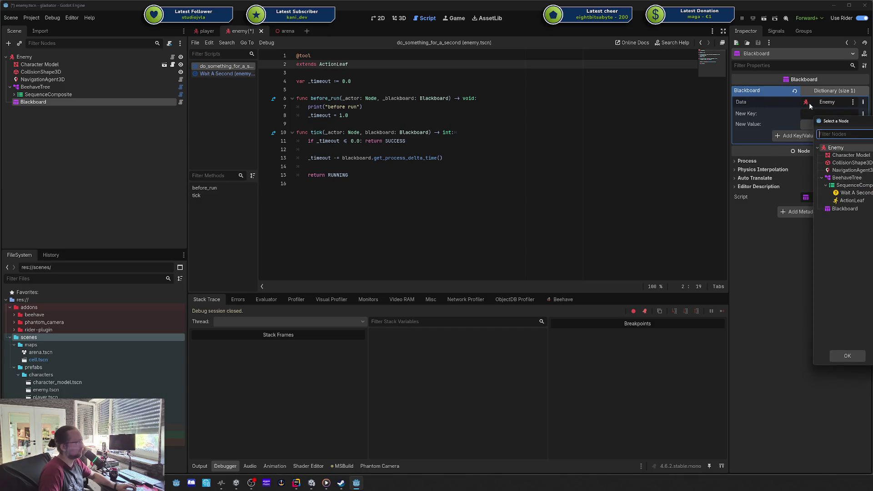
click(854, 106)
click(864, 135)
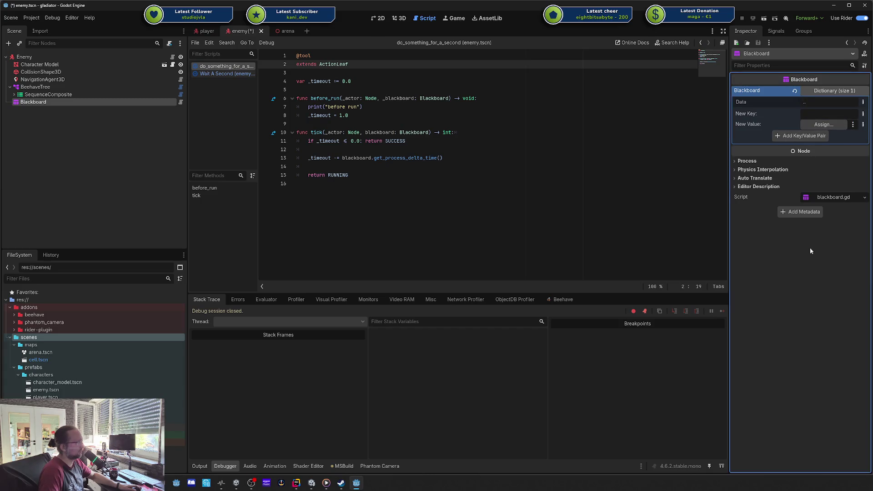
click(817, 114)
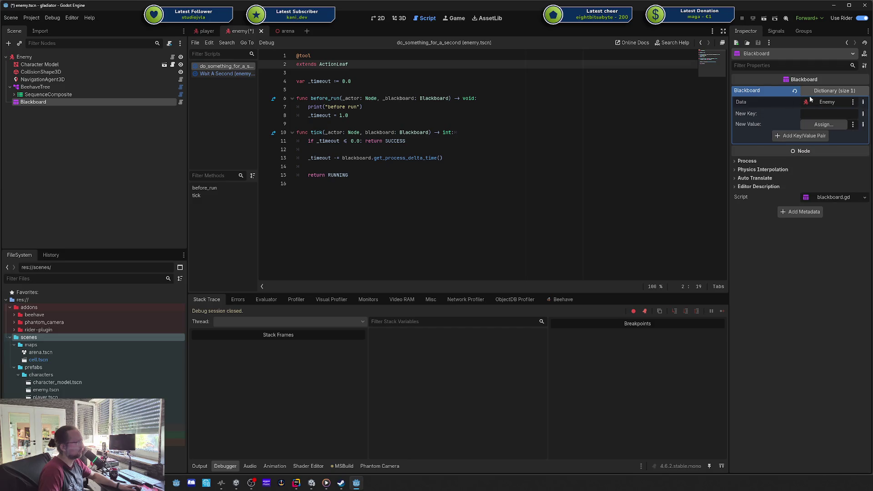
- Look over the Data entry's type menu, key text options and Enemy value options
click(822, 93)
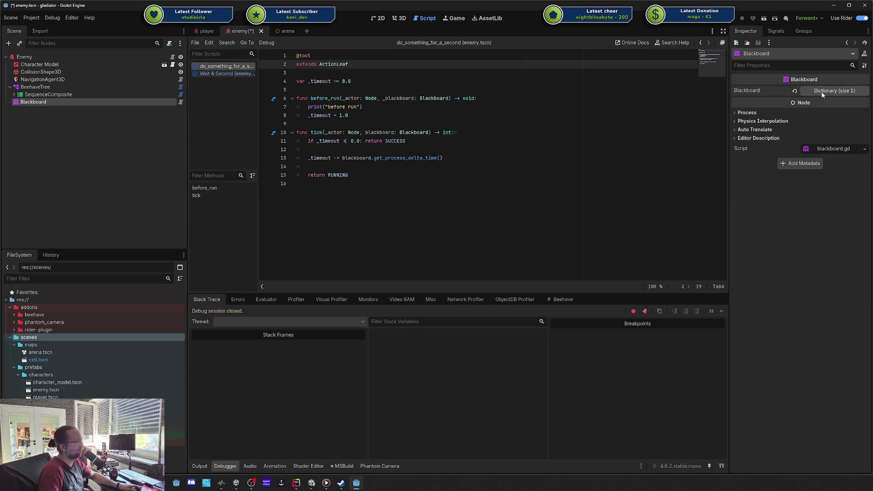
click(822, 92)
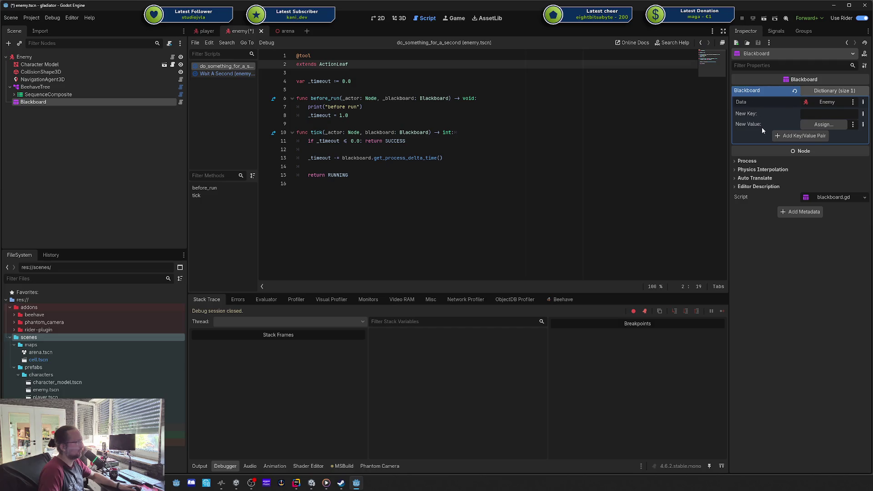
click(863, 102)
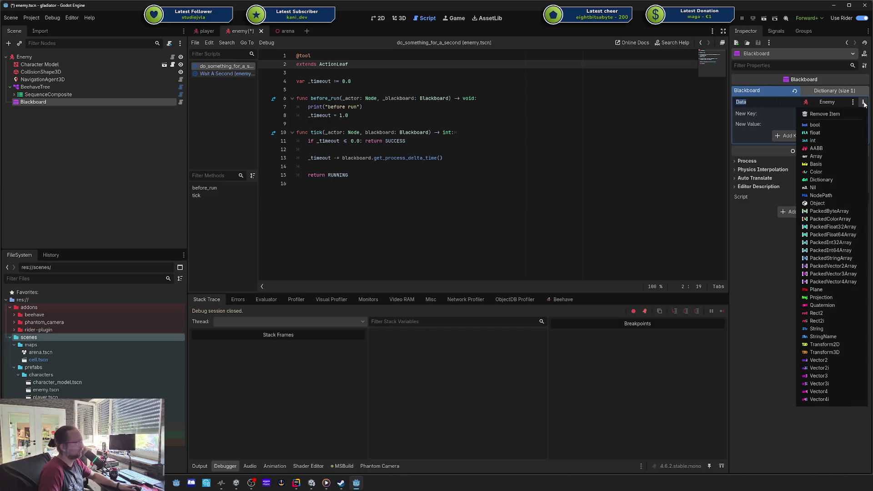
click(863, 105)
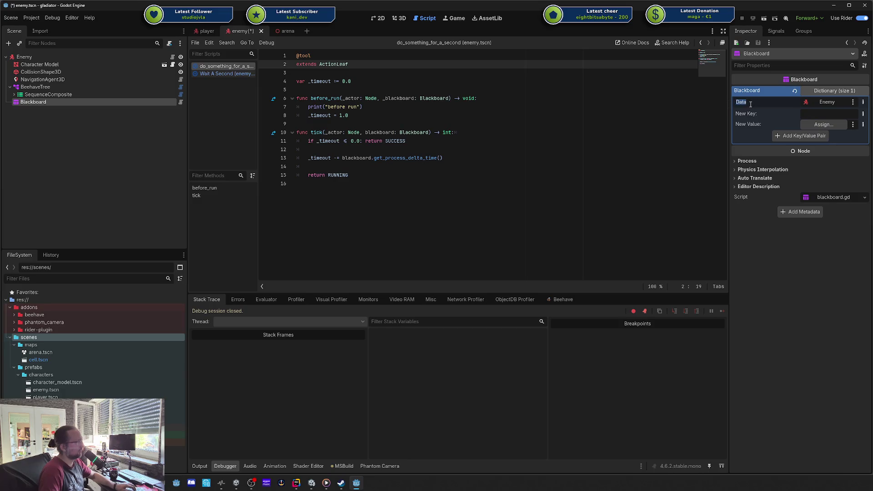
right_click(735, 105)
click(736, 103)
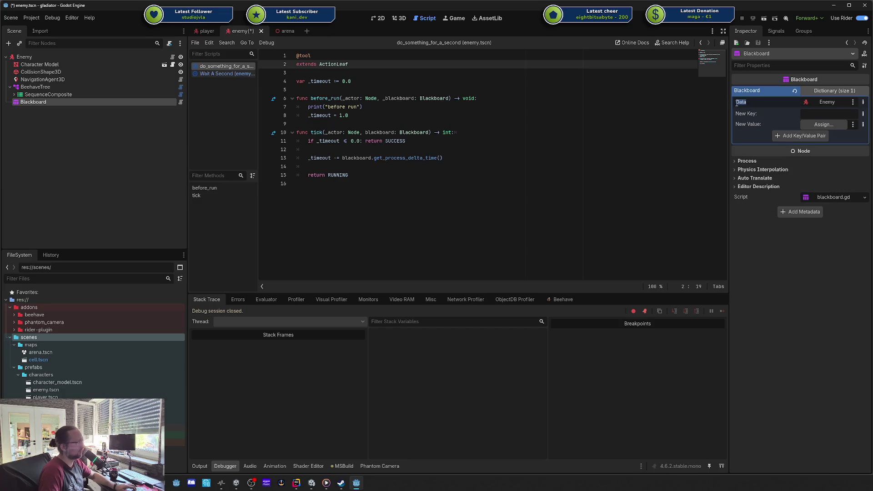
click(819, 105)
key(Escape)
click(853, 103)
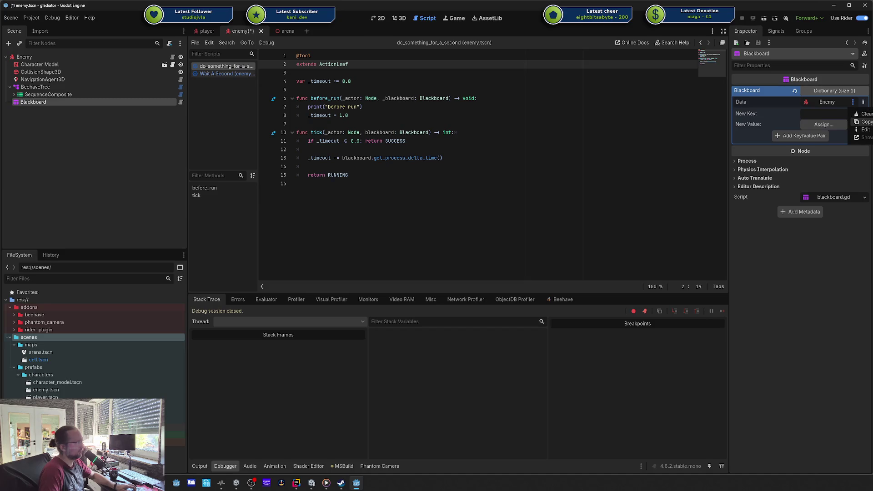
click(865, 106)
- Set the Data entry's value to Nil and remove the entry
click(865, 105)
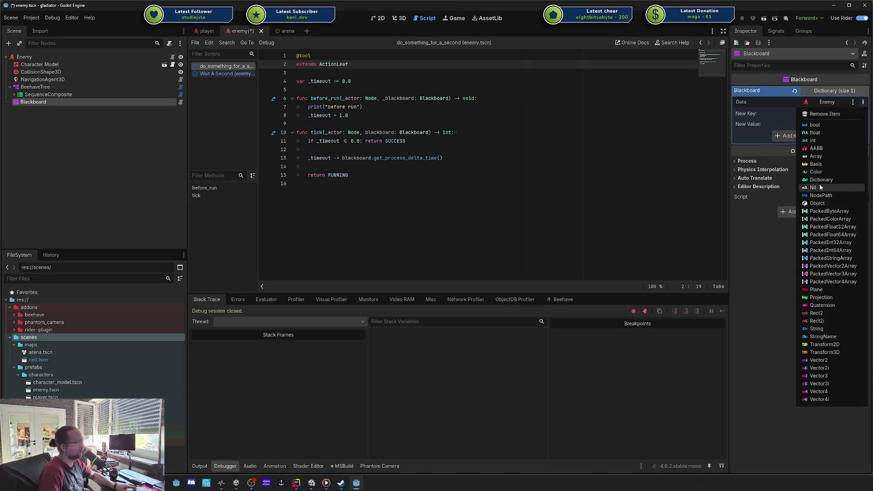
click(817, 186)
click(862, 102)
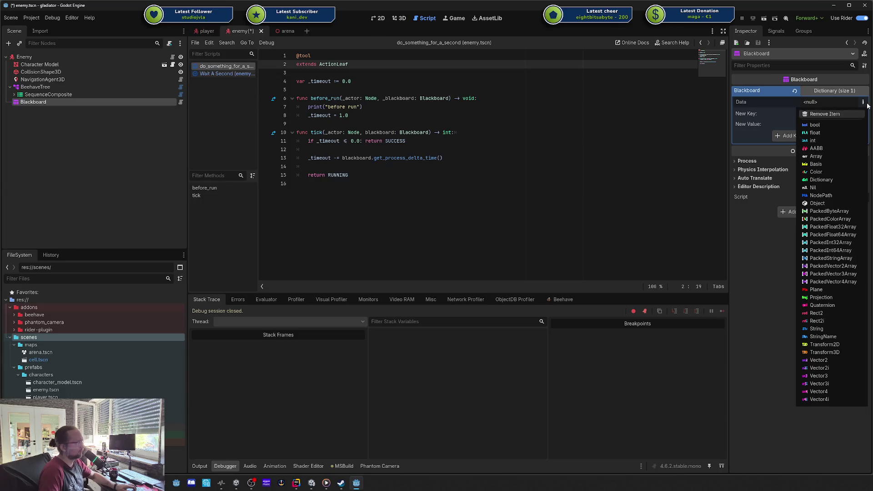
click(836, 116)
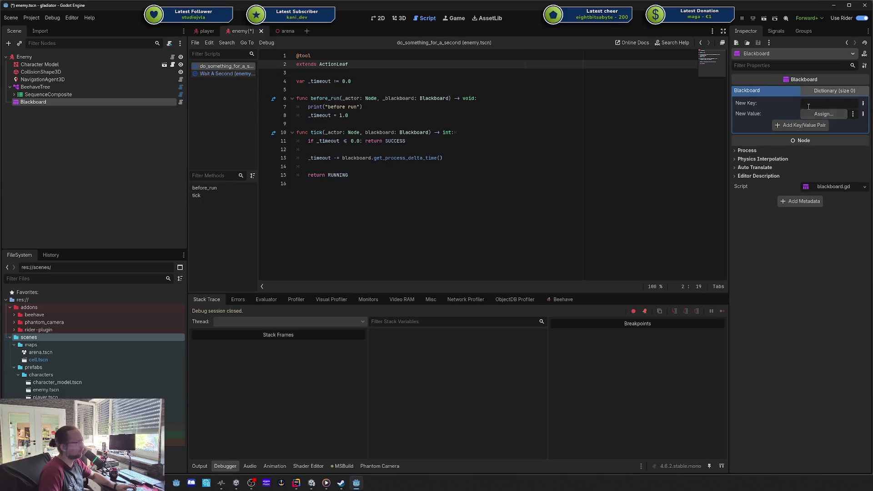
- Try Plane and Projection for the new key's type, settling on int
click(863, 103)
click(772, 115)
click(862, 103)
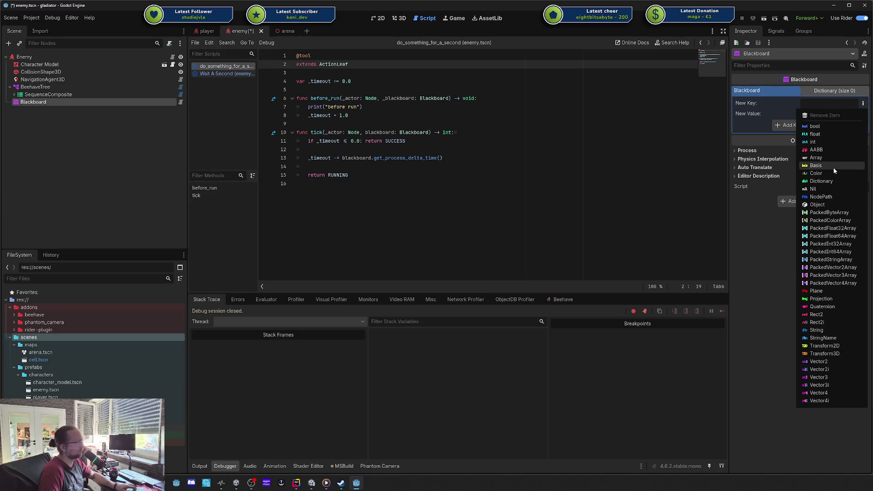
click(822, 291)
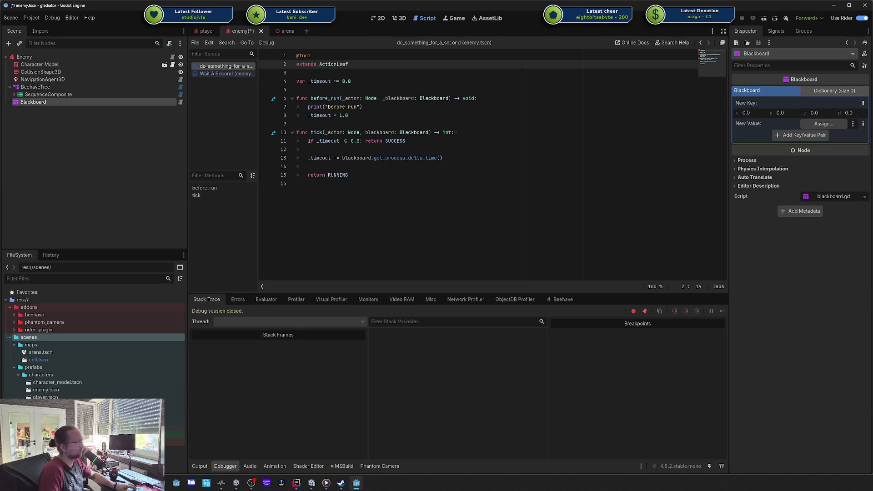
click(863, 104)
click(830, 292)
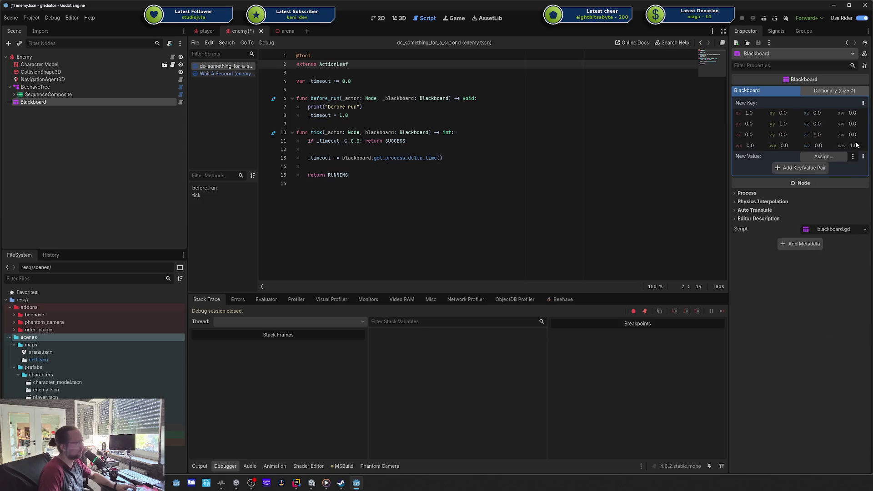
click(863, 103)
click(841, 139)
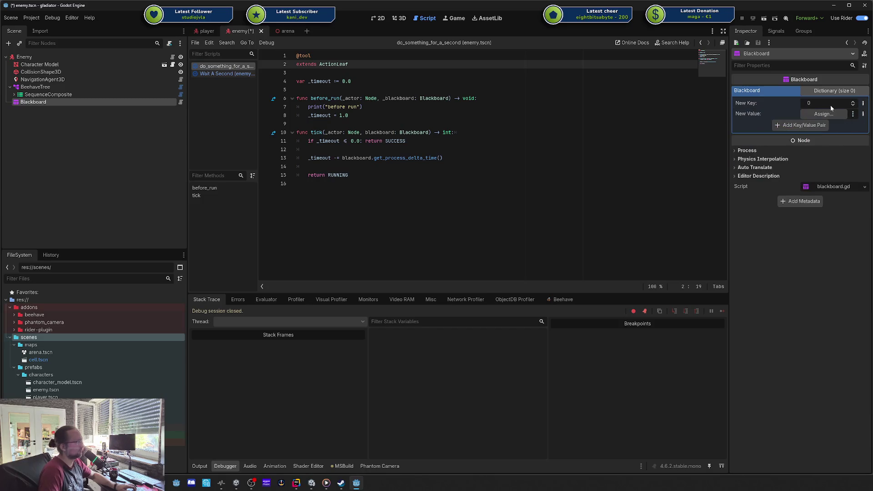
- Add the key 0 entry, start editing its value, and reselect the Blackboard node
click(825, 103)
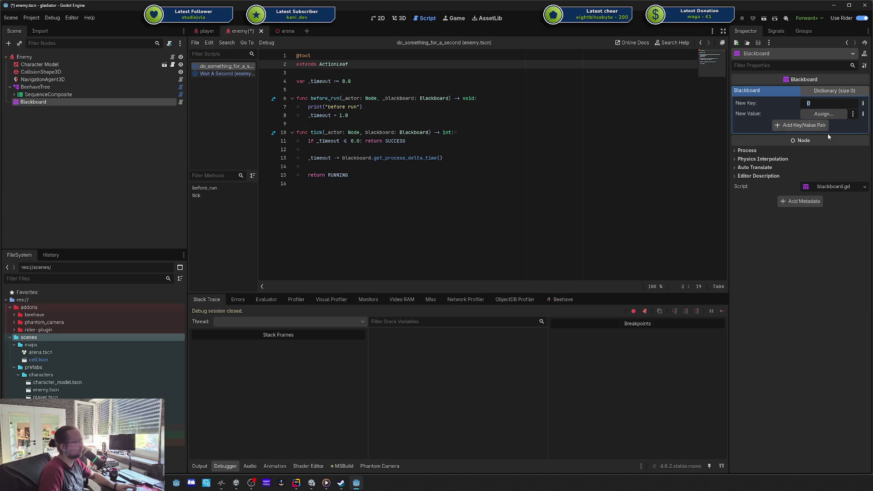
click(818, 127)
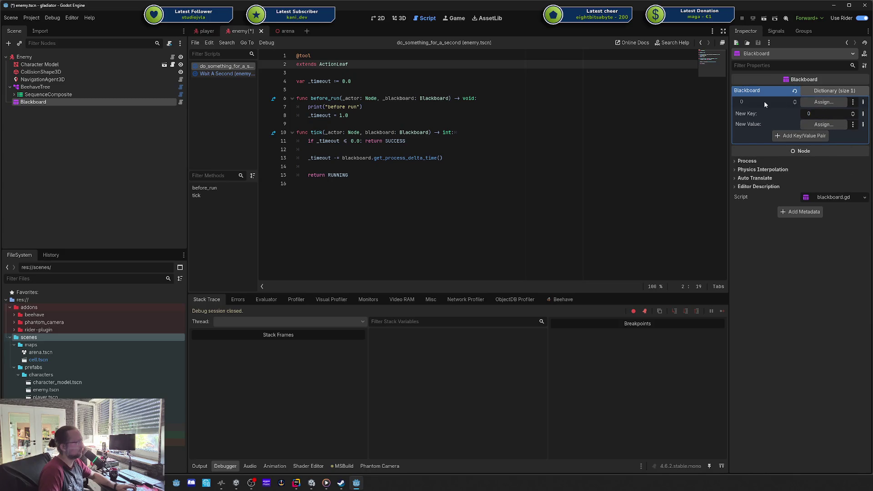
click(853, 102)
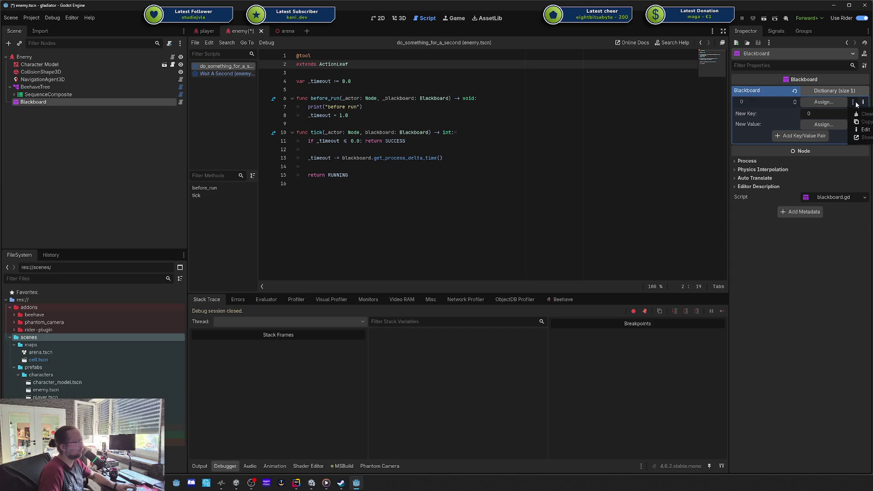
click(862, 130)
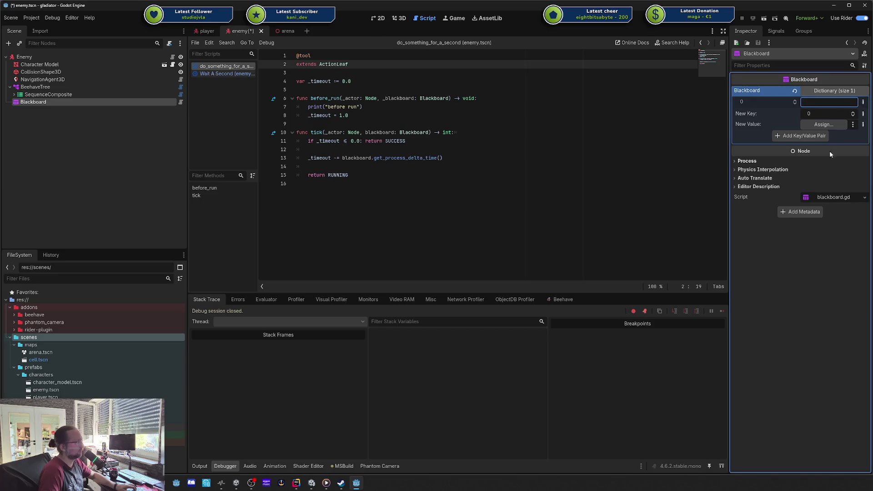
click(9, 114)
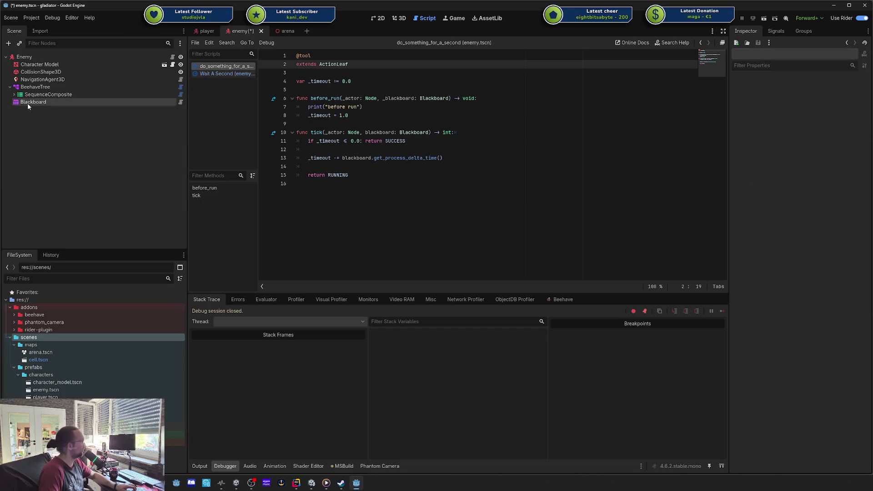
click(27, 103)
- Delete the Blackboard node from the Enemy scene and save the scene
key(Delete)
key(Return)
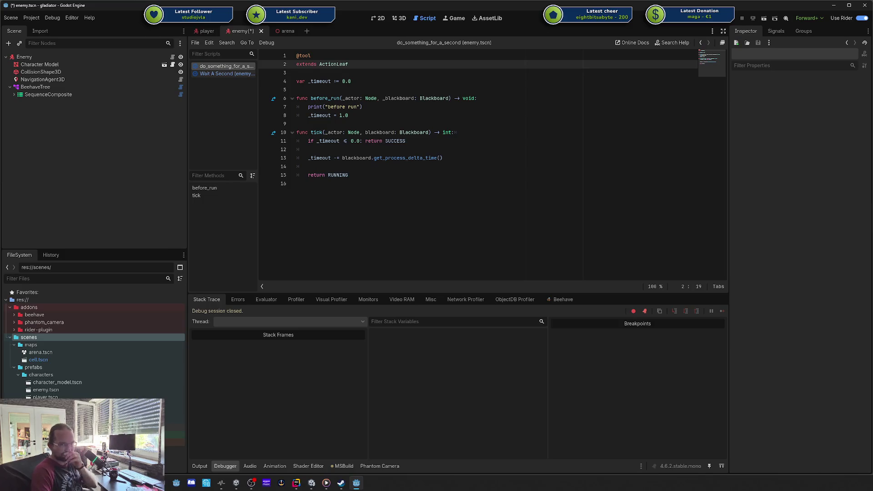
click(555, 162)
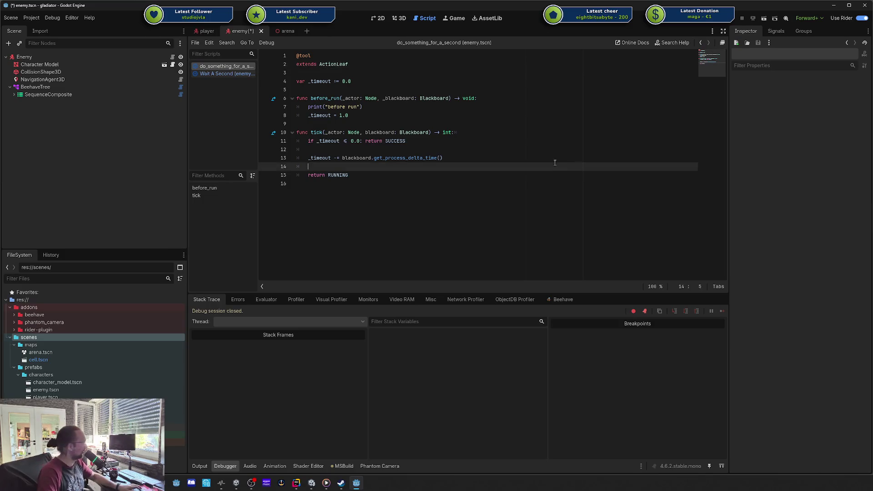
click(35, 87)
click(9, 87)
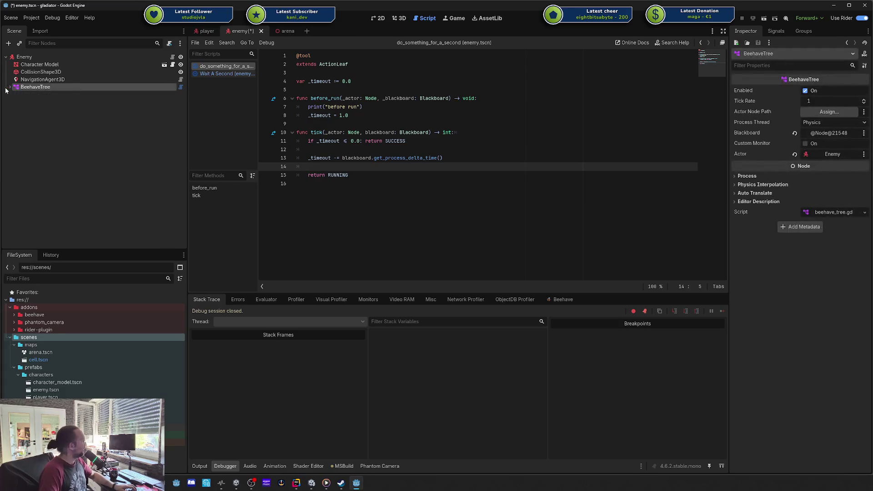
click(10, 87)
click(14, 94)
click(14, 94)
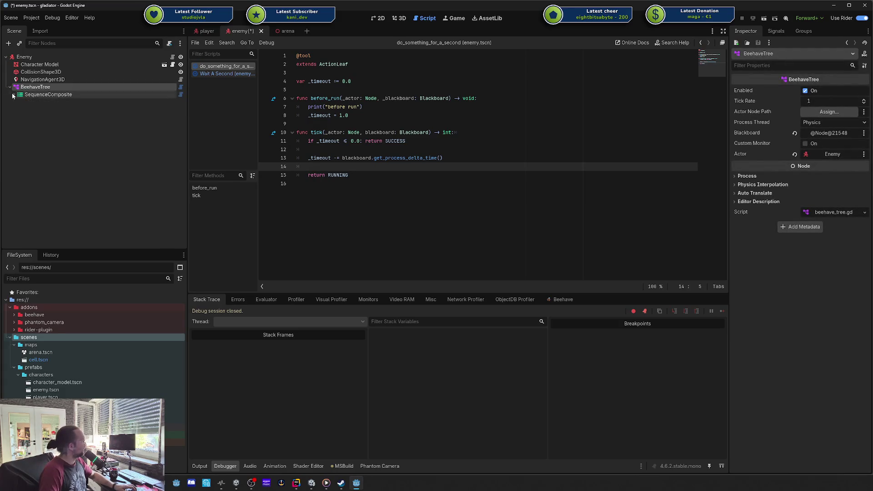
double_click(31, 87)
click(27, 90)
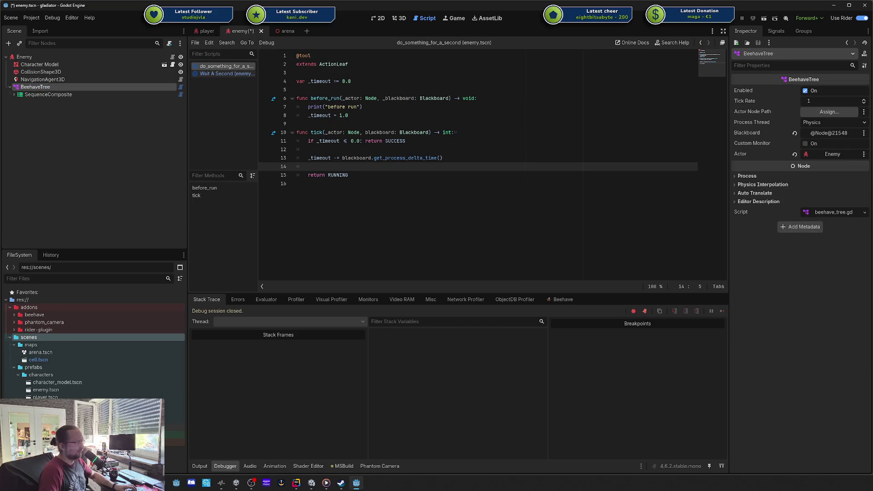
key(ctrl+s)
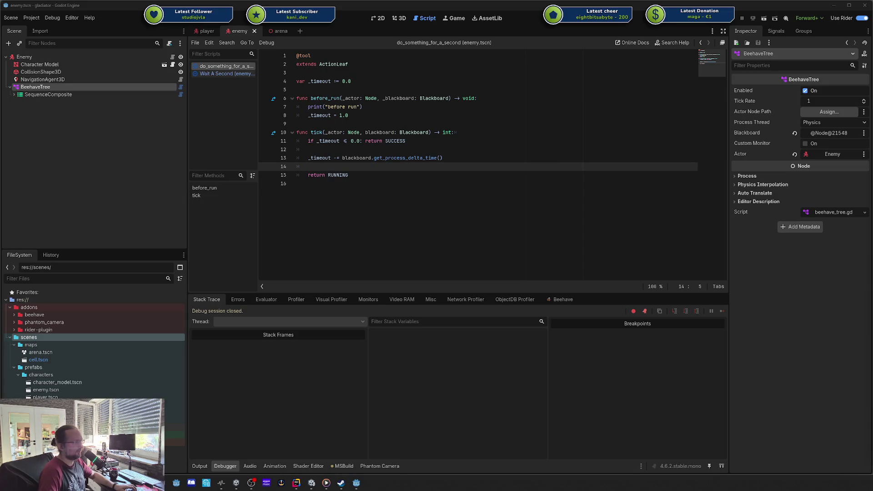
- Browse the addons/beehave and debug folders in the FileSystem dock
click(14, 314)
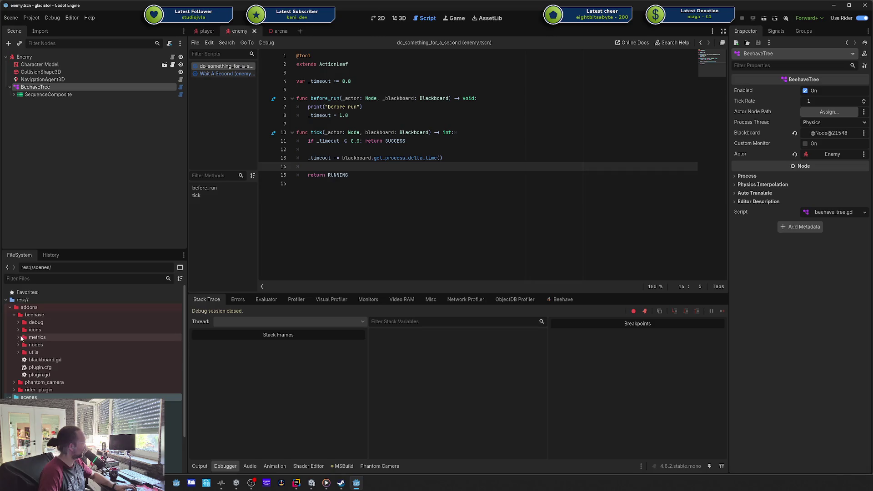
click(18, 323)
click(18, 322)
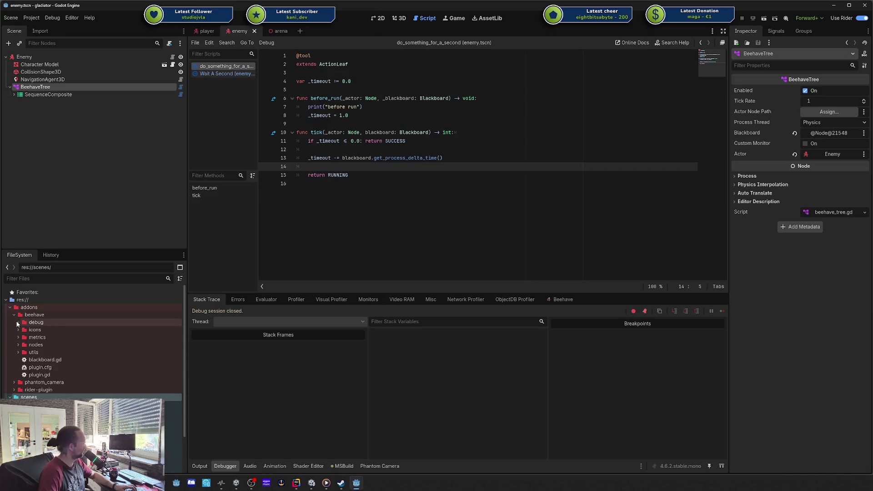
click(18, 322)
click(17, 322)
click(14, 314)
click(10, 307)
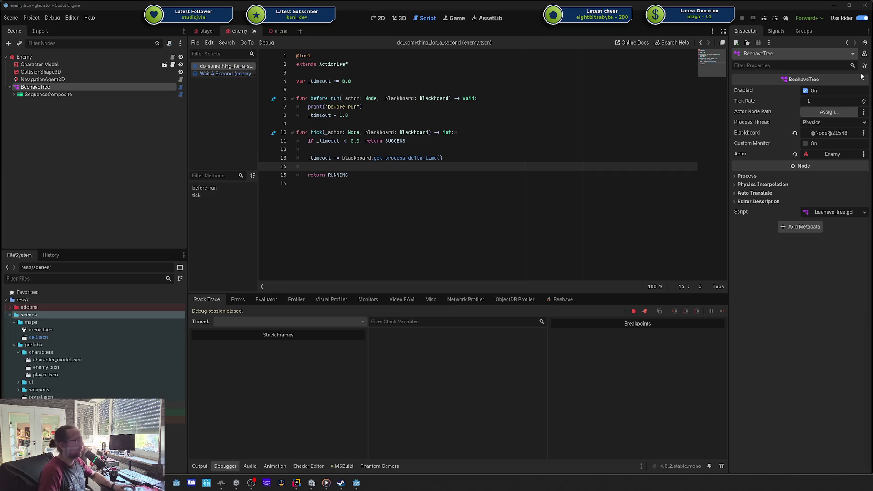
click(506, 195)
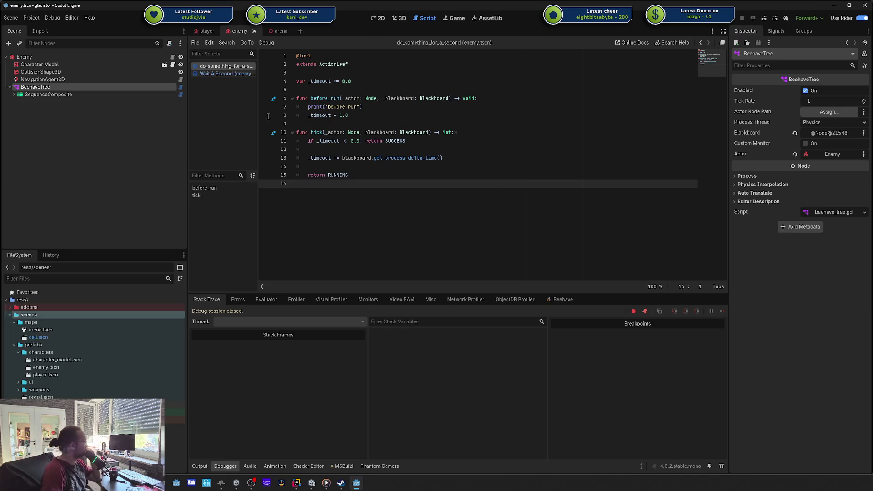
- Expand SequenceComposite, select the ActionLeaf node, and place the caret after the tick() line
click(58, 94)
click(15, 94)
click(49, 103)
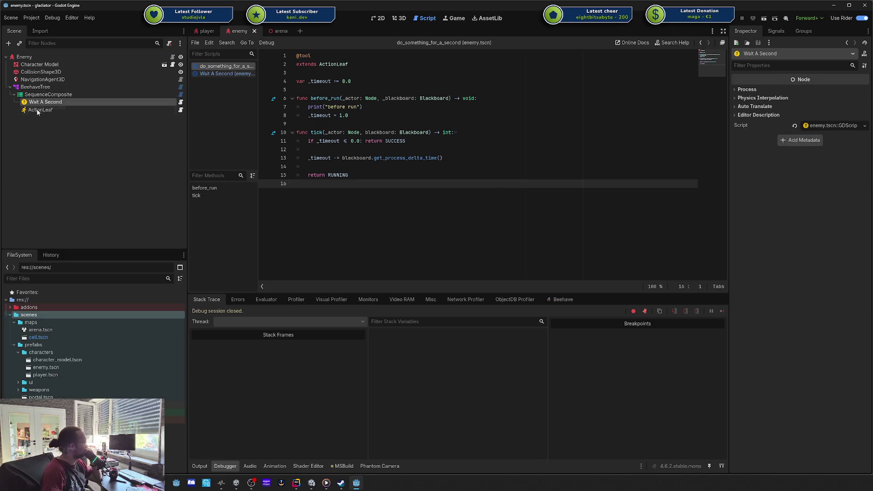
click(41, 110)
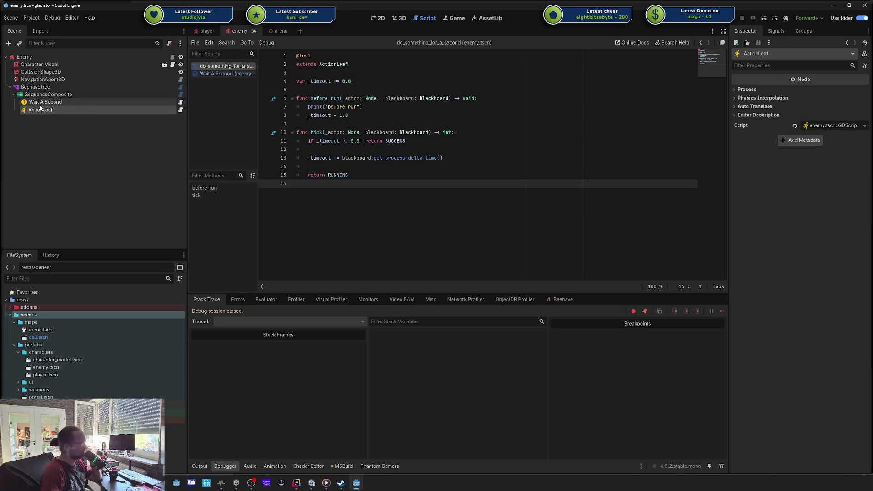
click(484, 139)
click(484, 137)
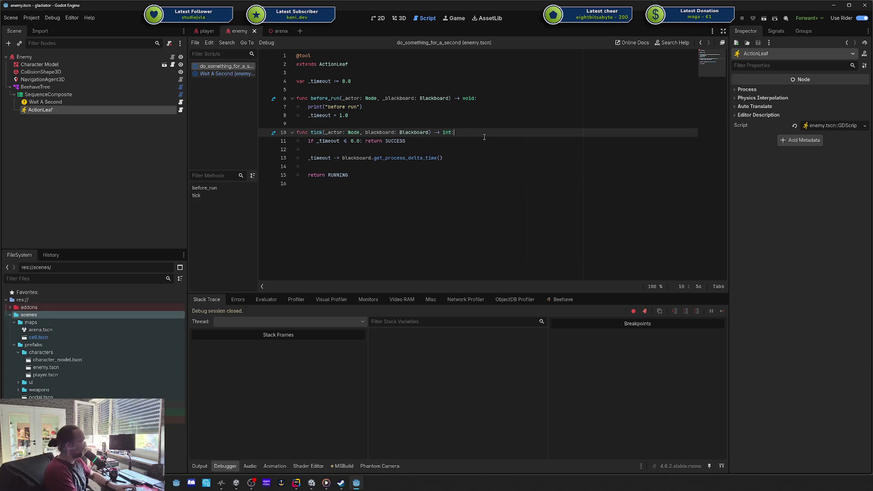
- Add a new line below the if check starting with 'blackboard.' and browse its suggestions
key(Return)
key(alt+Down)
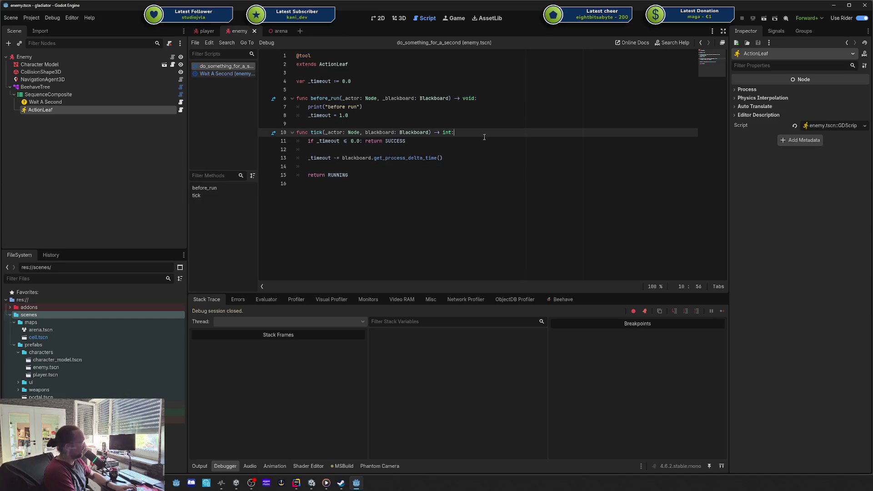
key(Return)
text(blackboard.)
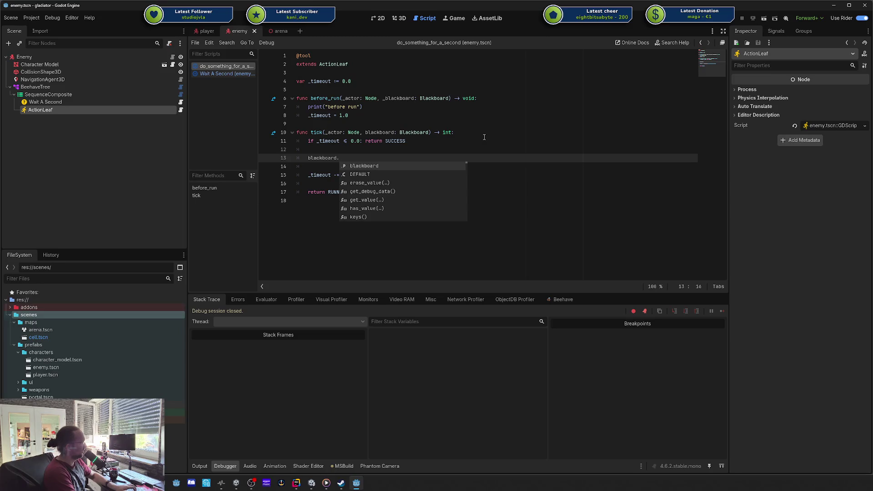
key(Down)
key(Down)
key(Down)
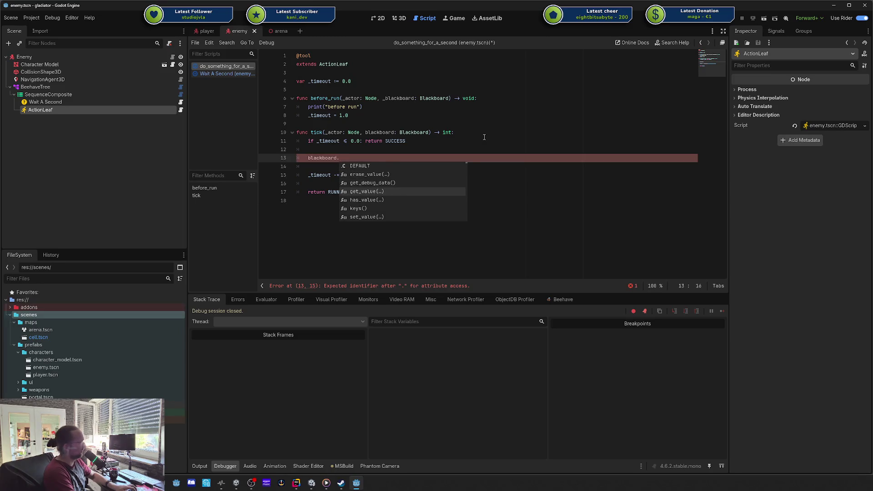
- Delete the unfinished blackboard line and the blank line, then save the script
key(BackSpace)
key(BackSpace)
key(BackSpace)
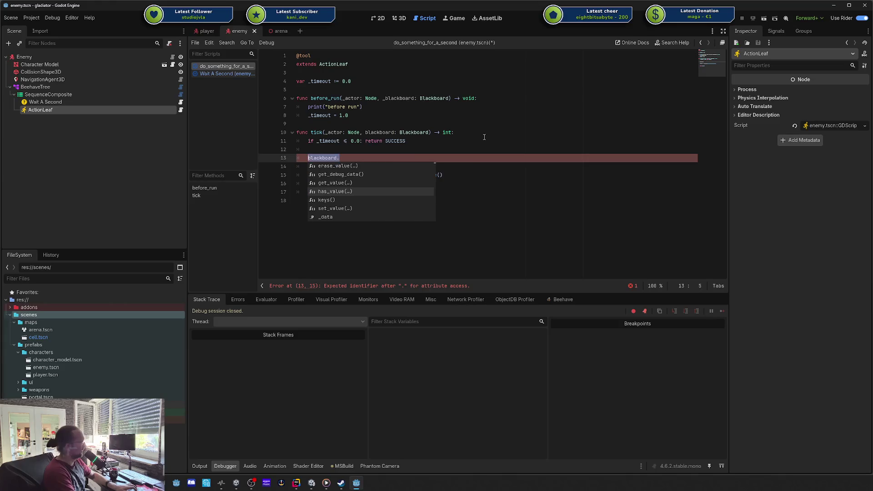
key(BackSpace)
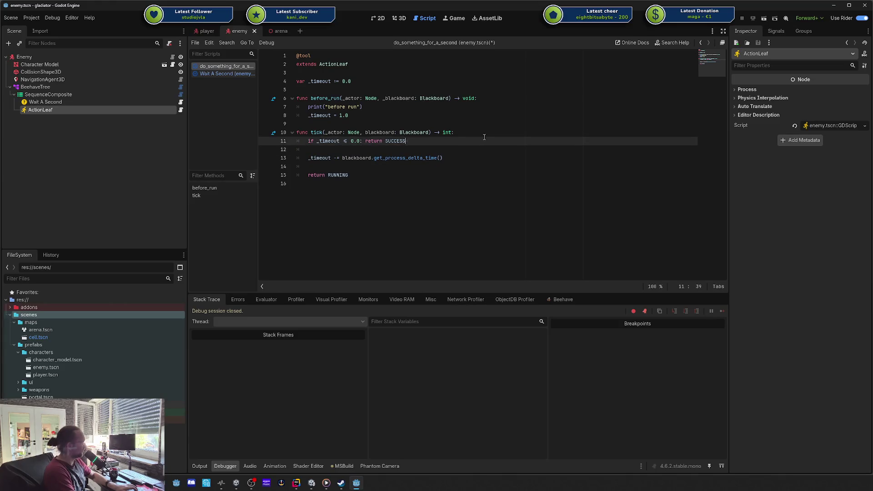
key(ctrl+s)
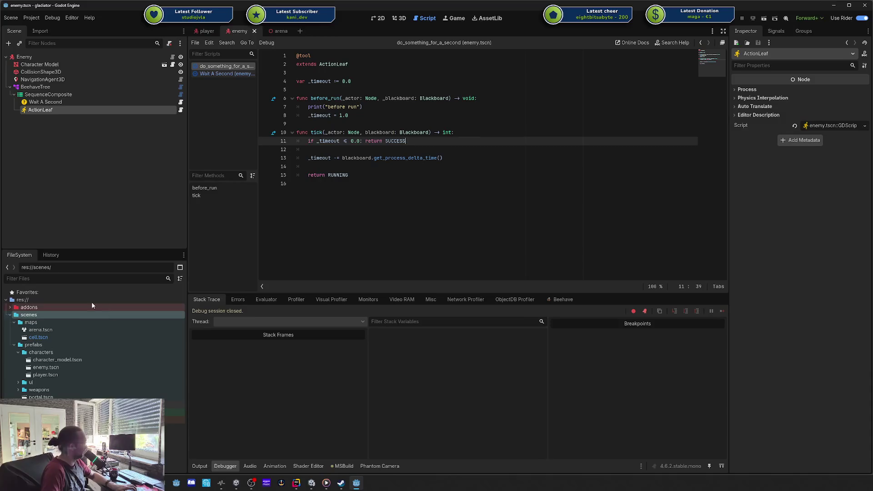
- Browse the addons/beehave folder and select portions of the script text
click(11, 307)
click(14, 315)
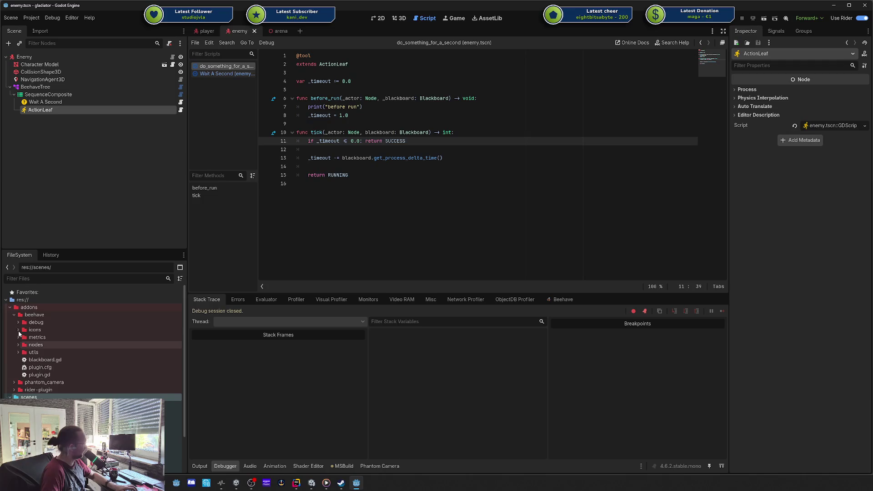
click(14, 314)
drag(318, 183, 354, 65)
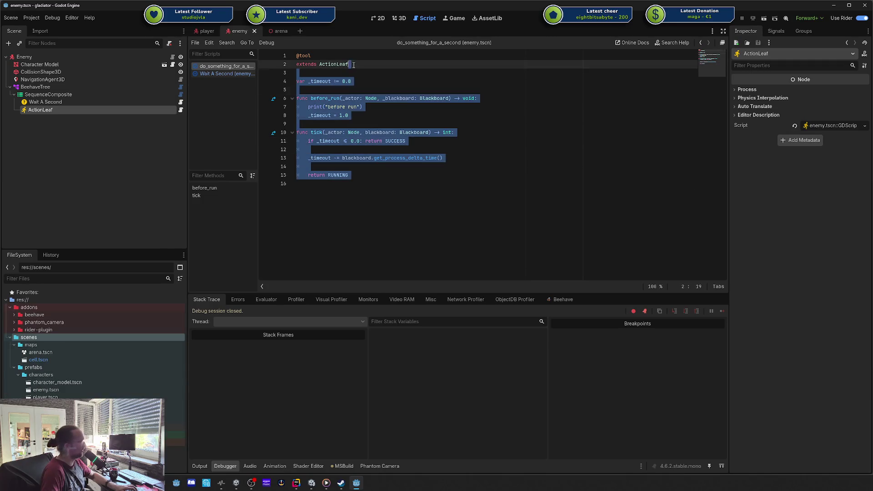
click(321, 120)
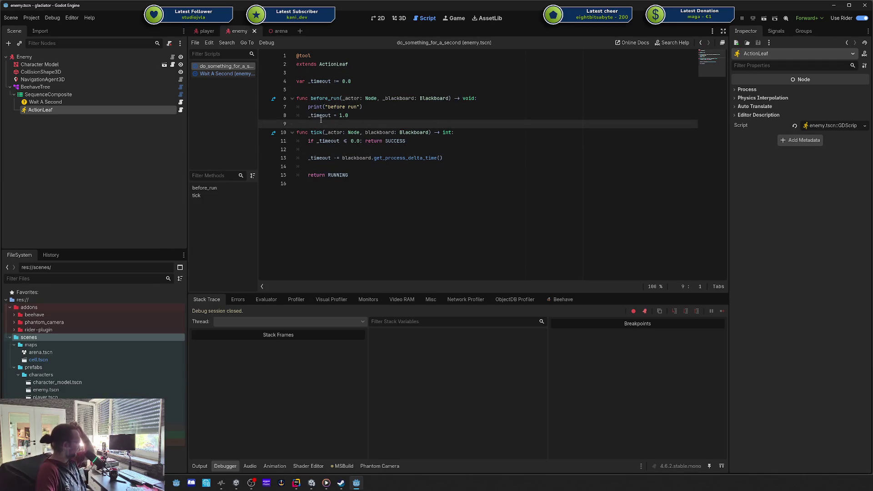
drag(415, 200, 293, 44)
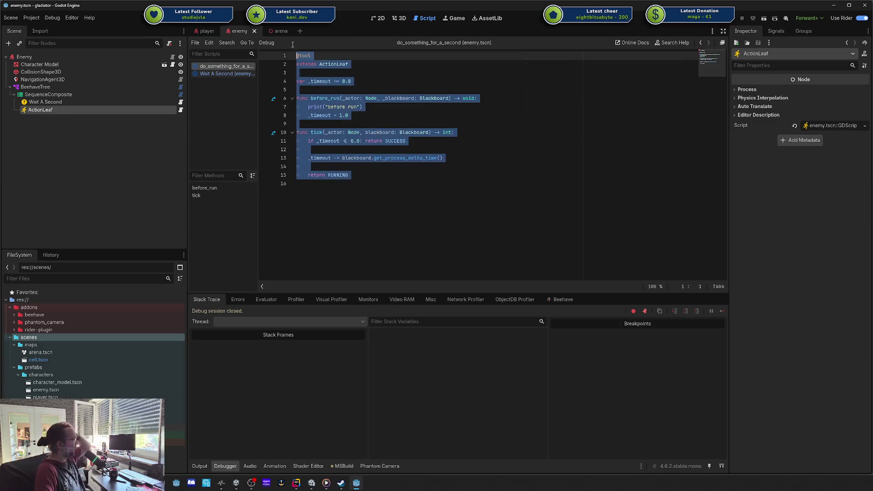
click(404, 79)
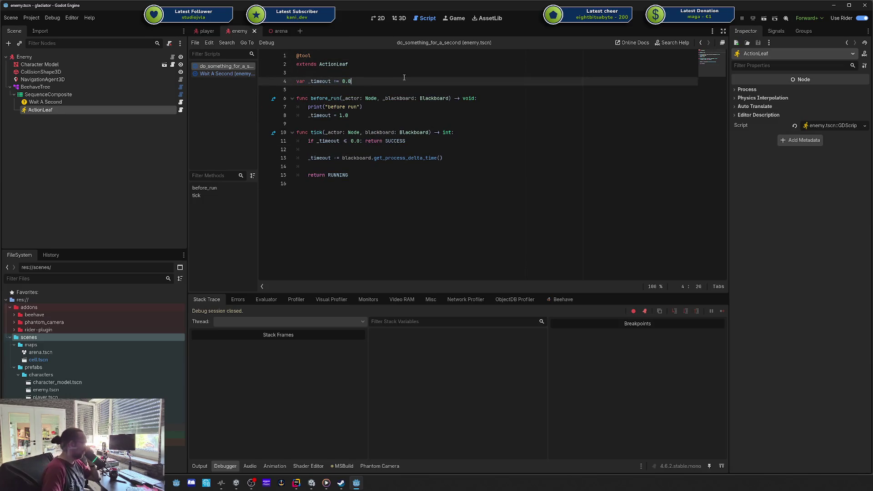
drag(377, 197, 296, 55)
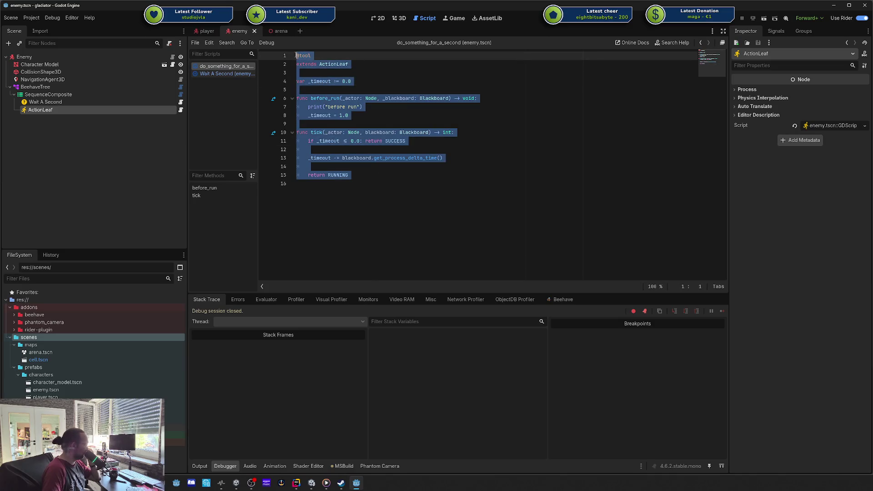
click(449, 101)
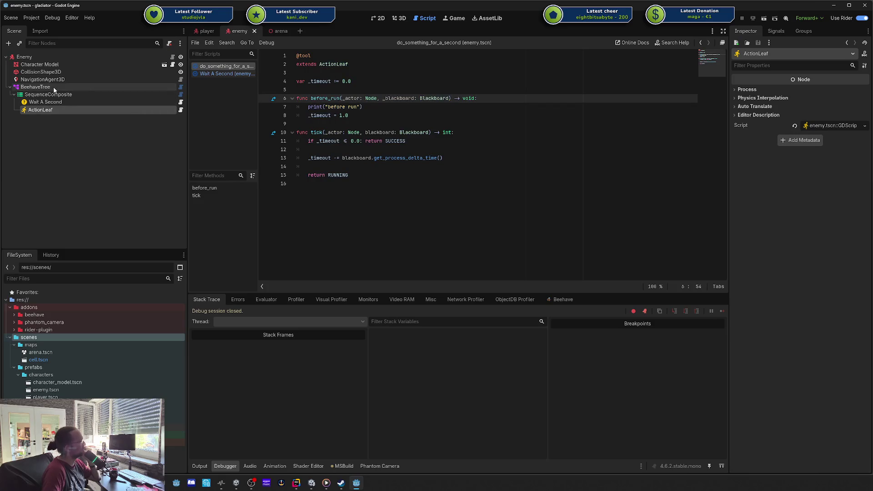
- Inspect the BeehaveTree, SequenceComposite, Wait A Second and ActionLeaf nodes
click(37, 87)
click(37, 93)
click(35, 86)
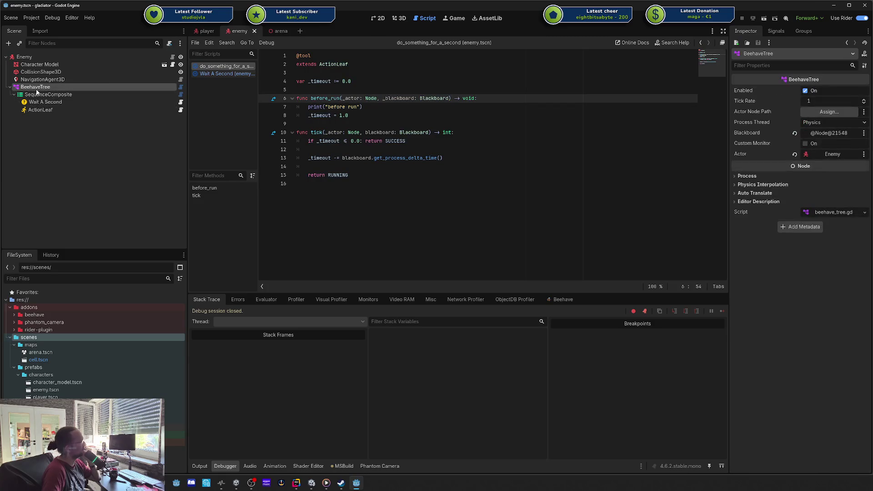
click(349, 157)
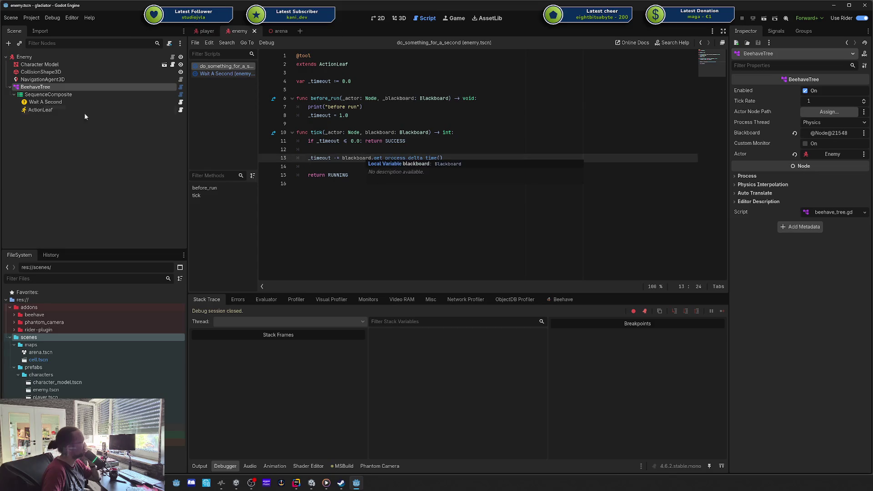
click(45, 104)
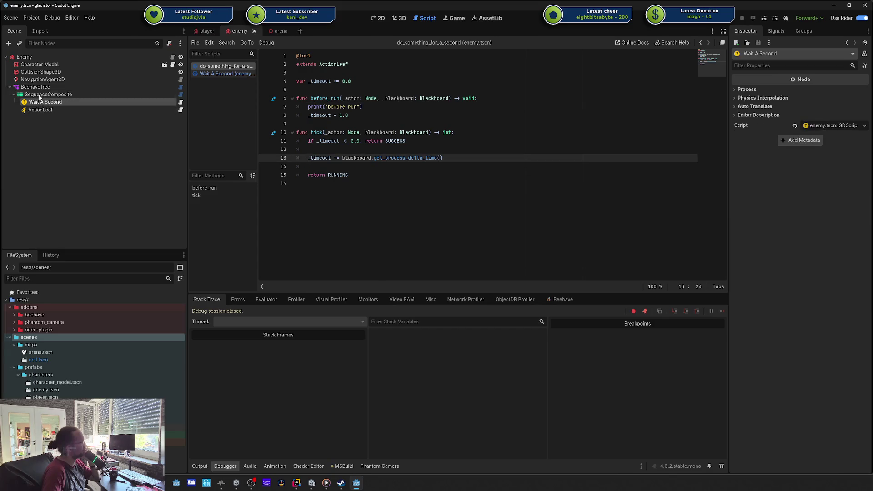
key(Down)
click(57, 94)
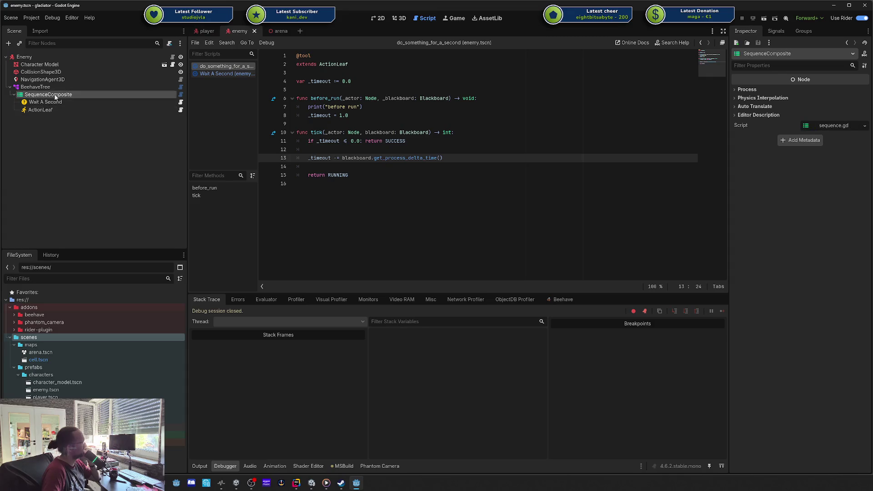
click(54, 103)
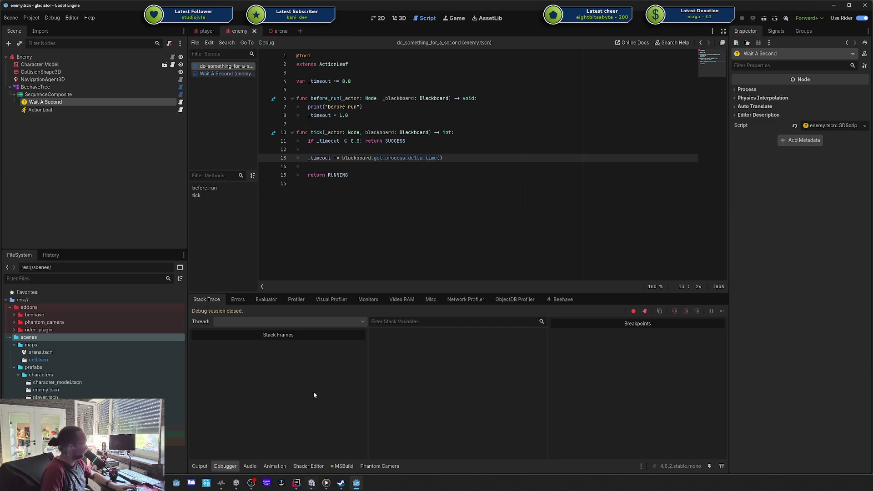
- Select and deselect the whole script, then switch to JetBrains Rider
click(436, 215)
key(ctrl+a)
click(429, 124)
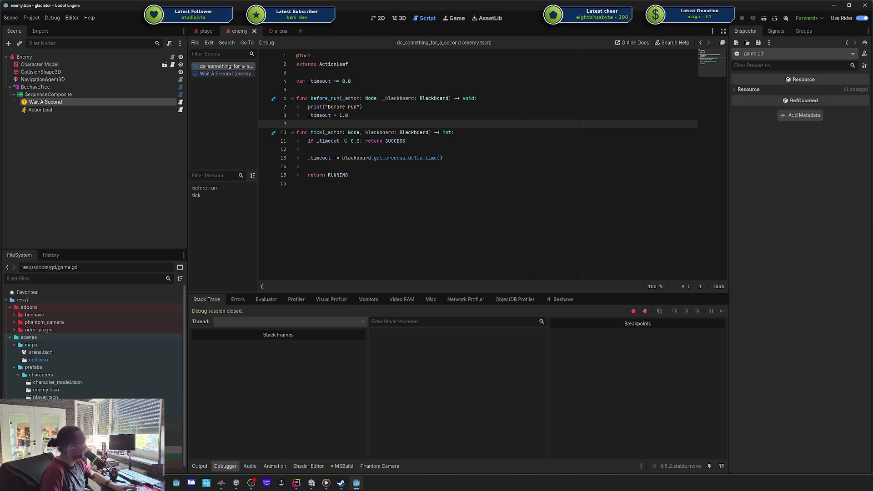
key(alt+Tab)
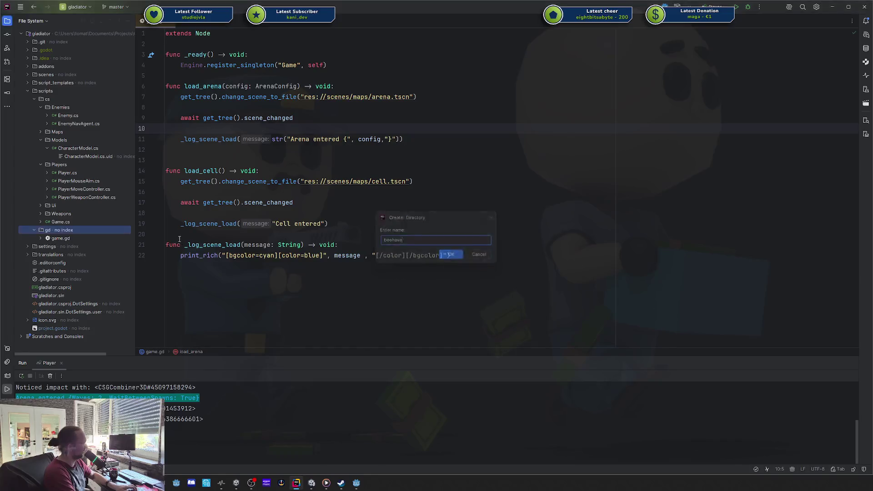
- Create a new GDScript file timeout.gd in the beehave folder from the default template
key(Return)
key(alt+Insert)
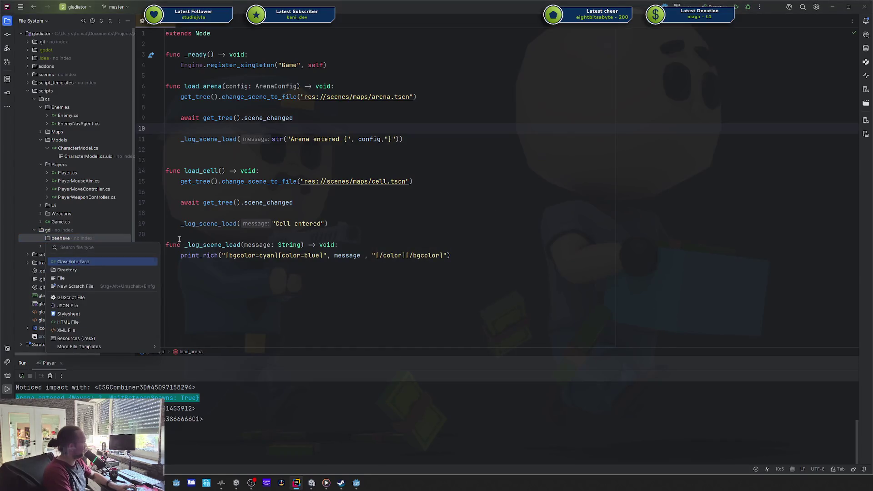
key(Down)
key(Down)
key(Down)
key(Return)
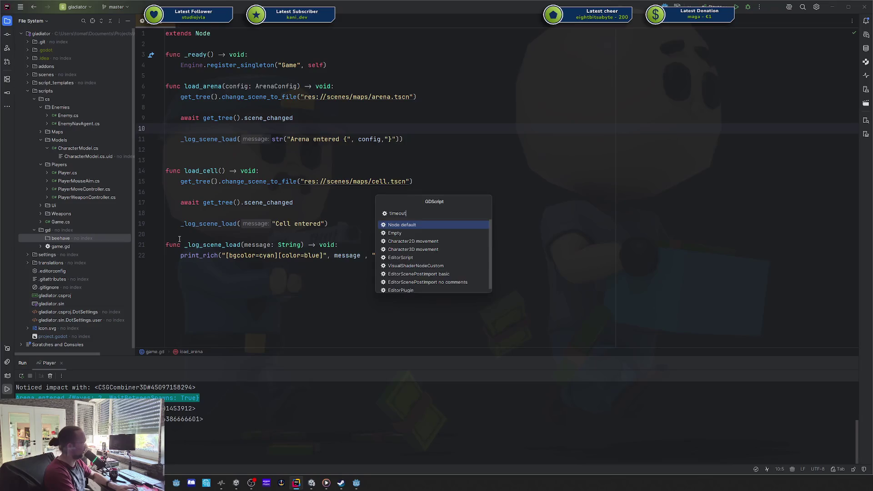
key(Return)
key(Escape)
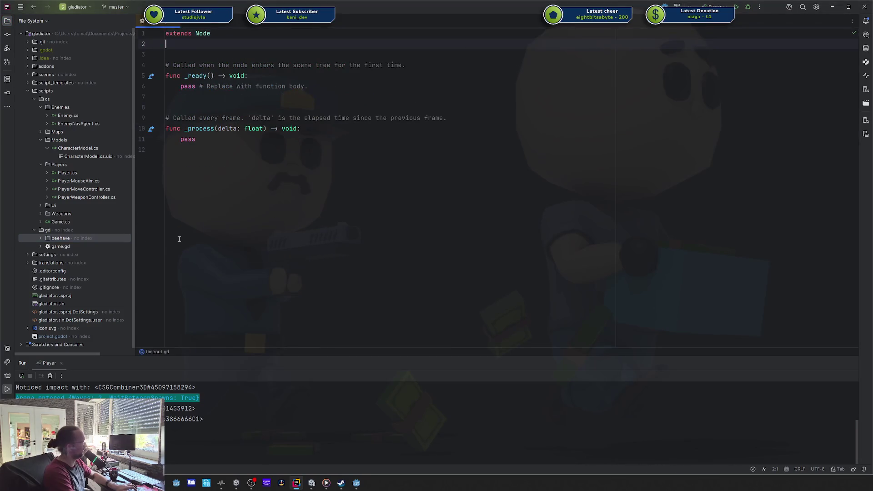
- Replace the template with 'extends ConditionLeaf' and a 'class_name Timeout' line
key(Up)
key(End)
key(ctrl+a)
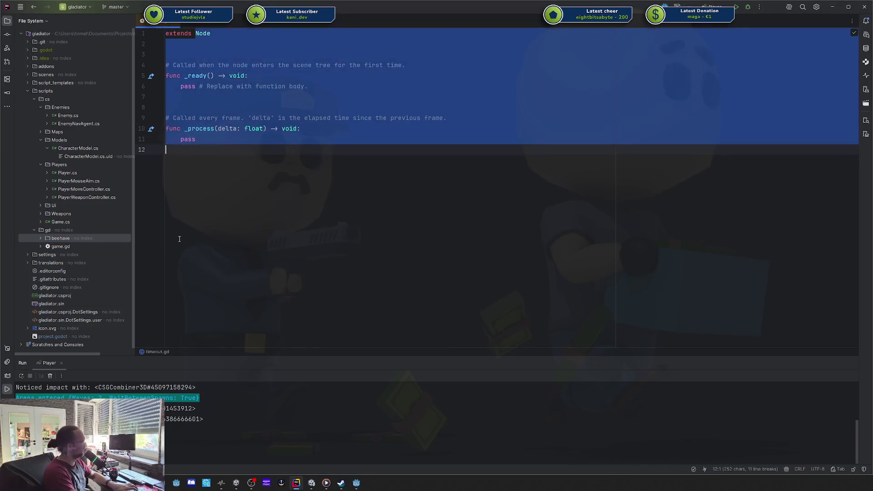
text(extends Cond)
key(Return)
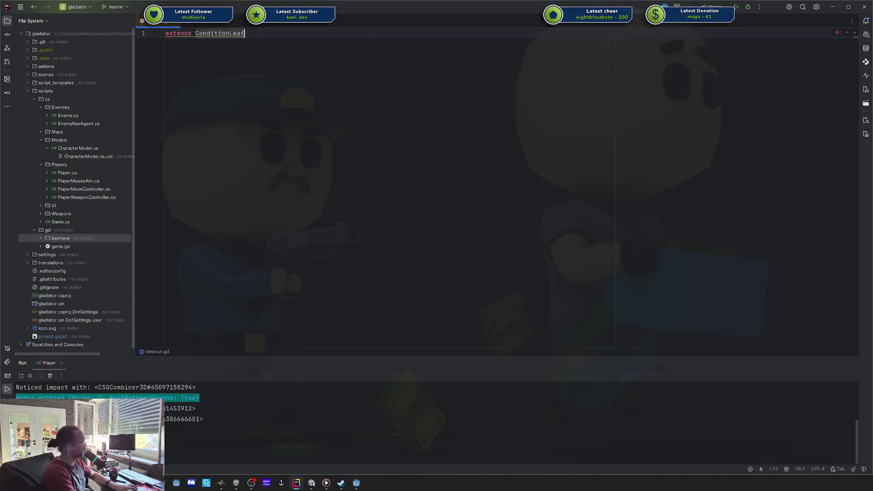
key(Home)
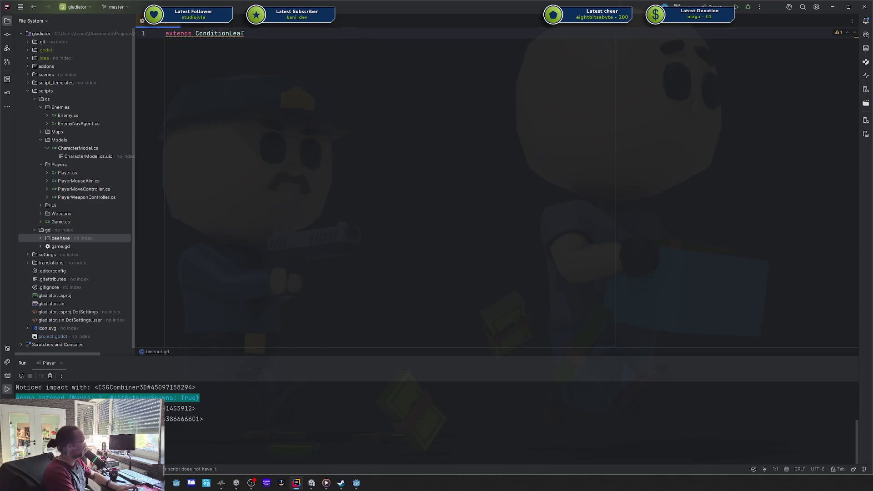
text(cl)
key(Return)
text(Timeout )
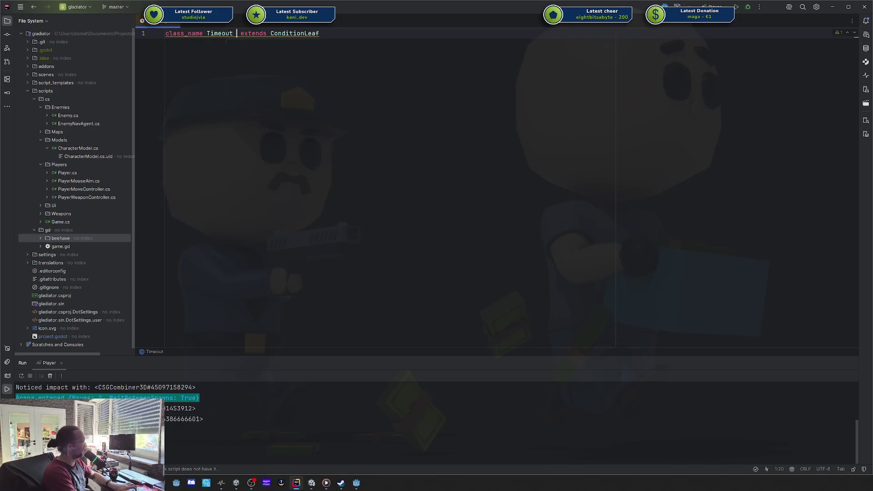
text(timeout)
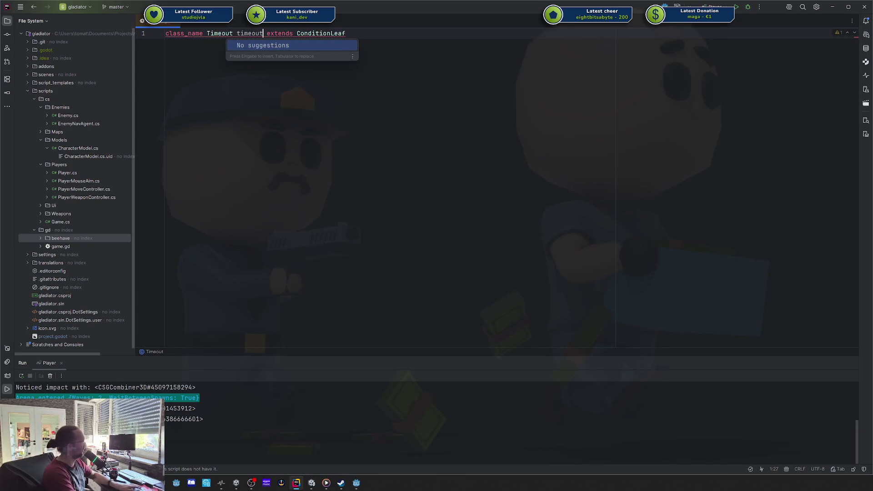
click(166, 33)
key(Return)
key(Up)
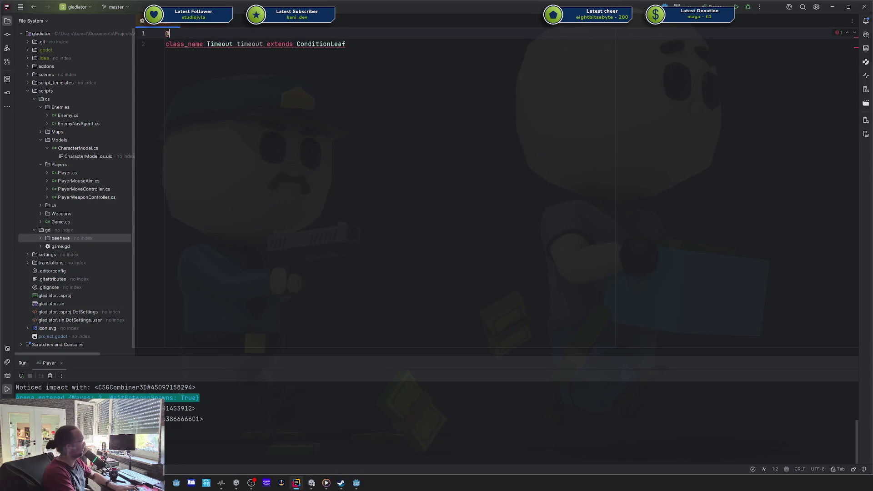
text(to)
key(Return)
key(Down)
key(End)
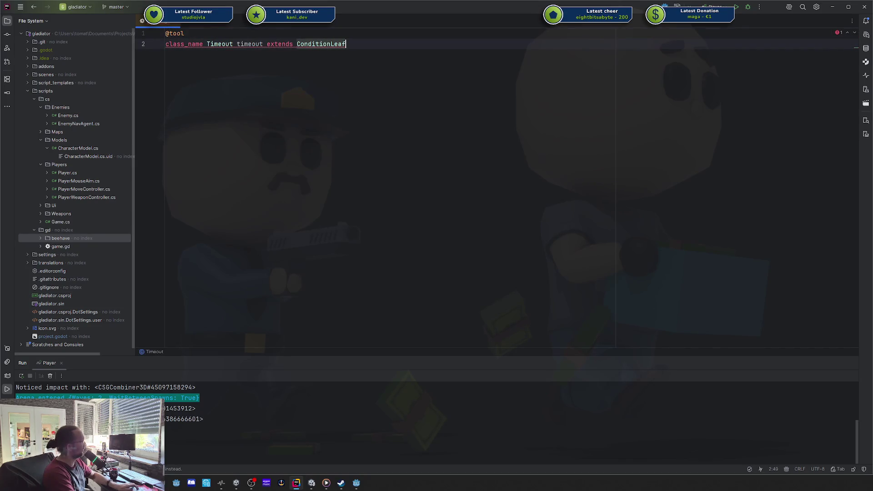
key(ctrl+Left)
key(ctrl+Left)
key(ctrl+Delete)
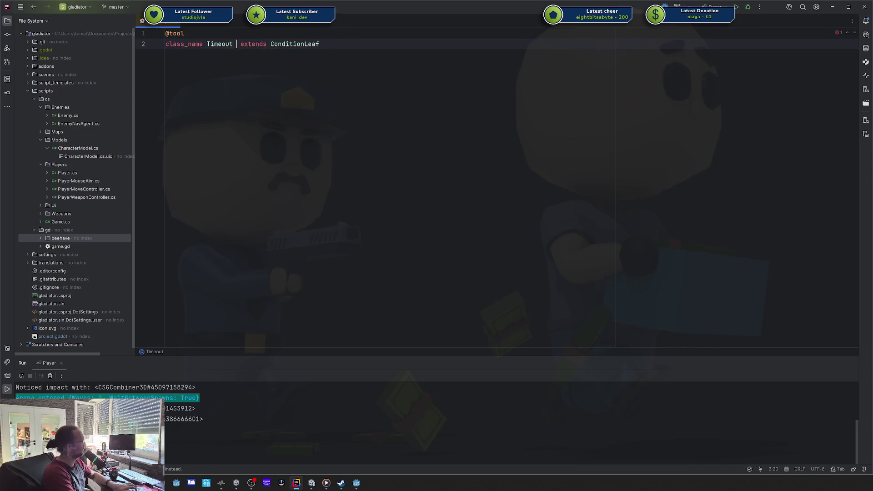
key(Delete)
key(End)
- Add the tick function override returning SUCCESS
key(Return)
key(Return)
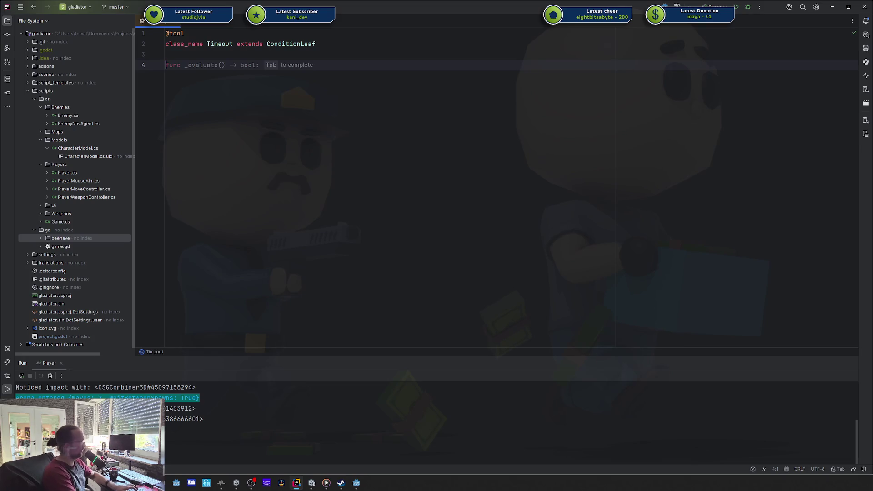
key(ctrl+space)
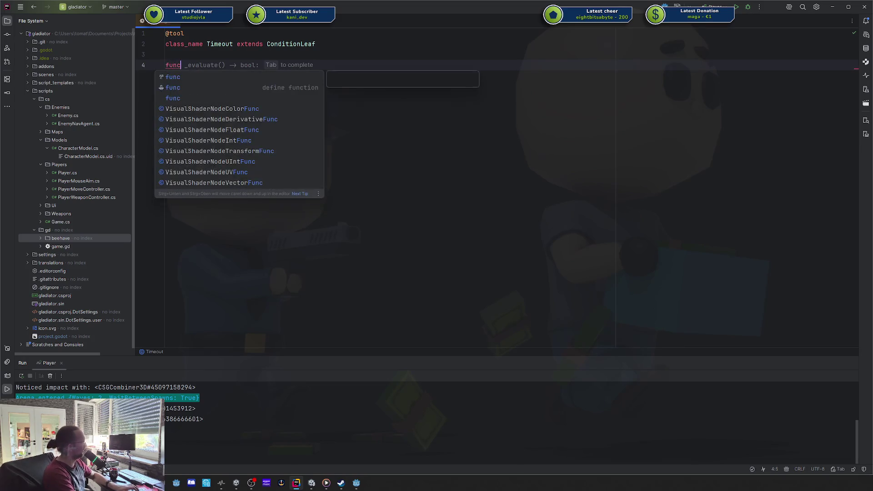
key(Escape)
key(Escape)
text(func )
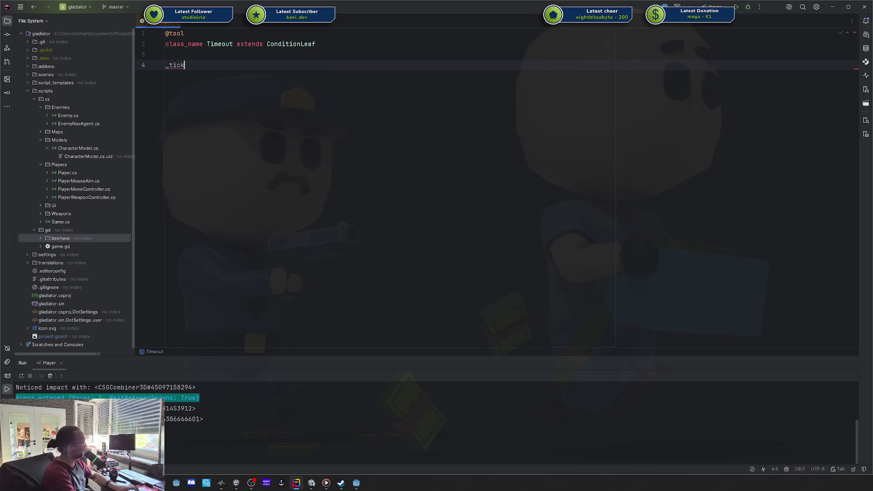
text(_tic)
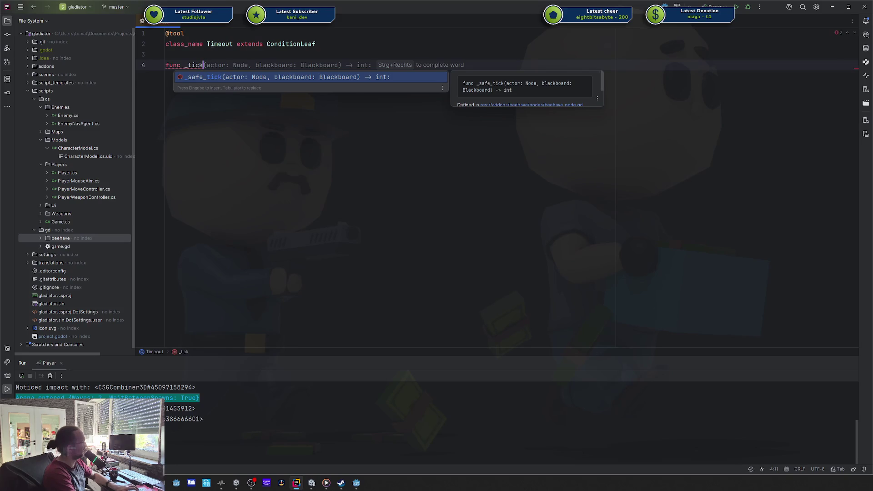
key(ctrl+BackSpace)
key(ctrl+BackSpace)
text(func ti)
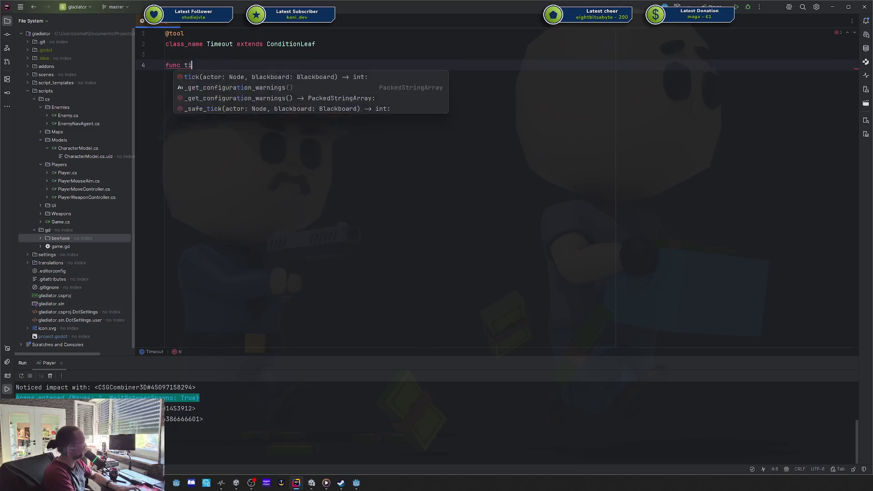
key(Return)
key(Return)
text(return FAILURE)
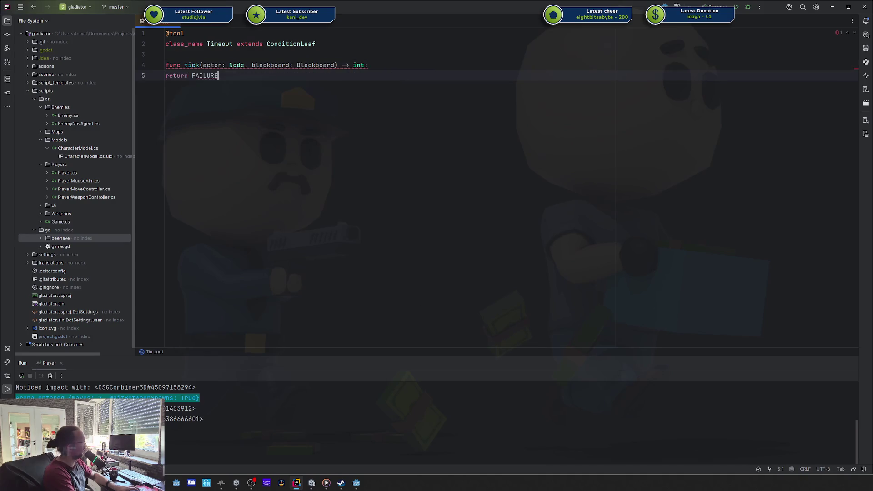
key(Home)
key(Tab)
key(End)
key(ctrl+BackSpace)
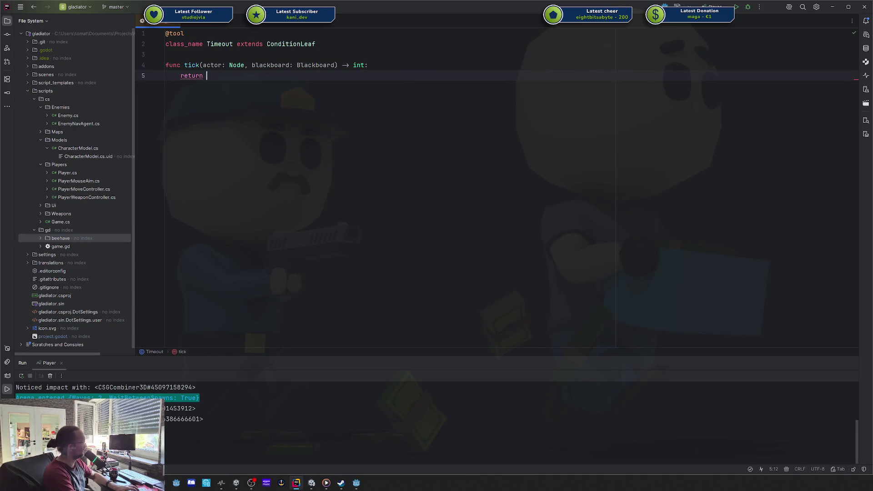
text(SU)
key(Return)
key(Up)
key(Up)
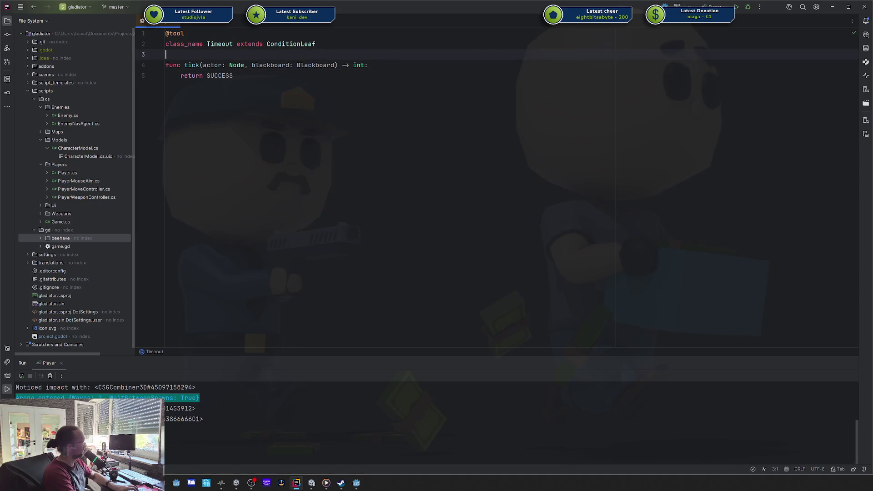
key(Return)
key(Return)
key(Up)
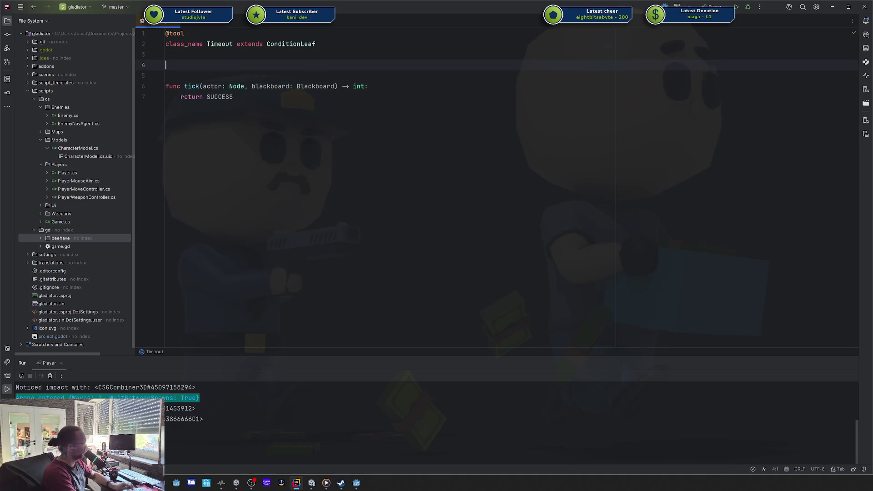
text(@export)
key(Escape)
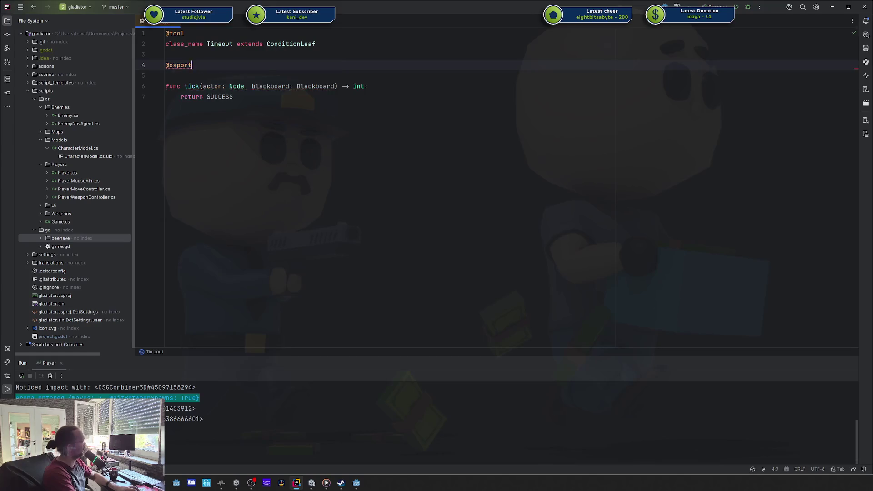
text(var timeout: float = 1.0)
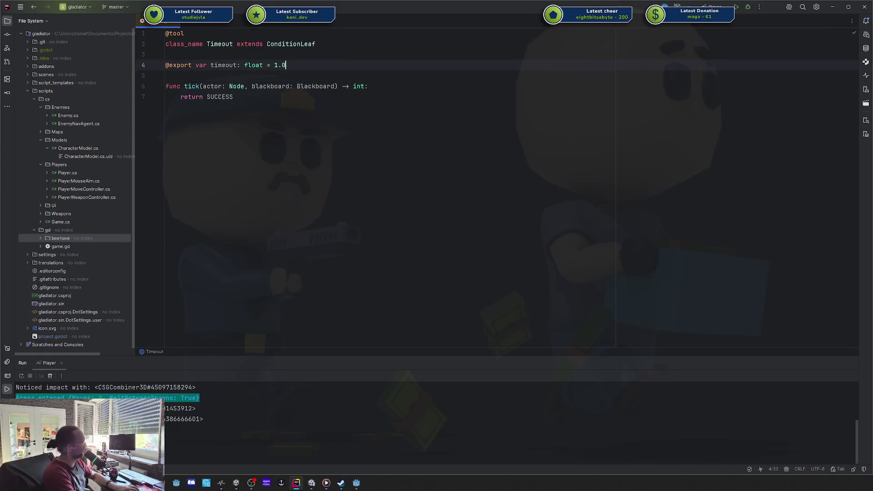
key(BackSpace)
key(BackSpace)
key(BackSpace)
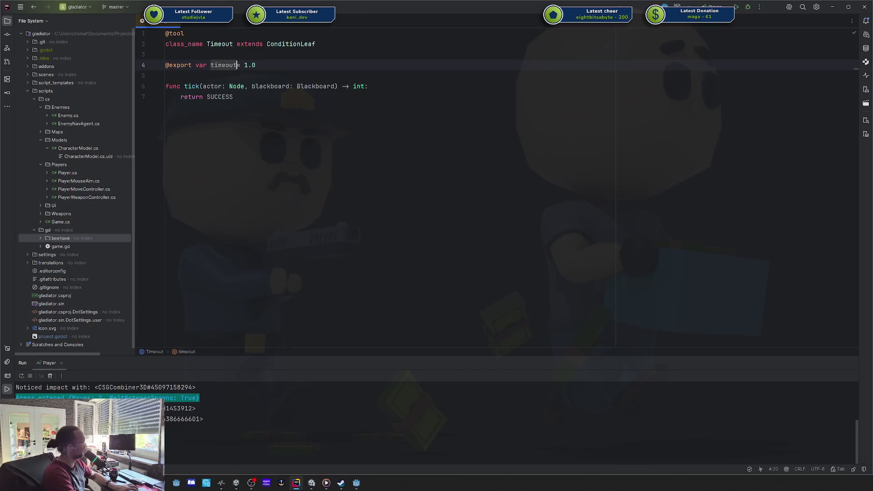
text(:)
key(End)
- Add a before_run override whose body is just 'pass'
key(Return)
key(Return)
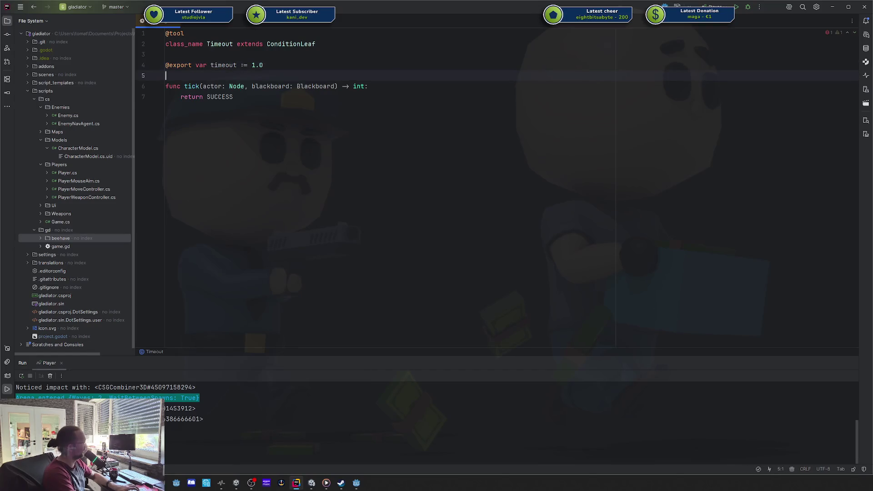
text(func _)
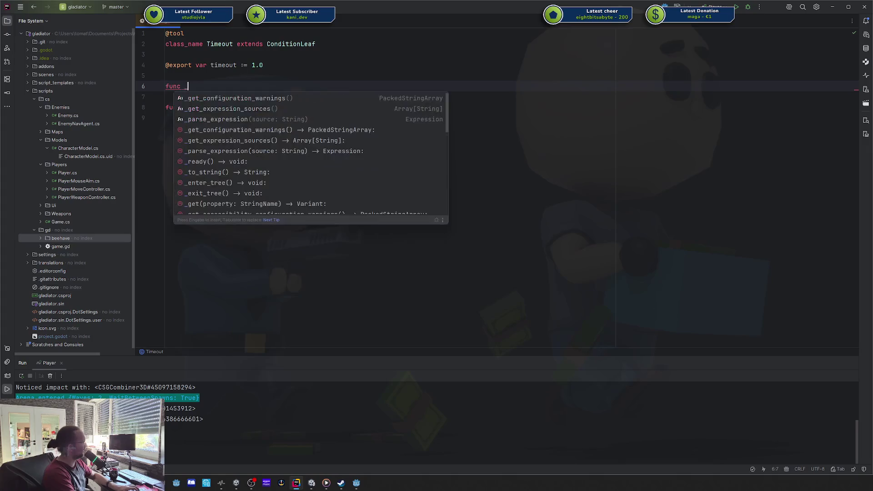
key(BackSpace)
text(before)
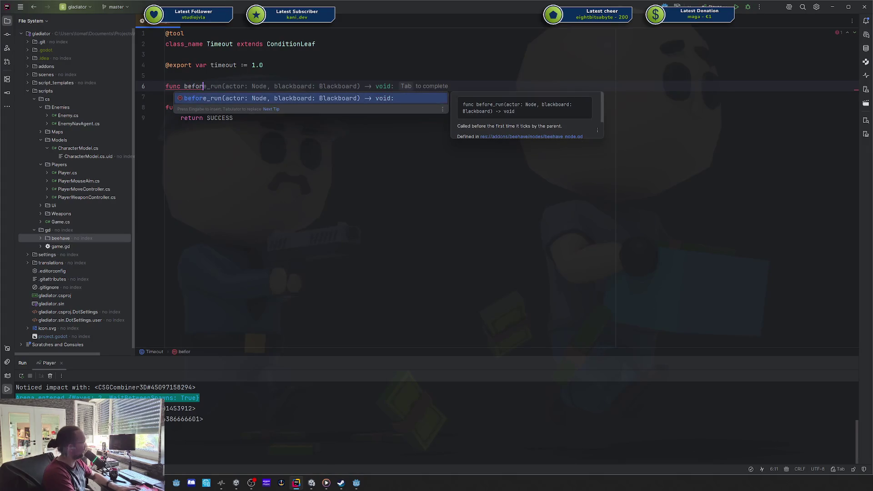
key(Return)
key(Return)
text(#   blackboard.set_value("timeout", timeout))
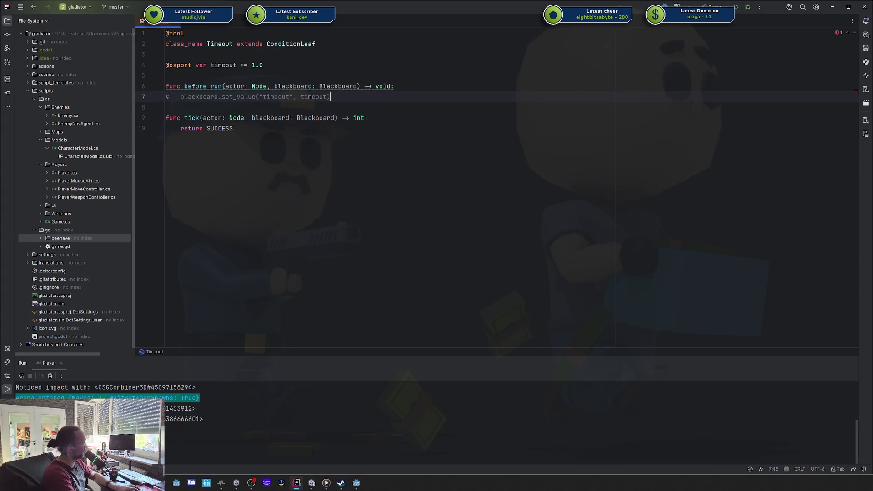
key(ctrl+z)
text(pa)
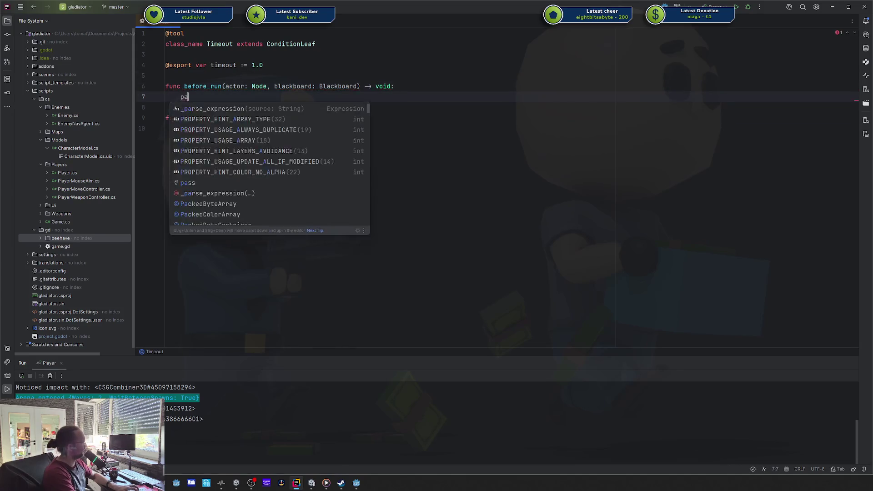
key(Return)
key(Up)
key(Up)
key(Return)
key(Return)
key(Up)
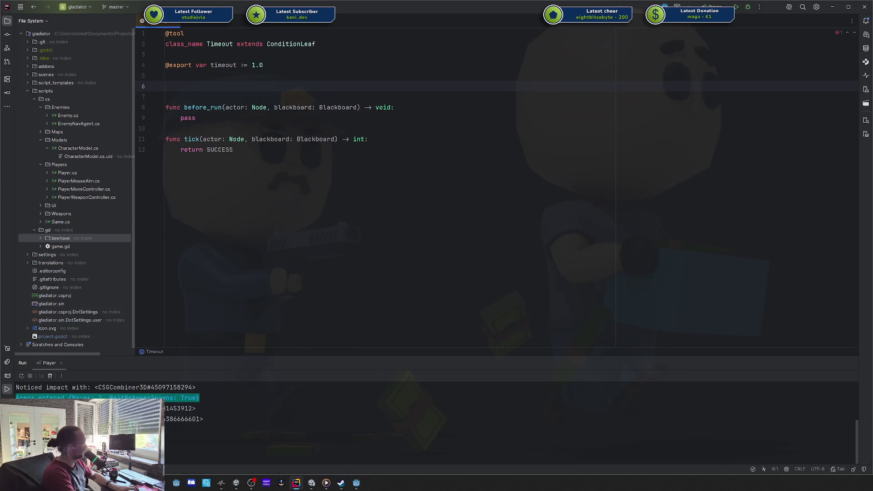
- Declare 'var _remaining_time := 0.0' and set it to timeout inside before_run, replacing pass
text(var _remaining)
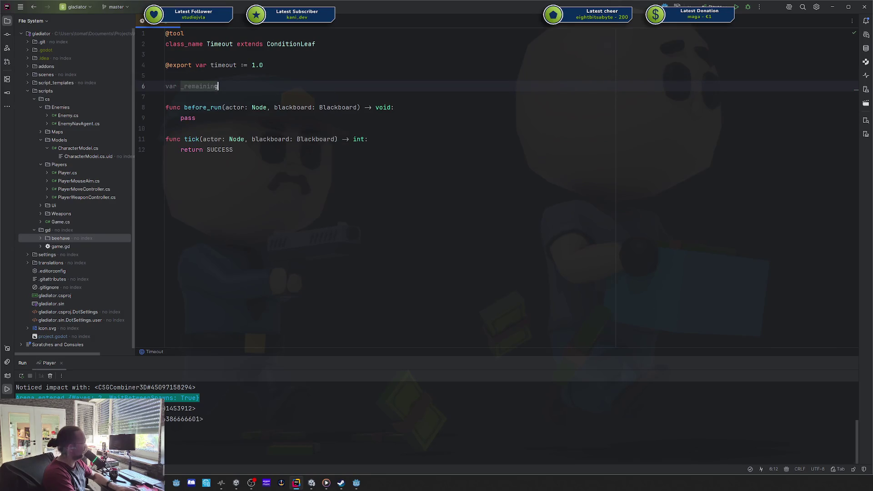
text(_time := 0.0)
key(Return)
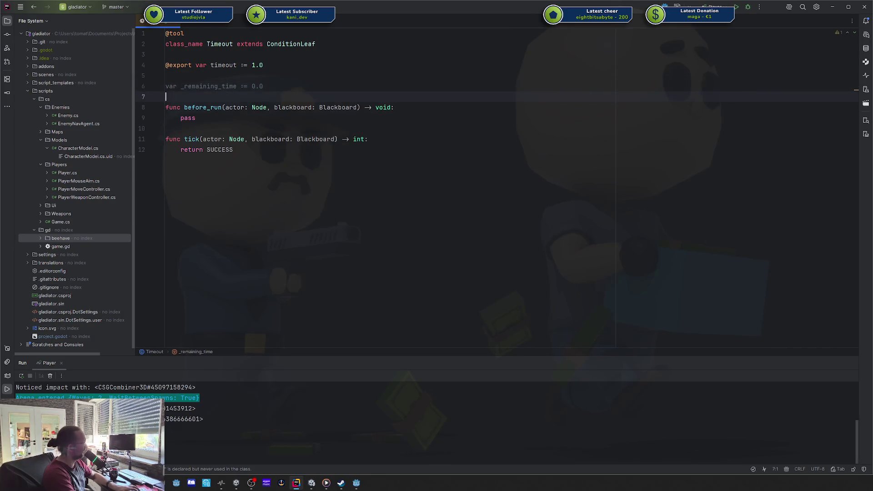
key(Left)
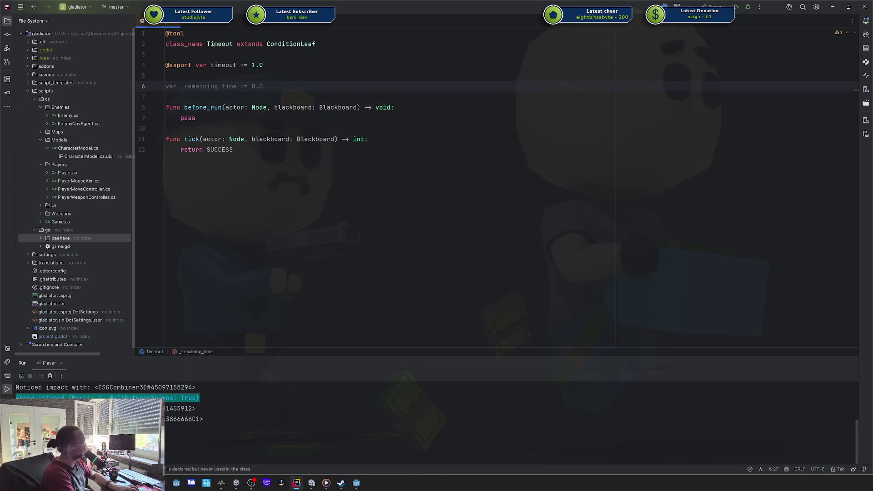
key(Down)
key(Down)
key(End)
key(BackSpace)
key(BackSpace)
key(BackSpace)
text(_rem)
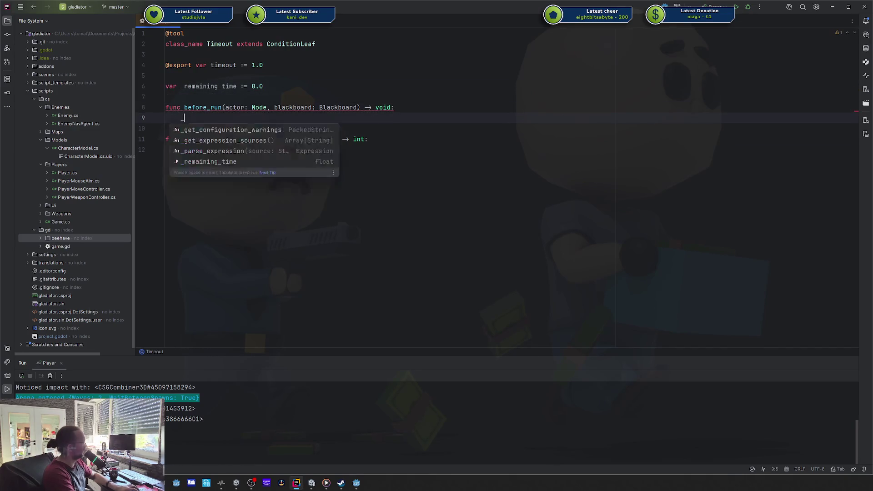
key(Return)
text(= timeout)
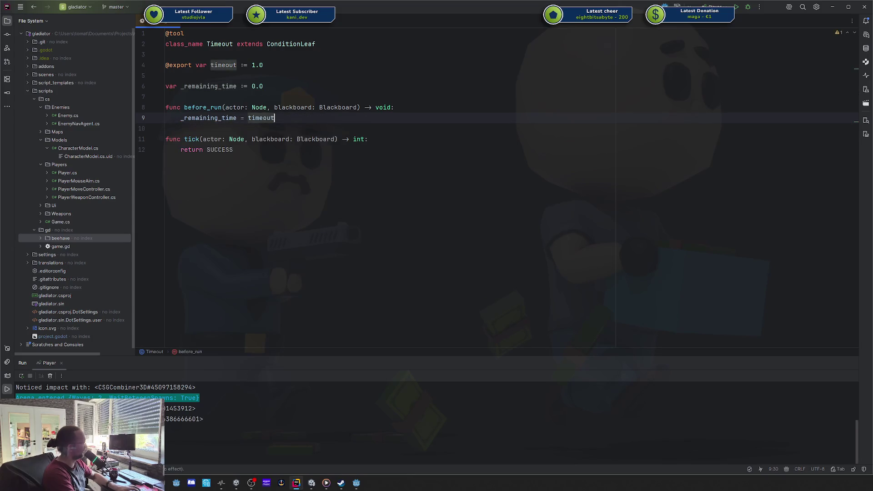
- Prefix before_run's actor and blackboard parameters with underscores to mark them unused
key(Up)
key(ctrl+Left)
key(ctrl+Left)
text(_)
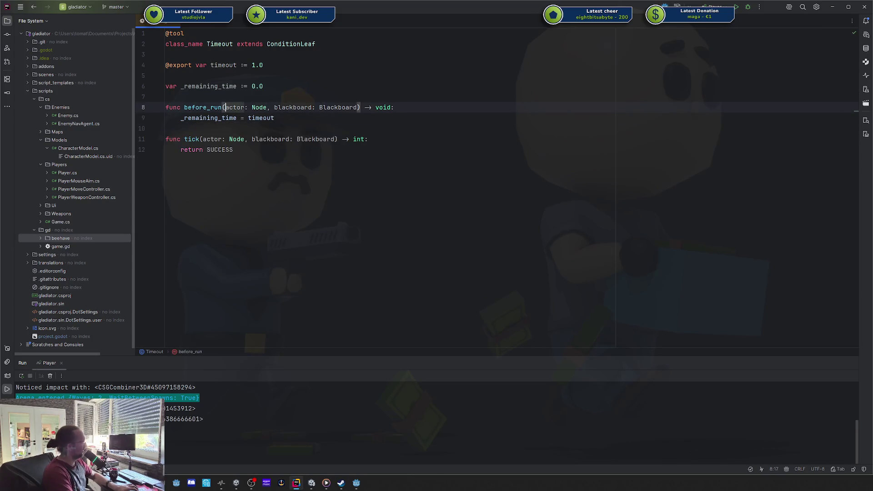
key(ctrl+Right)
key(ctrl+Right)
text(_)
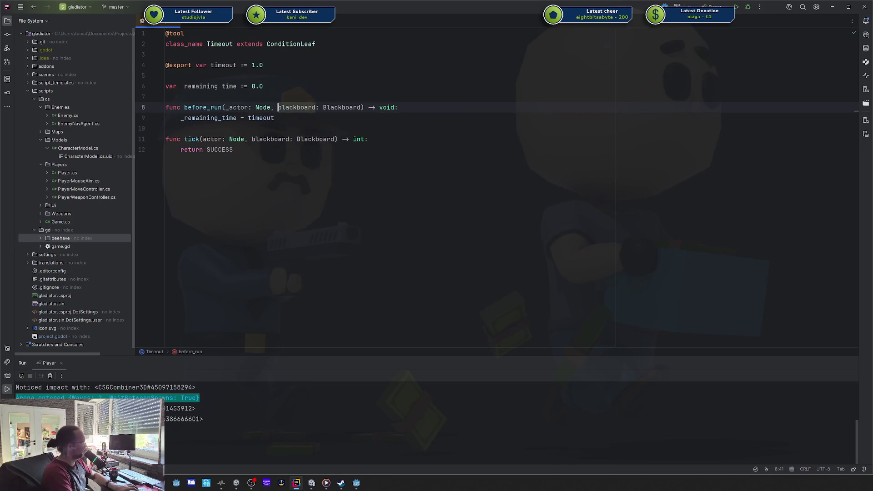
key(Escape)
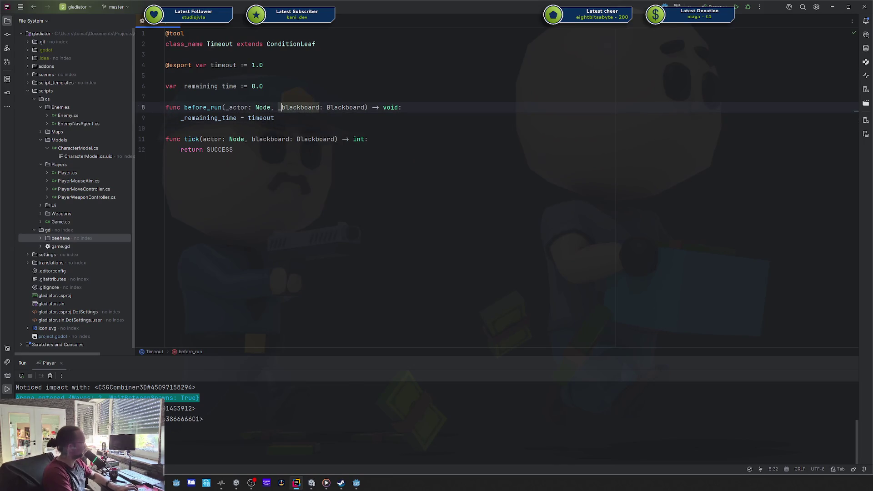
- Rename tick's actor parameter to _actor and add blank lines above return SUCCESS
key(Down)
key(Down)
key(Down)
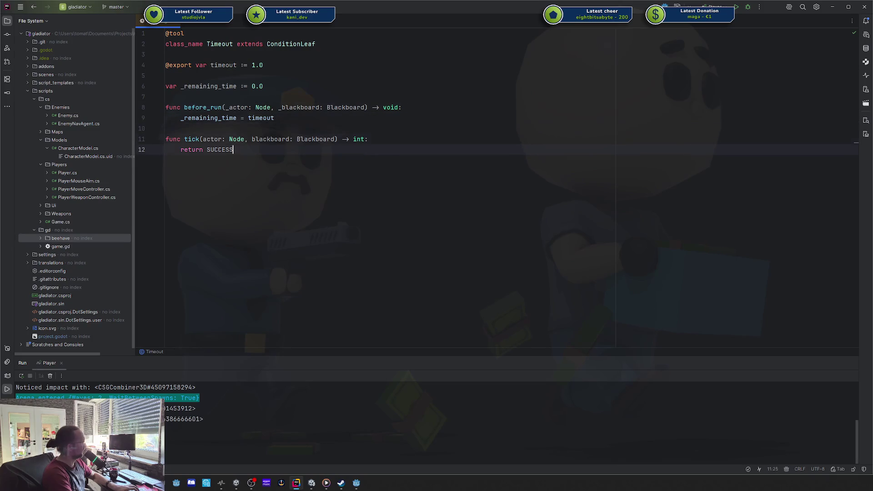
key(Up)
key(ctrl+Left)
key(ctrl+Left)
key(ctrl+Left)
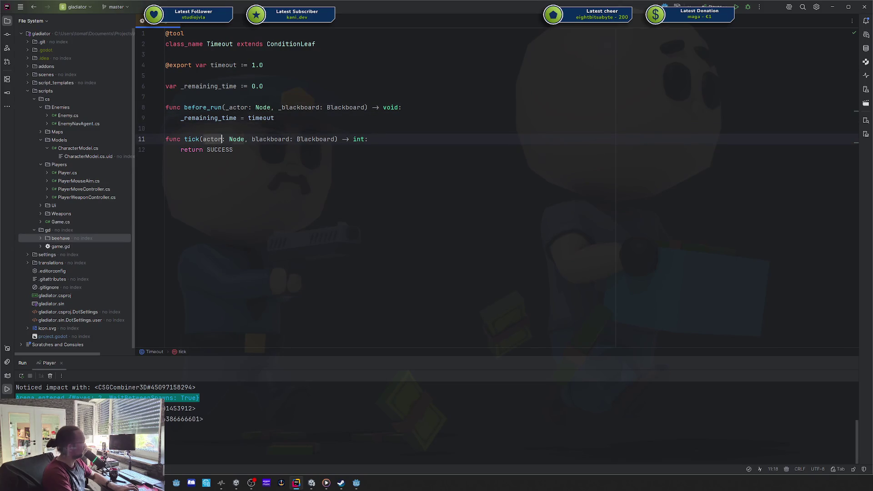
key(ctrl+Left)
text(_)
key(Escape)
key(Down)
key(End)
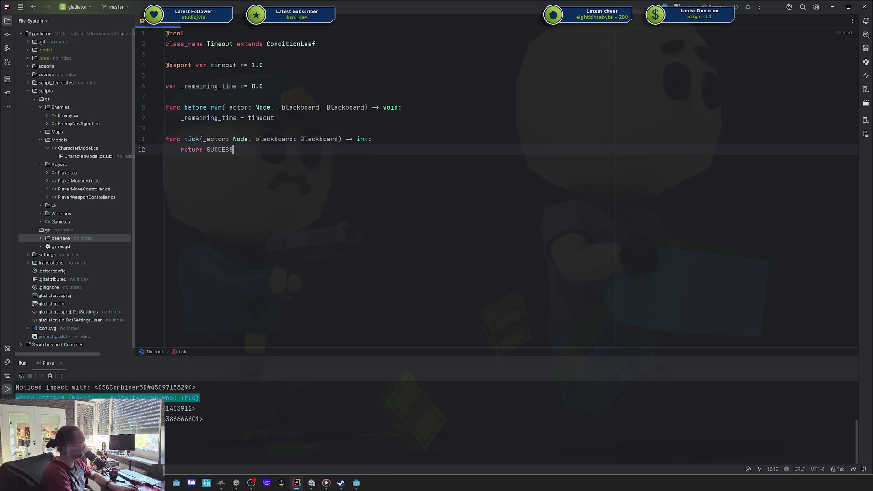
key(Up)
key(End)
key(Return)
key(Return)
key(Up)
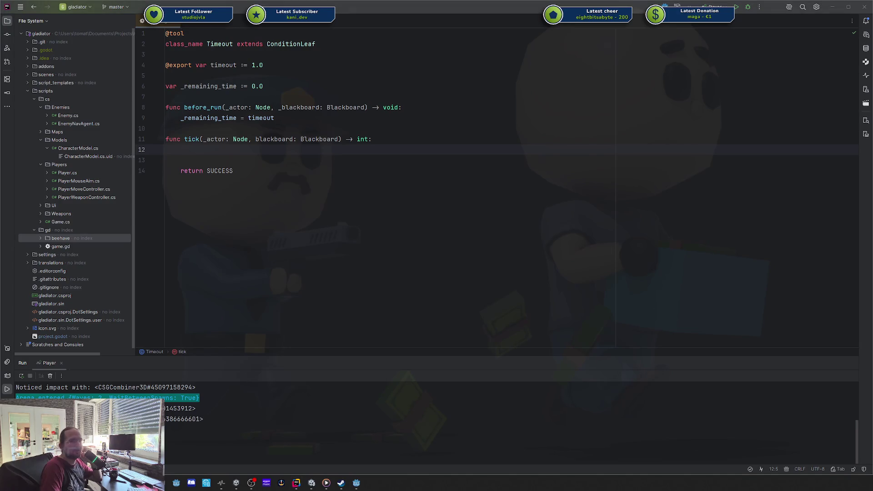
- Add the guard 'if _remaining_time <= 0.0: return SUCCESS' at the top of tick
click(214, 148)
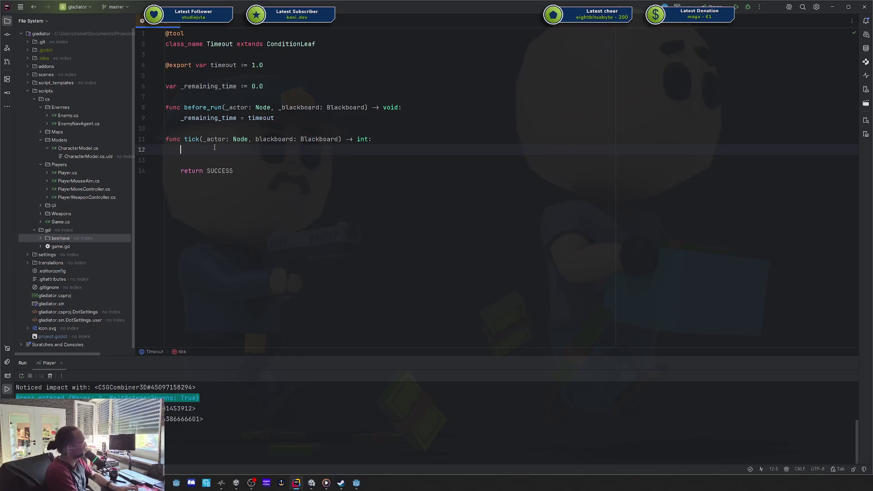
text(if (_)
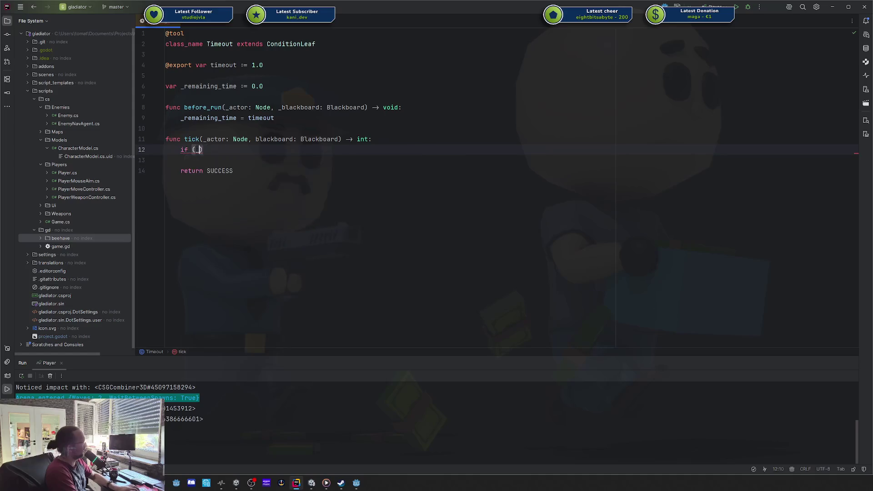
key(BackSpace)
key(BackSpace)
text(_remai)
key(Return)
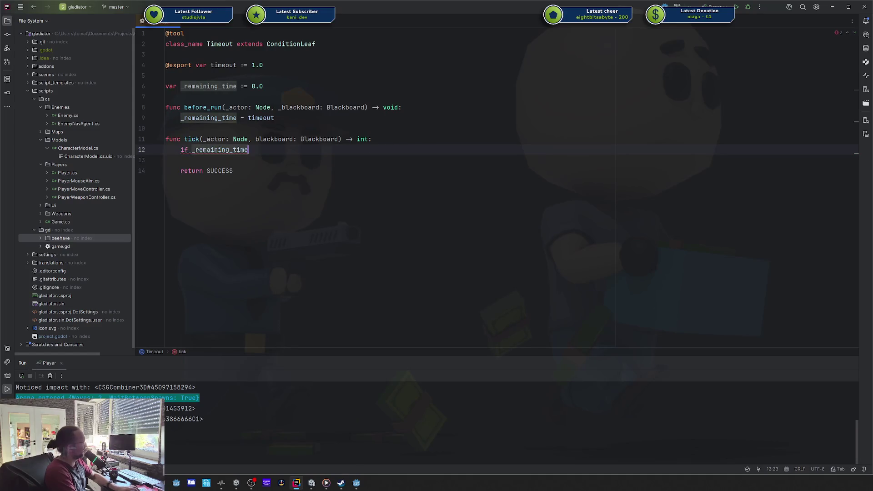
text(<= 0.0: return )
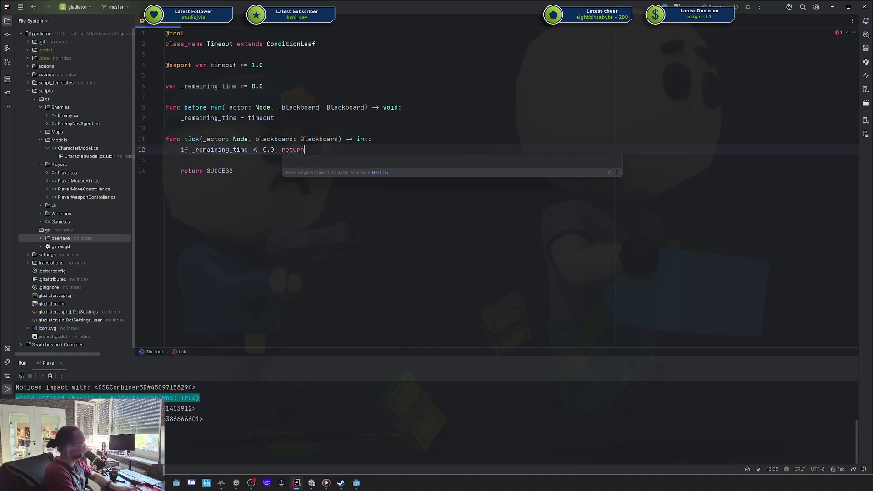
text(SUC)
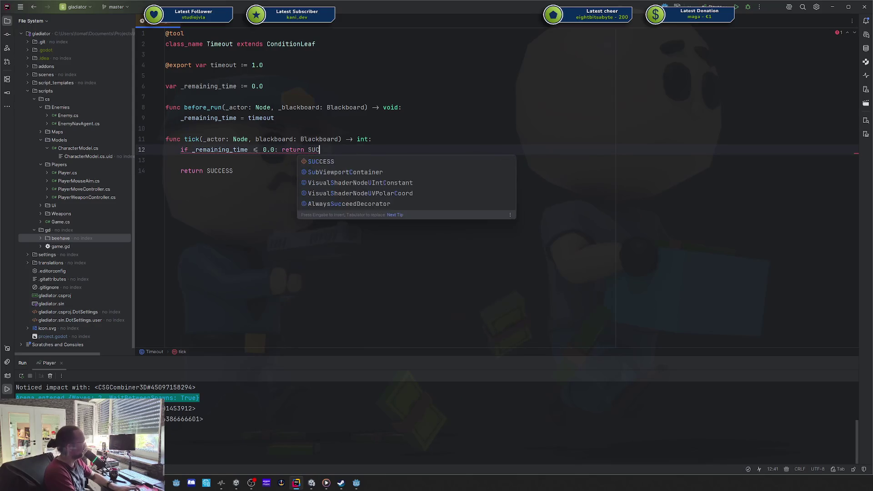
key(Return)
click(180, 150)
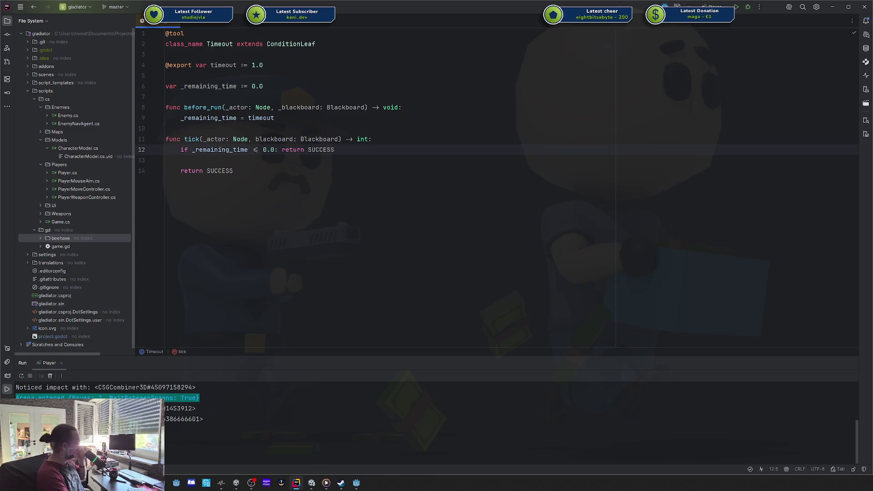
click(166, 160)
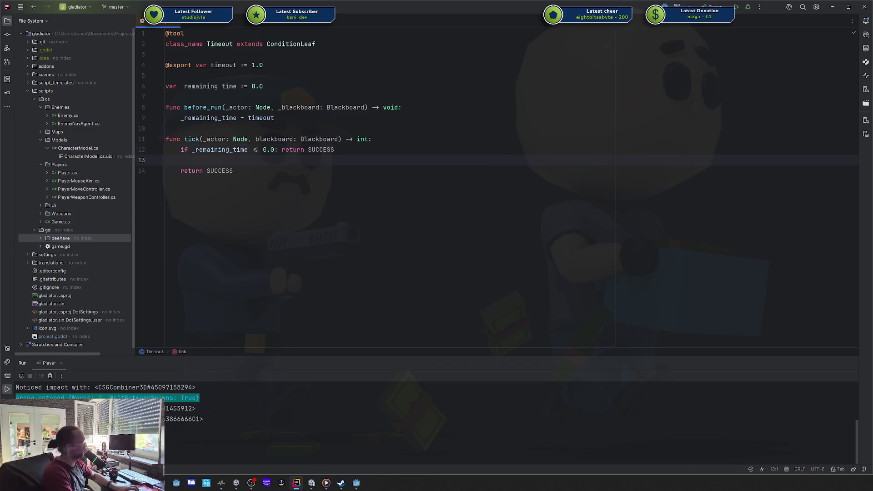
- Add a line subtracting blackboard.get_delta_time() from _remaining_time
key(Up)
key(Up)
key(Up)
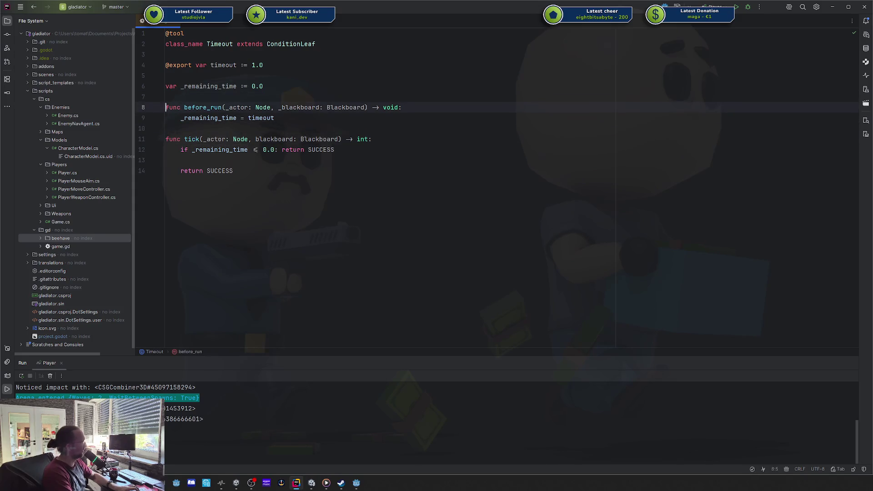
key(shift+Down)
key(shift+Down)
key(shift+Down)
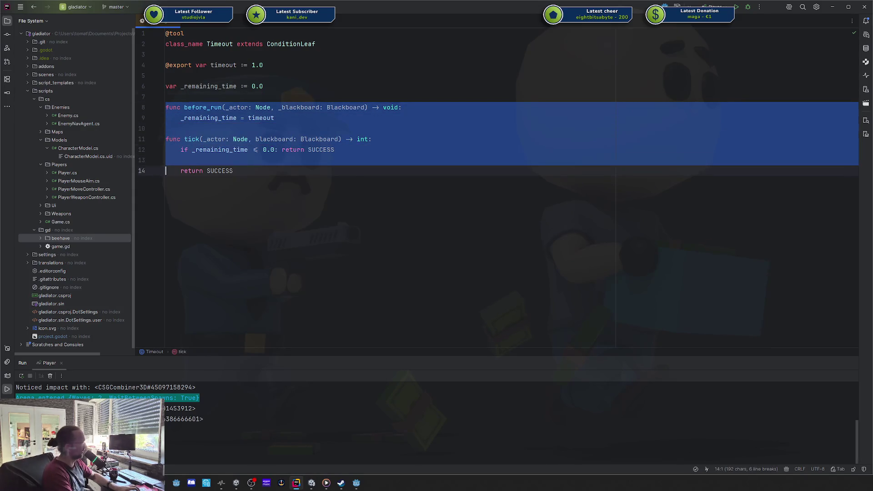
key(Up)
key(Up)
key(Up)
key(Down)
key(Down)
key(Down)
key(Return)
key(Return)
key(Up)
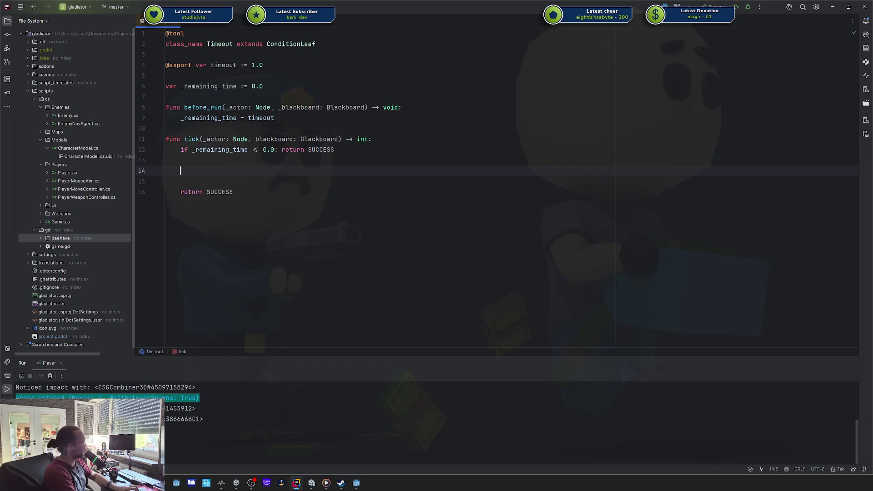
text(_rem)
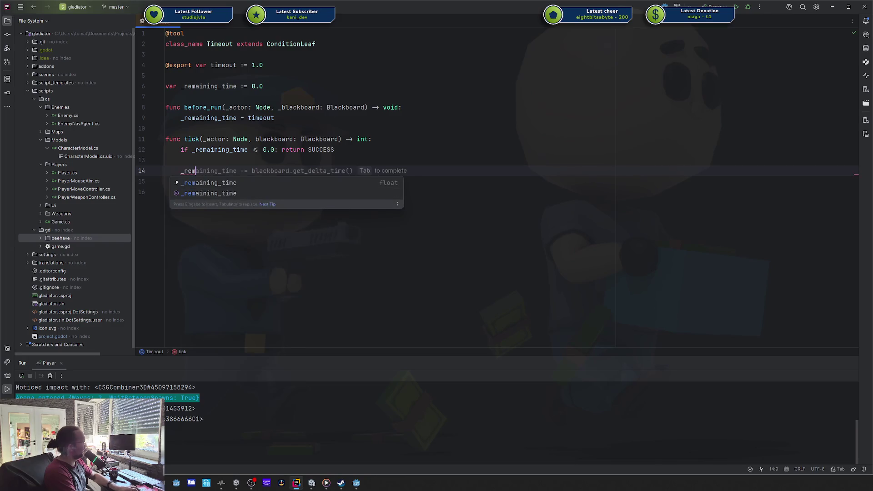
key(Return)
key(Tab)
key(Down)
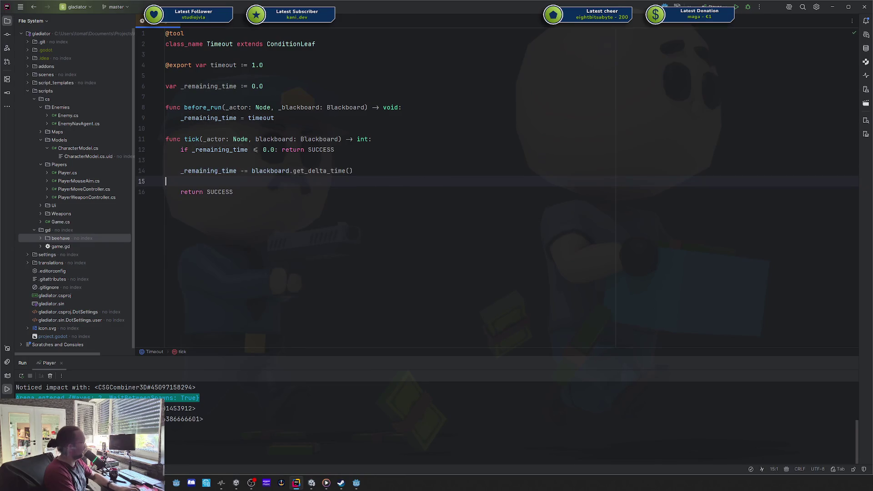
- Change tick's final return value to RUNNING, then switch to the Godot window
key(Down)
key(End)
key(ctrl+BackSpace)
text(RU)
key(Return)
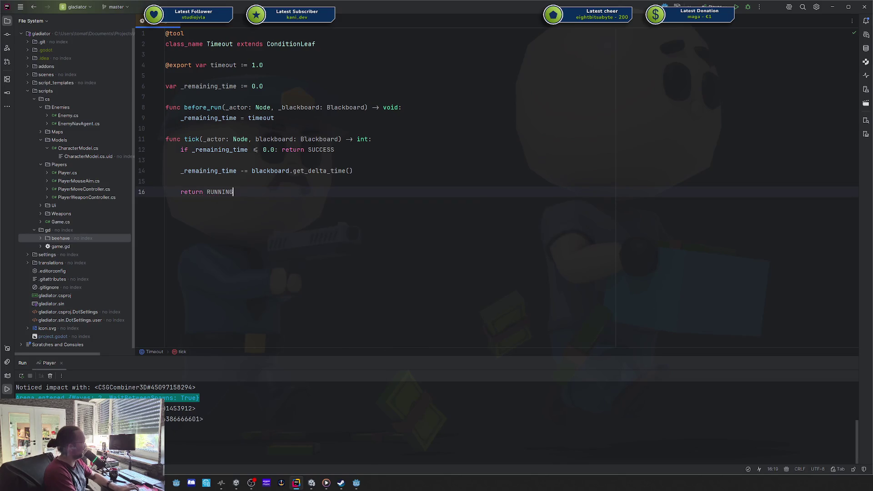
key(Up)
key(Up)
key(Up)
key(Up)
key(Up)
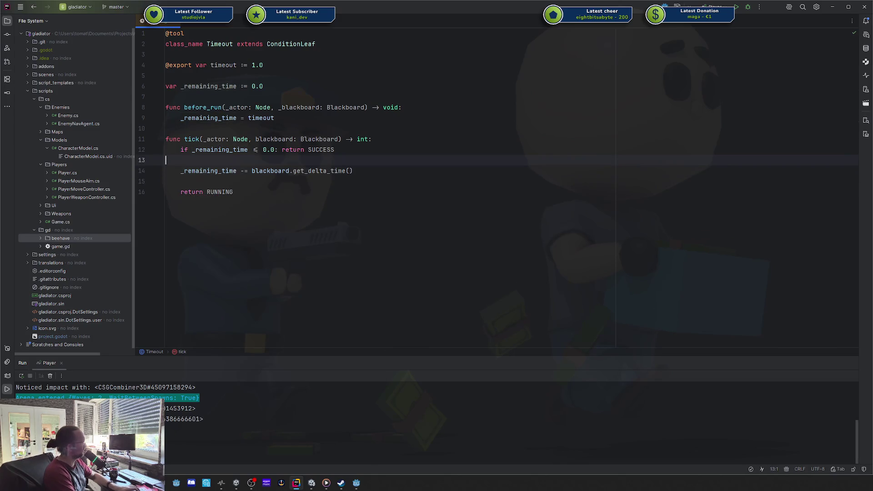
key(Down)
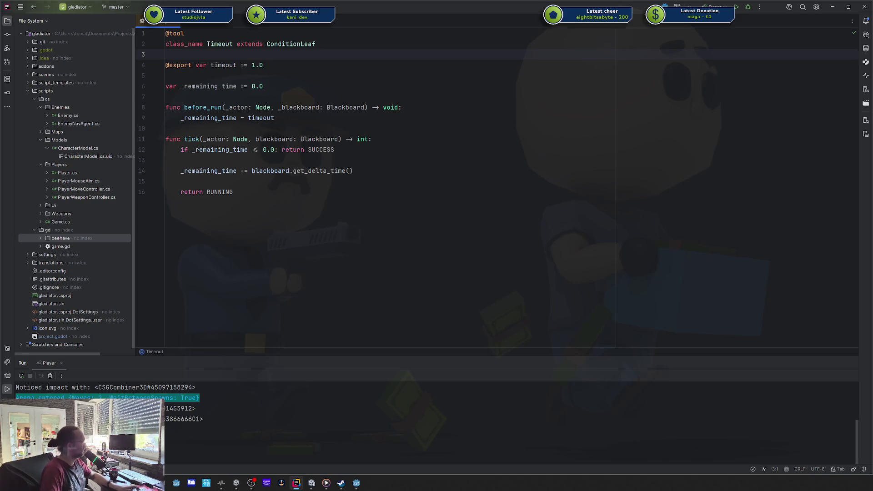
key(alt+Tab)
key(Tab)
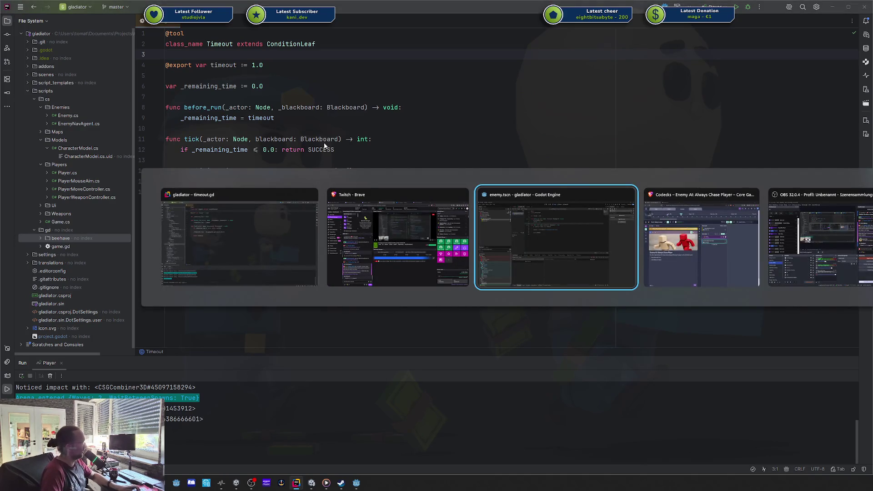
- Delete the Wait A Second node from the Enemy scene, save, and select SequenceComposite
key(shift+Tab)
key(shift+Tab)
key(Tab)
key(Tab)
key(Tab)
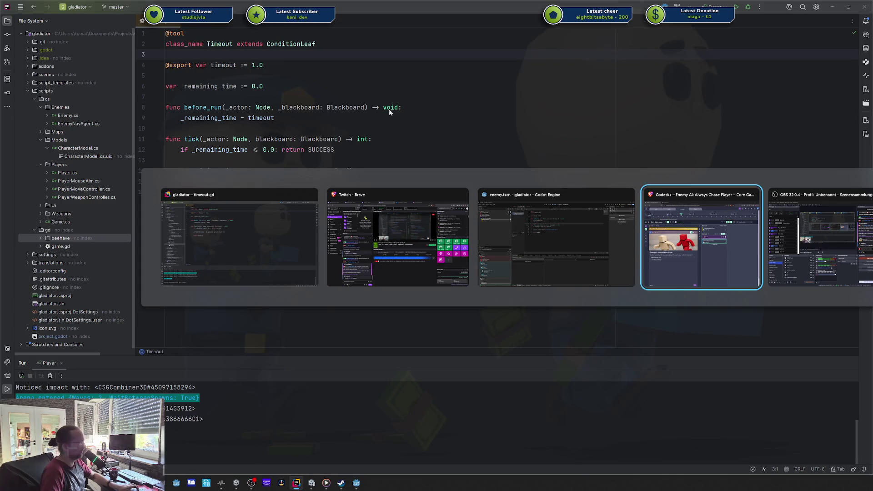
key(shift+Tab)
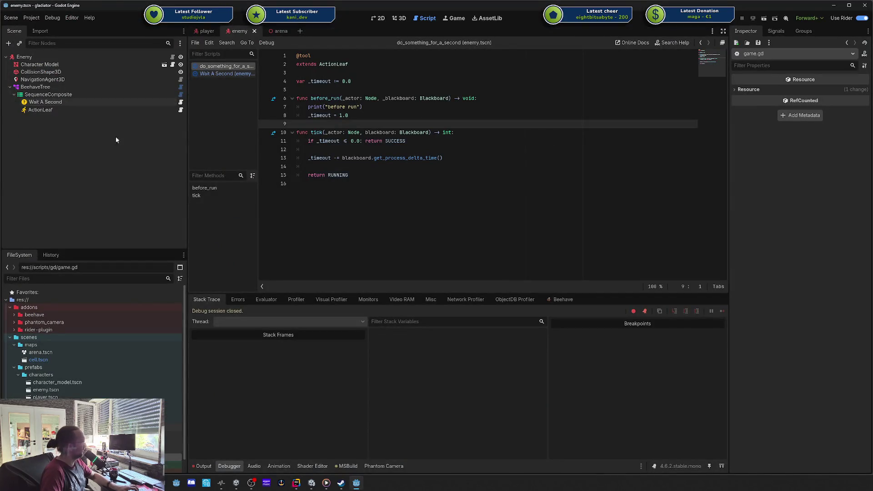
click(61, 102)
key(Delete)
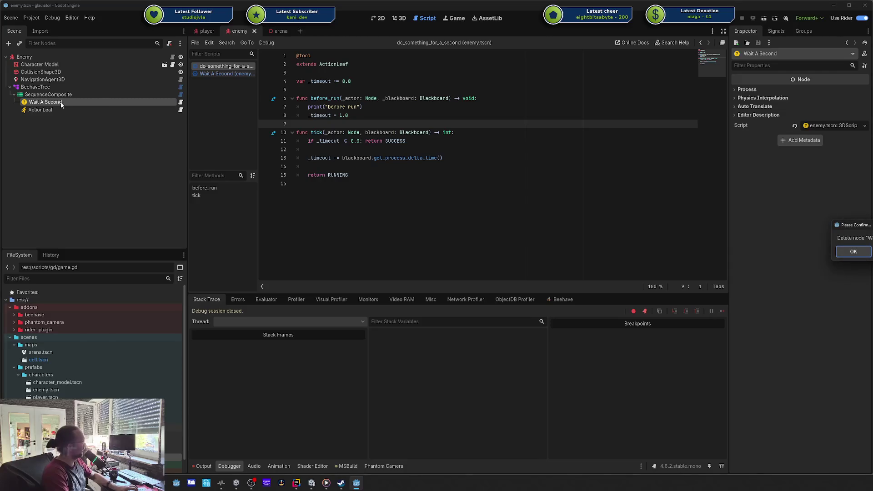
key(Return)
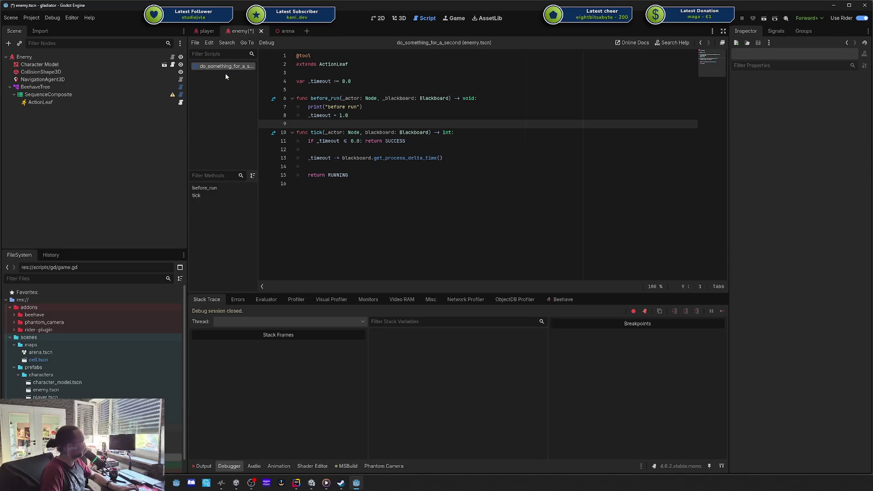
key(ctrl+s)
click(62, 95)
- Review SequenceComposite's configuration warning without adding or renaming anything
key(ctrl+a)
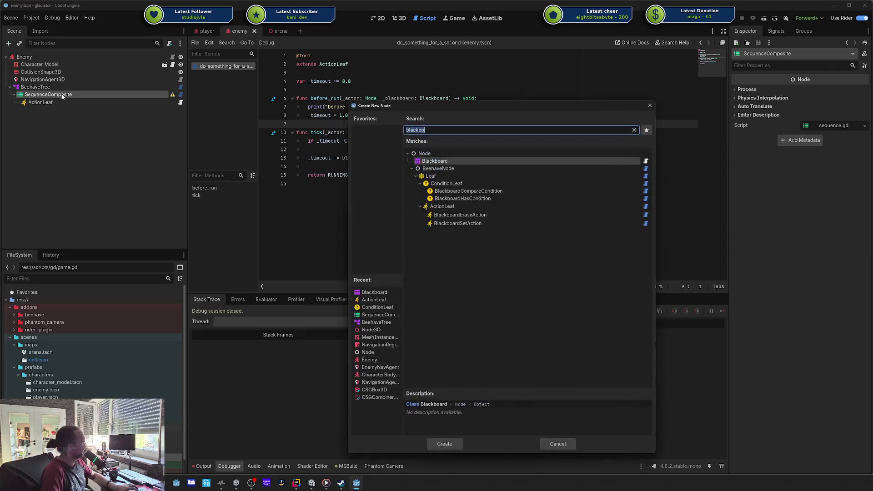
key(Escape)
click(172, 95)
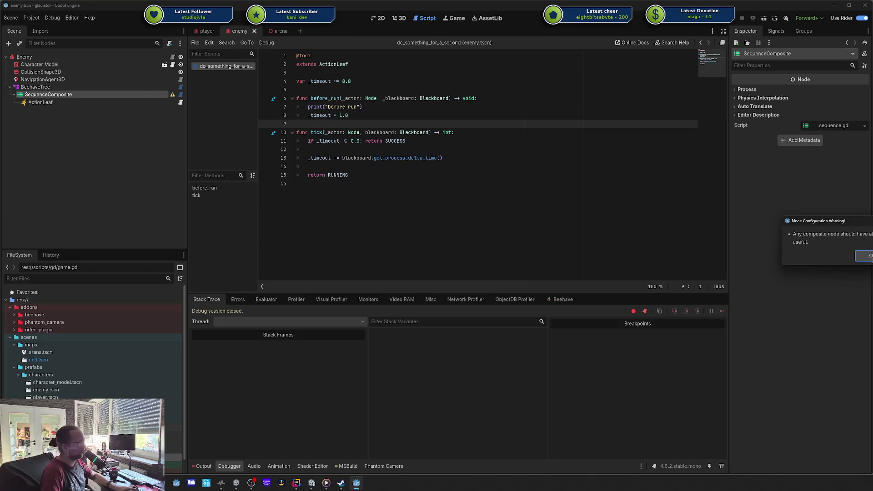
click(869, 256)
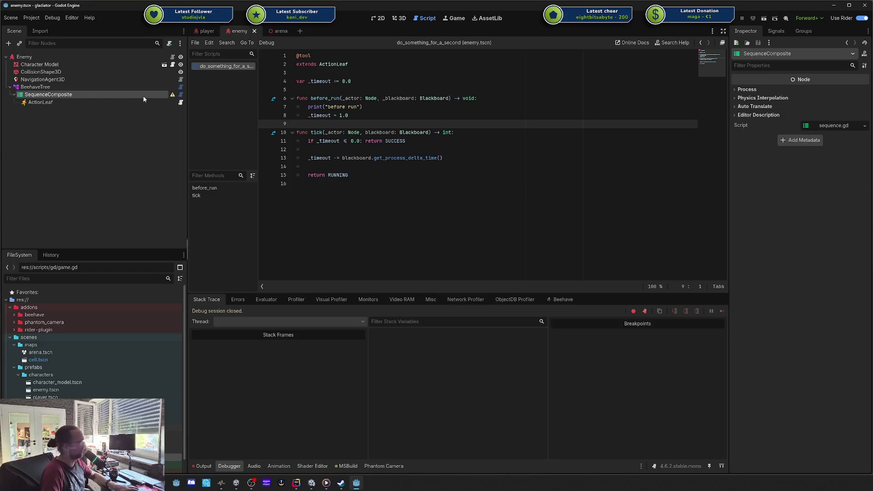
double_click(78, 95)
key(Escape)
- Add a Timeout node under SequenceComposite above ActionLeaf and save the enemy scene
key(ctrl+a)
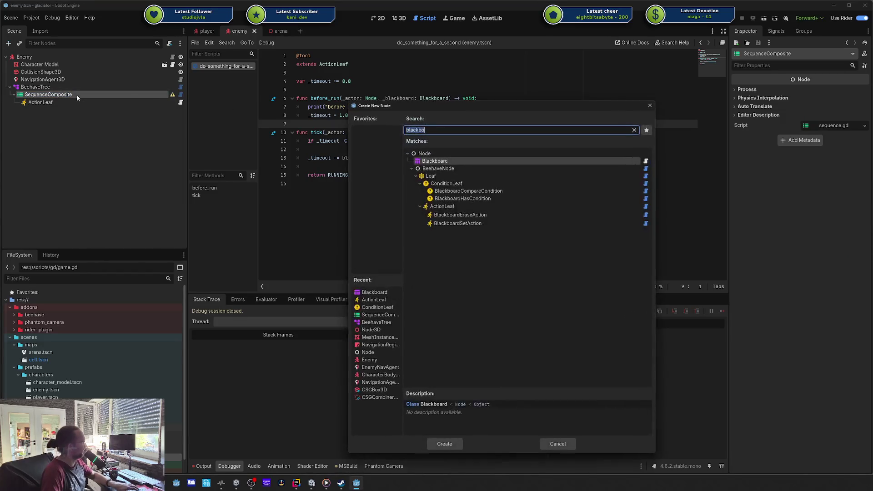
text(Timeout)
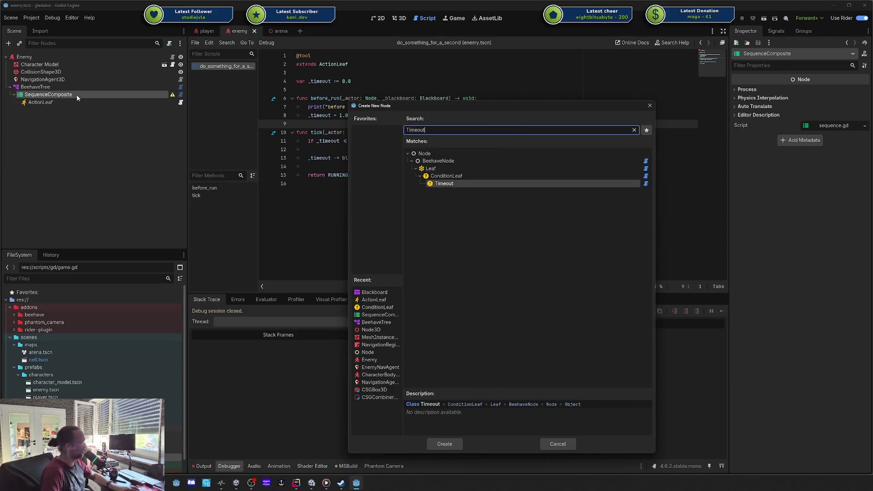
double_click(449, 186)
drag(61, 110, 59, 100)
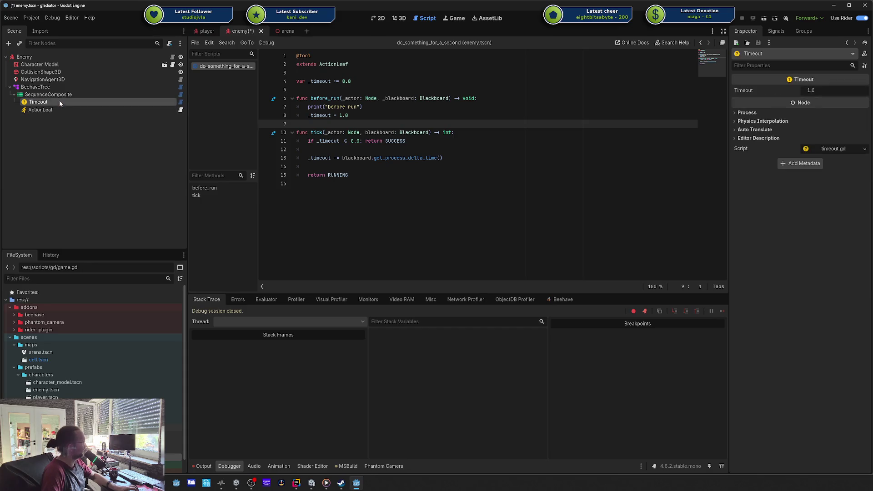
key(ctrl+s)
- Select the Timeout node in the Scene tree to show its properties
click(71, 110)
click(69, 102)
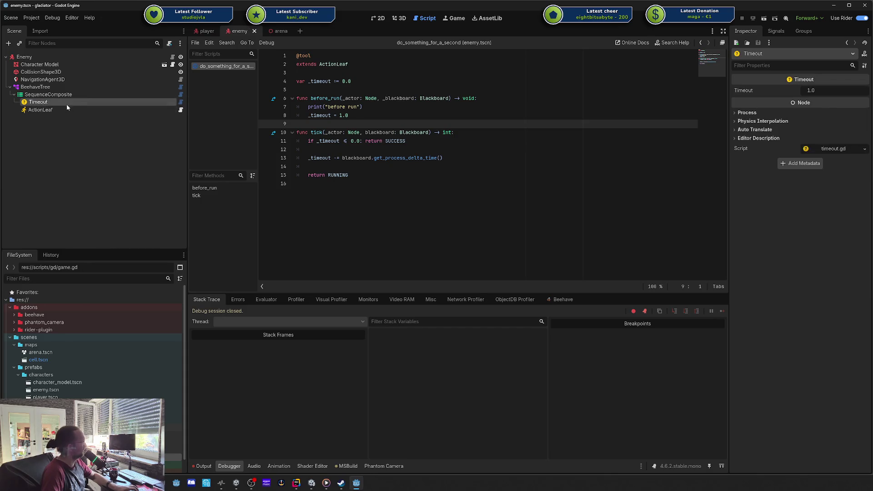
double_click(64, 109)
click(230, 67)
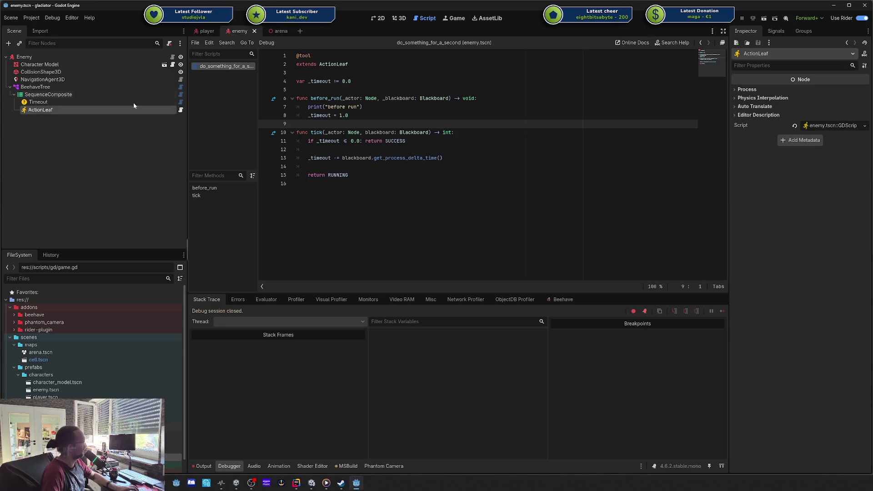
click(100, 103)
- Delete the "before run" print line from before_run and save
click(181, 110)
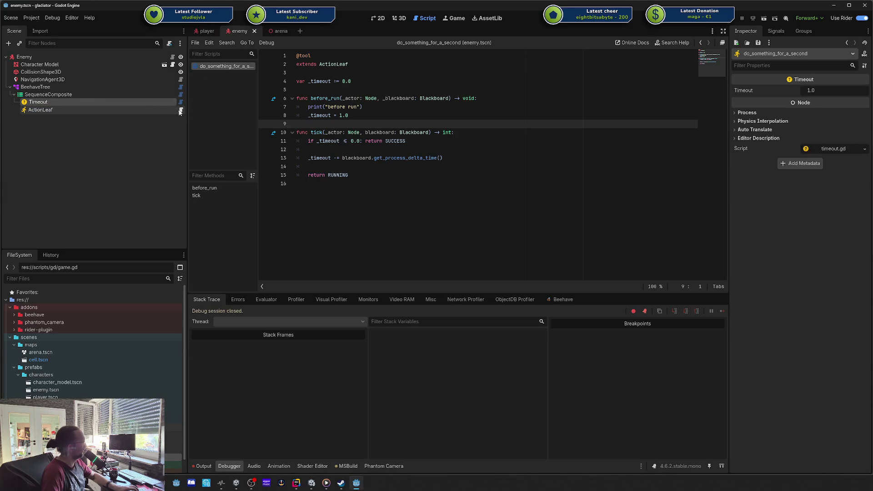
click(371, 107)
key(ctrl+shift+k)
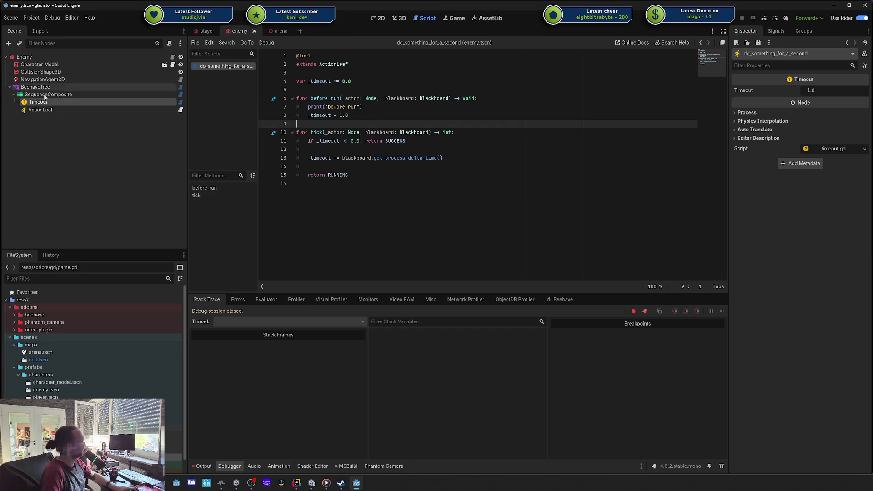
key(ctrl+s)
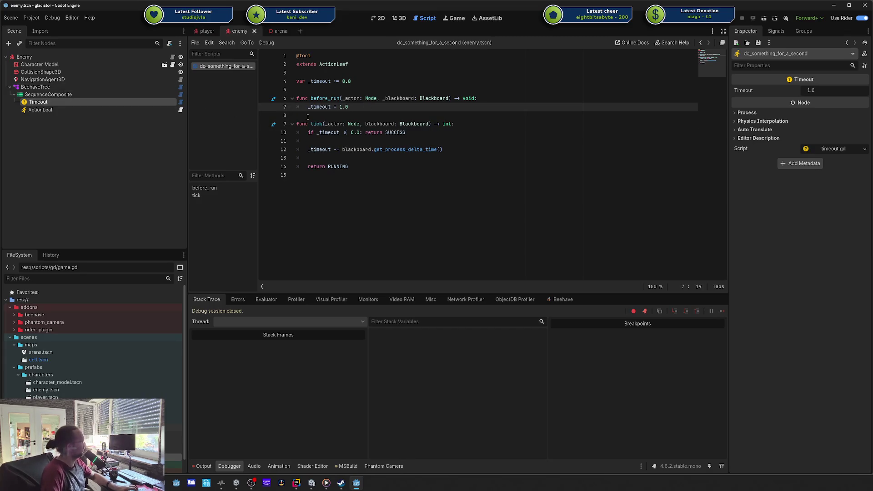
- Leave Timeout's timeout value at 1.0 and bring up the Beehave debugger view
click(132, 108)
click(128, 103)
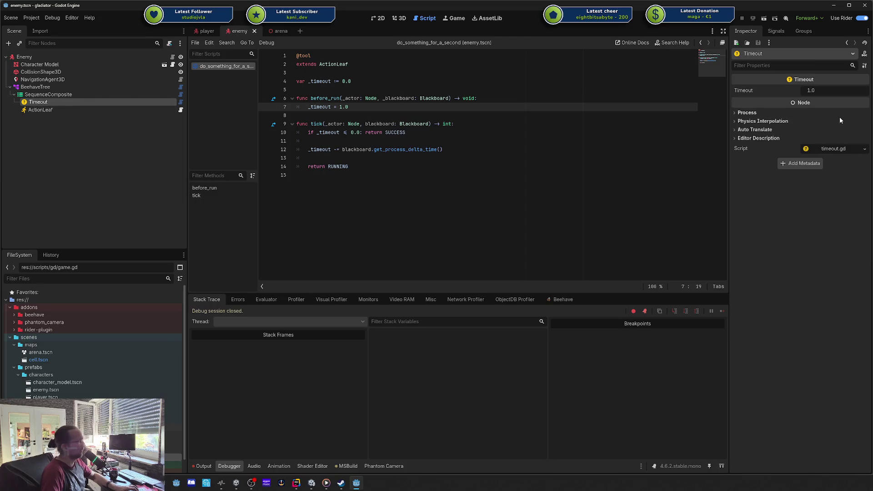
click(825, 92)
key(Left)
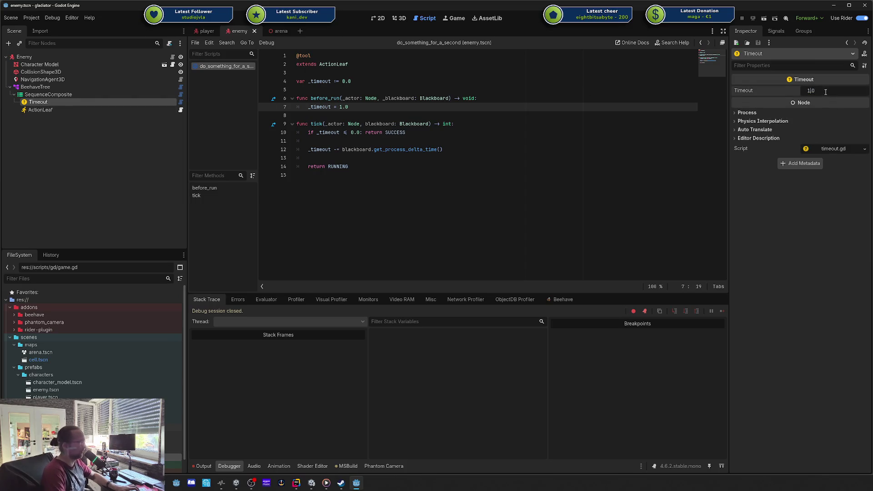
click(625, 131)
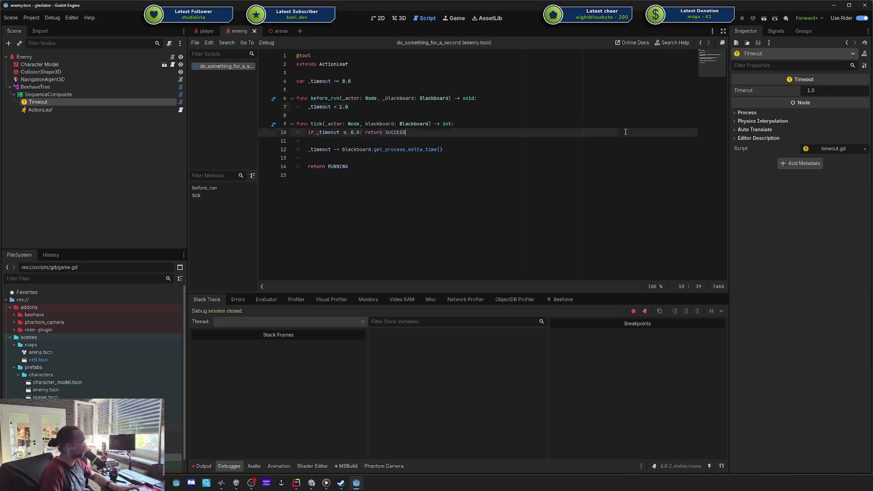
click(568, 300)
- Run the project with F5 and arrange the popped-out Beehave debugger beside the game window
key(F5)
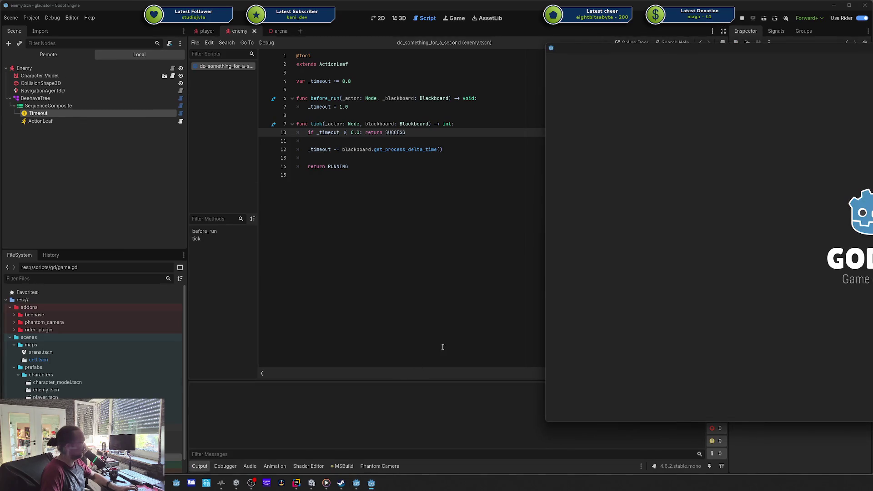
click(284, 455)
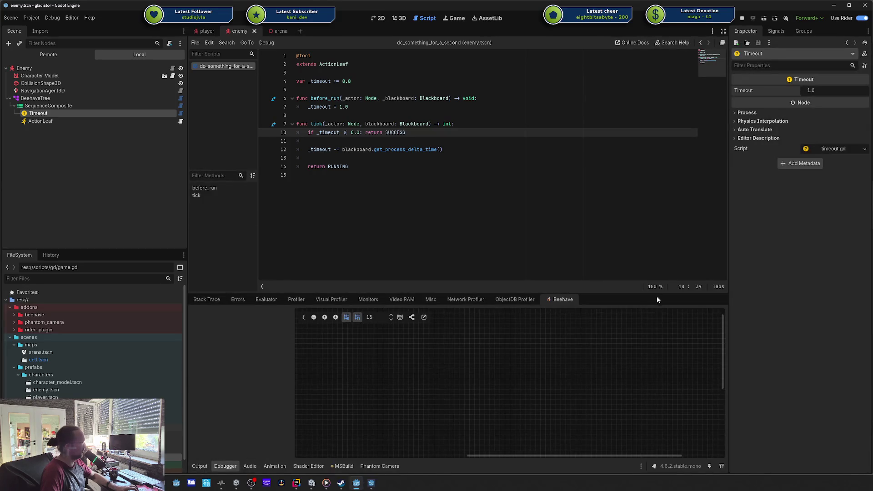
click(426, 317)
mouse_move(494, 17)
mouse_down()
mouse_move(330, 34)
mouse_move(318, 18)
mouse_up()
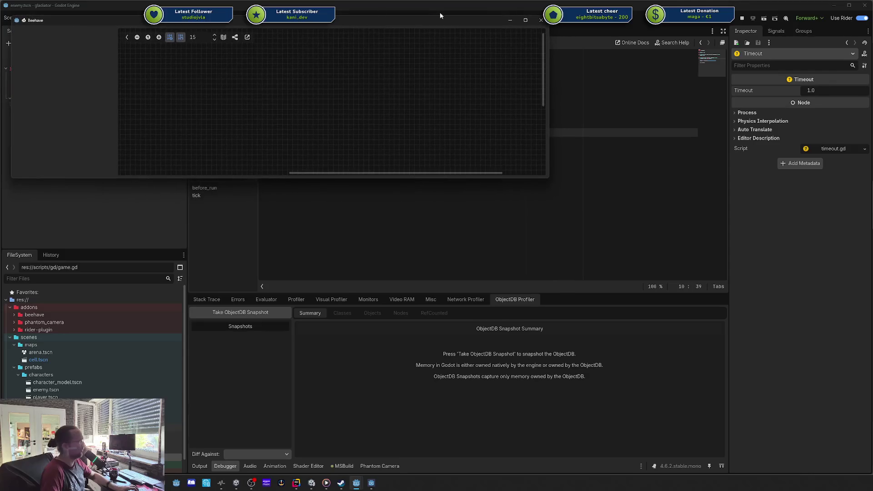
key(alt+Tab)
drag(639, 108, 772, 68)
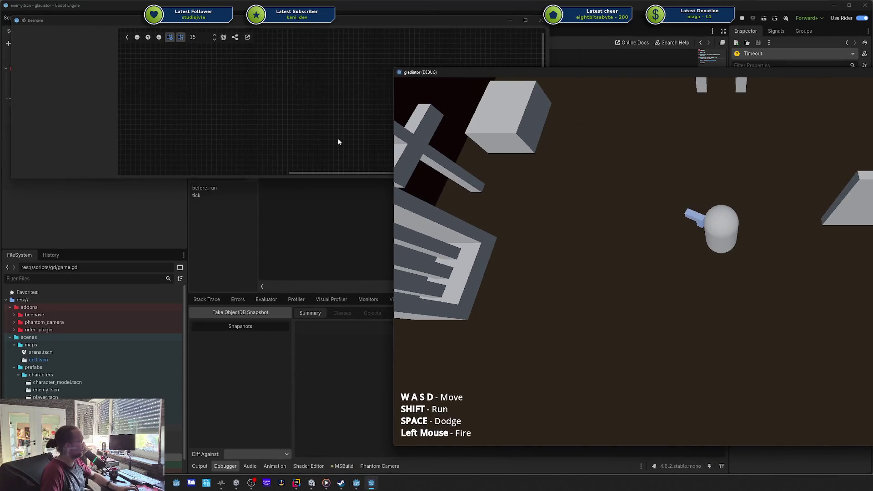
drag(312, 179, 312, 245)
- Walk into the arena, hit the get_delta_time error at timeout.gd line 14, and stop the game
click(405, 230)
key(w)
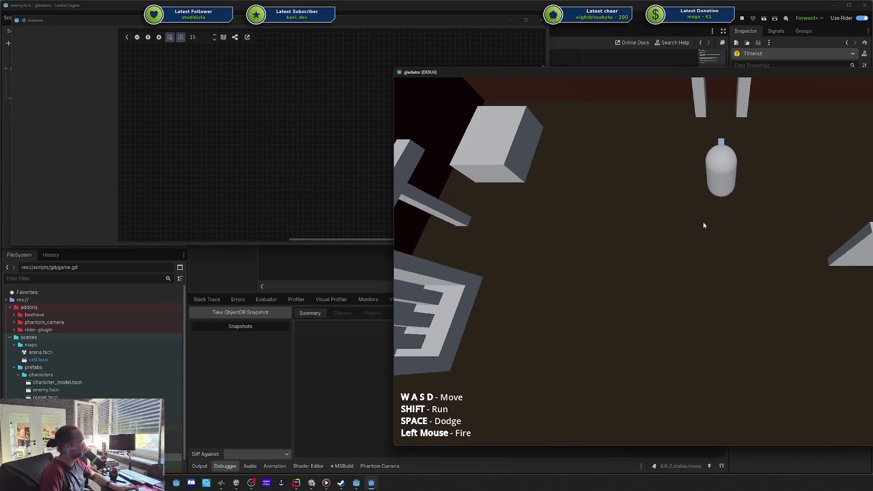
click(696, 284)
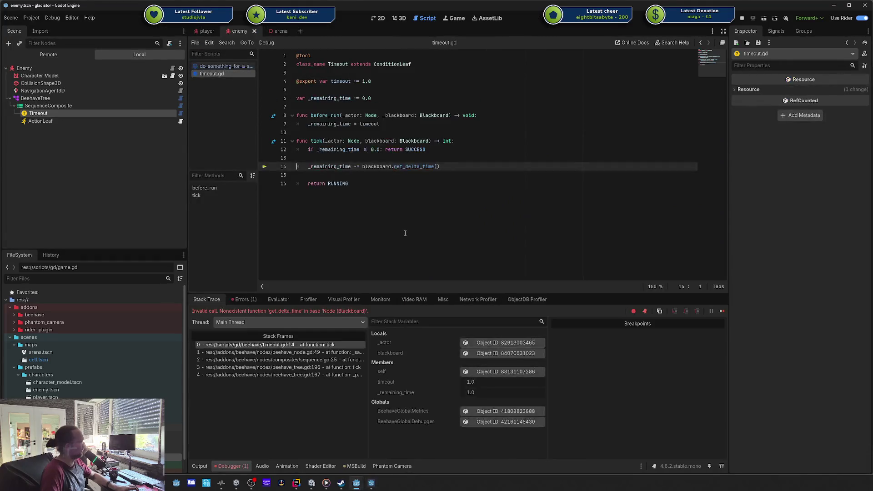
click(405, 191)
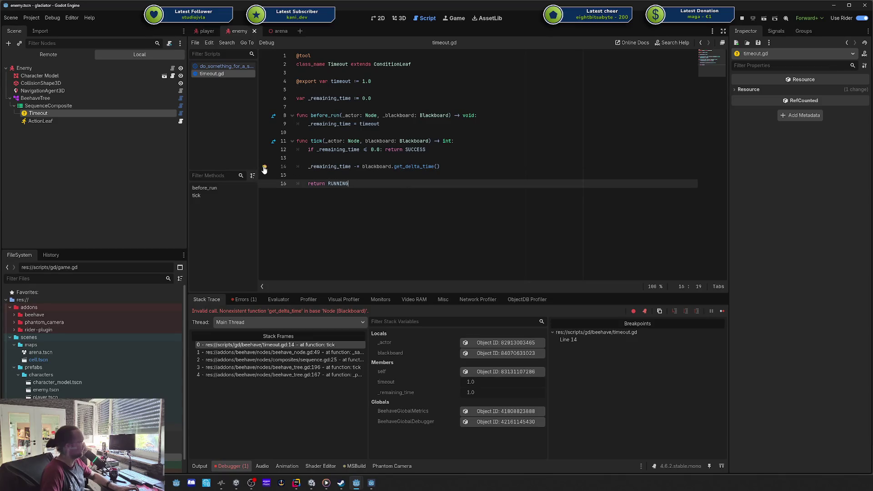
click(741, 18)
- Replace get_delta_time() on line 14 with blackboard.get_process_delta_time() via code completion
key(alt+Tab)
key(alt+Tab)
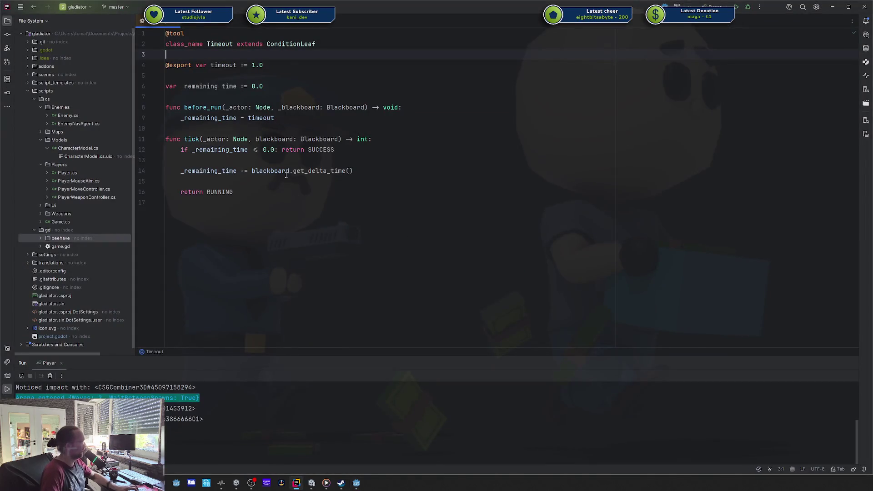
double_click(317, 170)
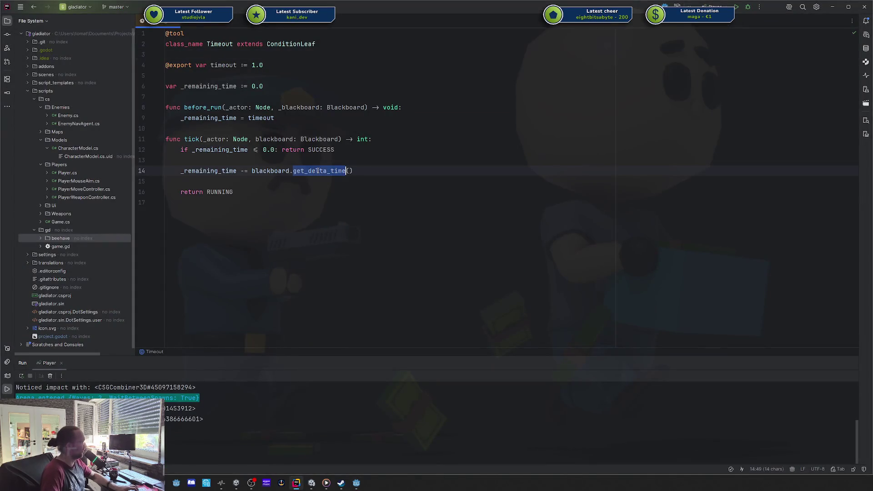
key(BackSpace)
key(Delete)
key(Delete)
key(ctrl+space)
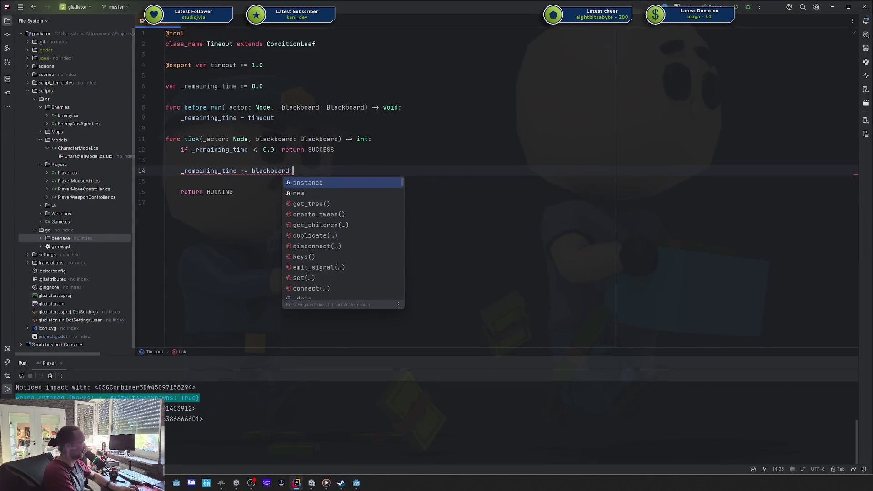
text(get_)
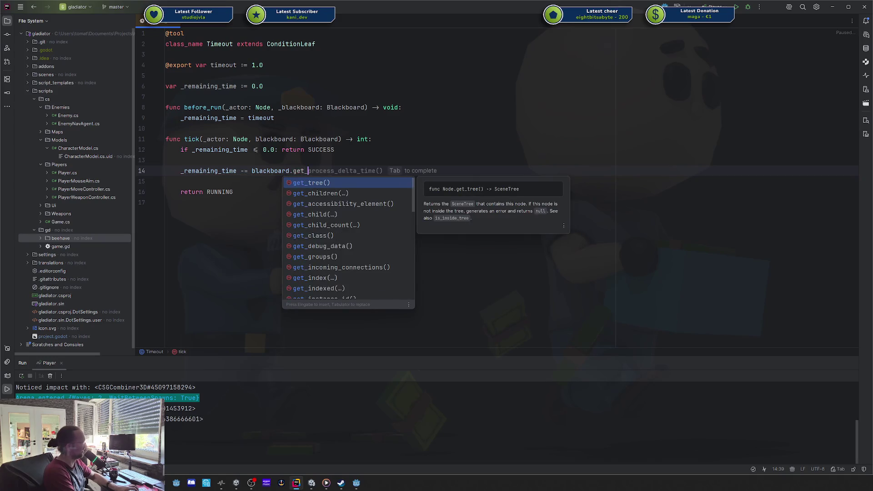
key(ctrl+BackSpace)
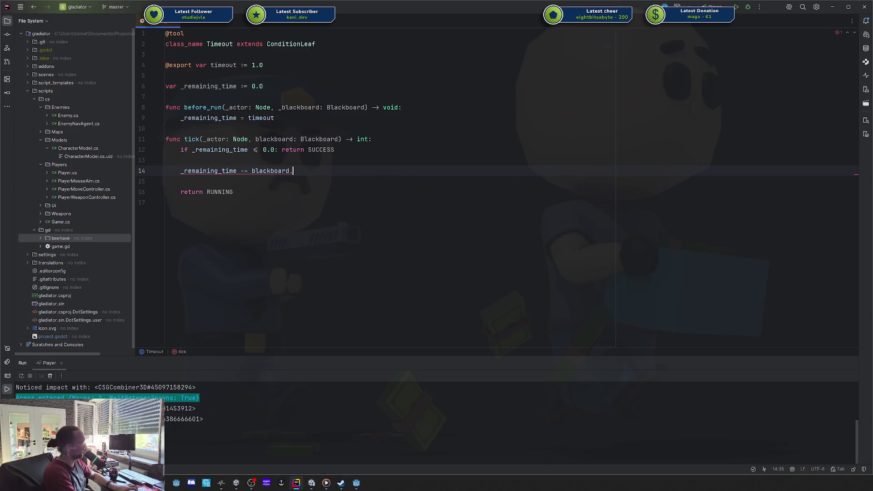
key(ctrl+space)
text(get)
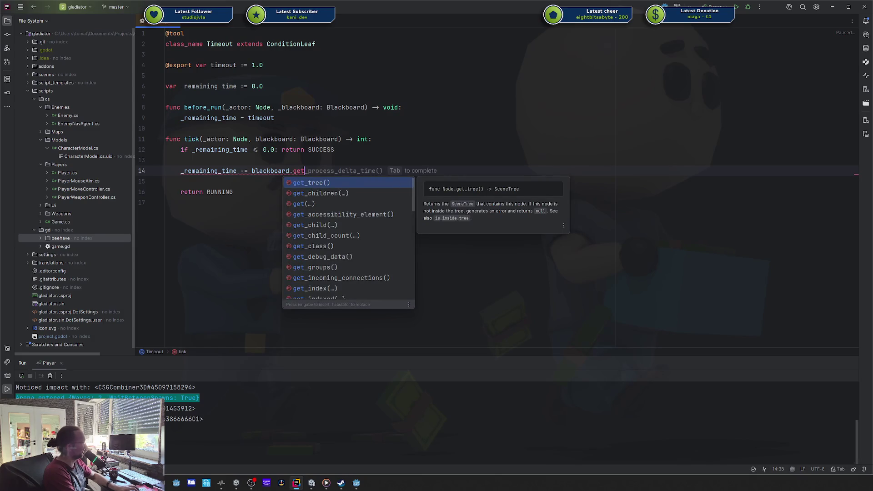
key(ctrl+BackSpace)
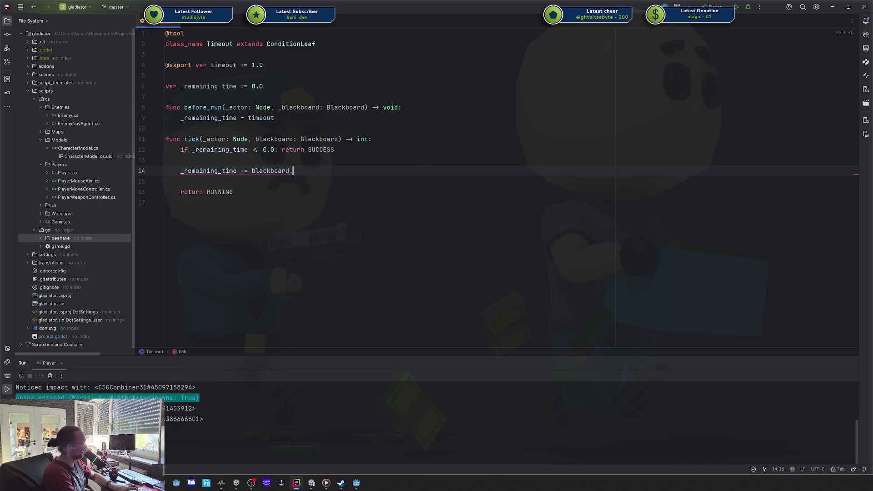
text(delta)
key(Down)
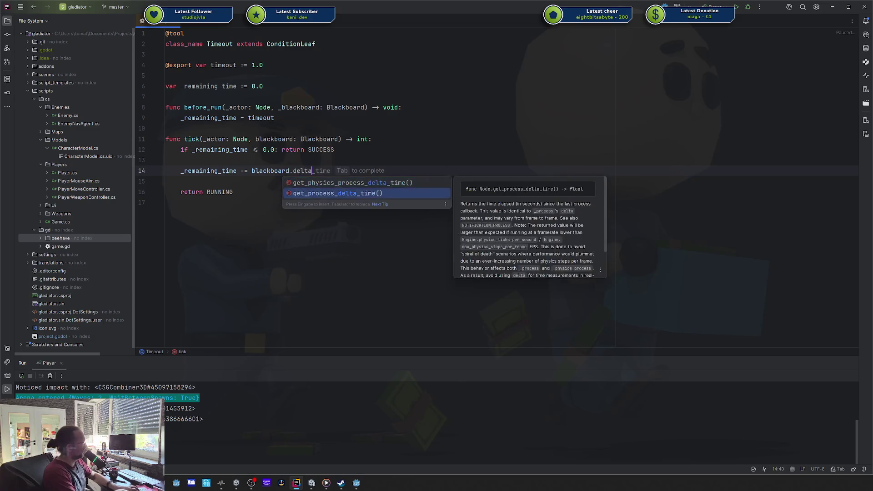
key(Return)
- Rerun the project, enter the arena, and position the game and Beehave debugger windows
key(alt+Tab)
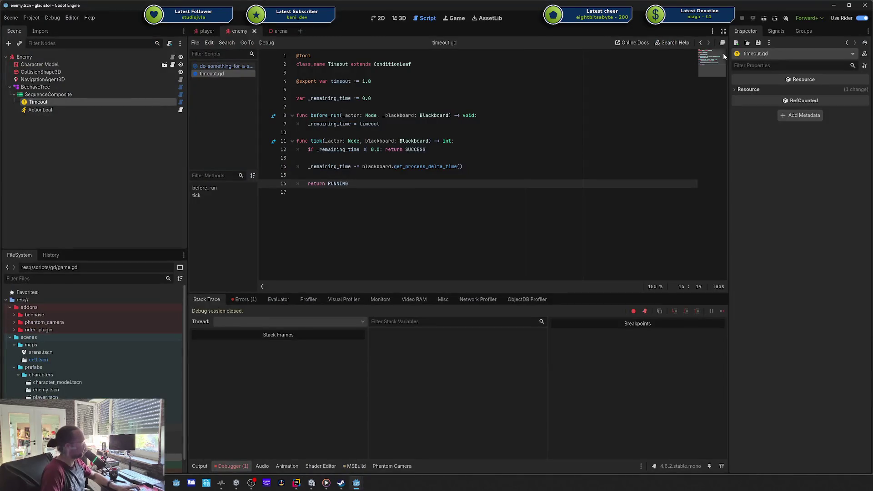
key(F5)
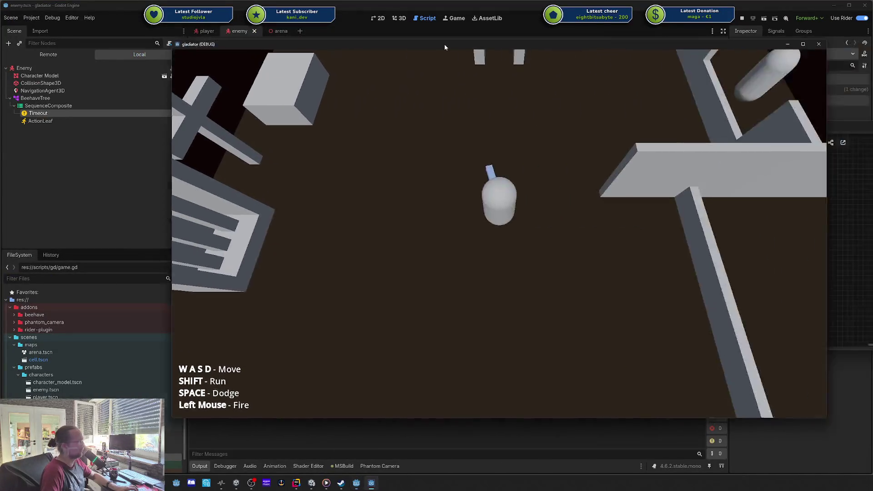
drag(445, 47, 327, 46)
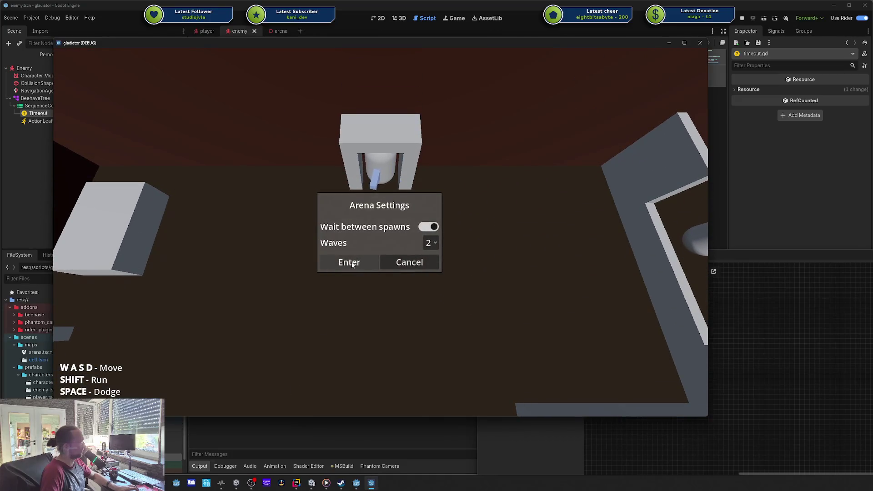
click(352, 265)
drag(771, 255, 623, 148)
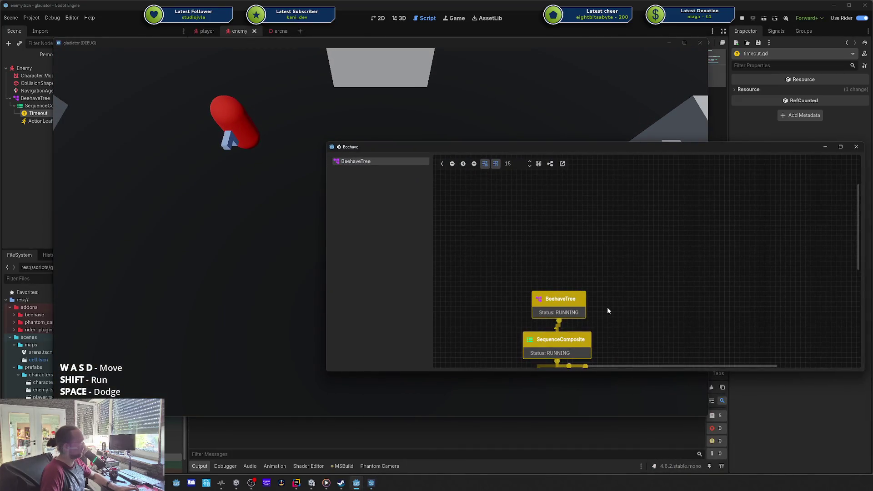
- Compare the ActionLeaf and Timeout blackboard data in the debugger, then return to timeout.gd
scroll(620, 268, down, 3)
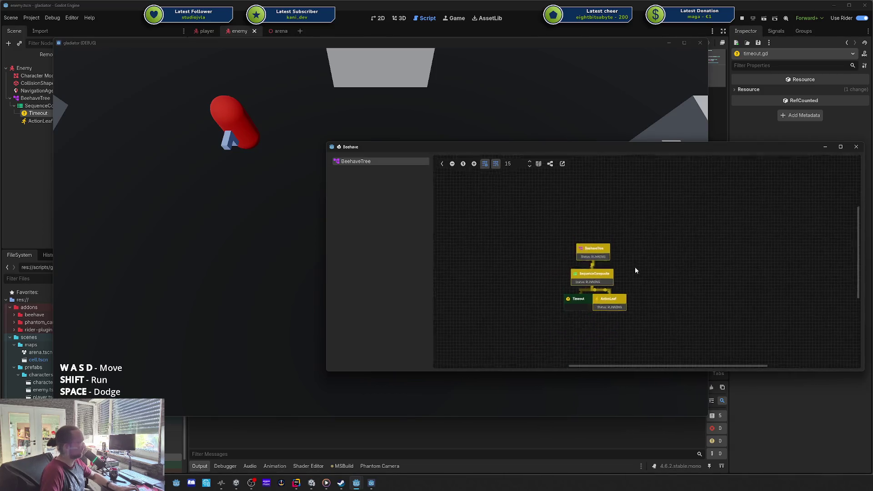
scroll(637, 261, up, 2)
click(628, 293)
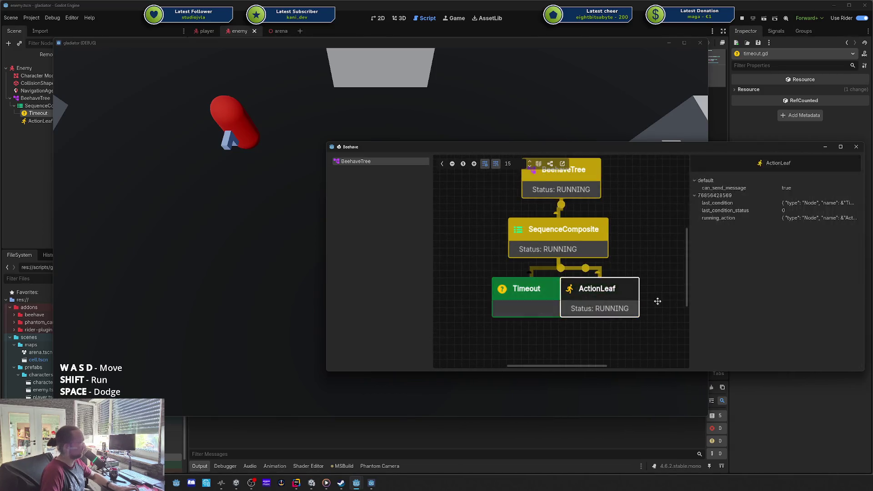
click(547, 294)
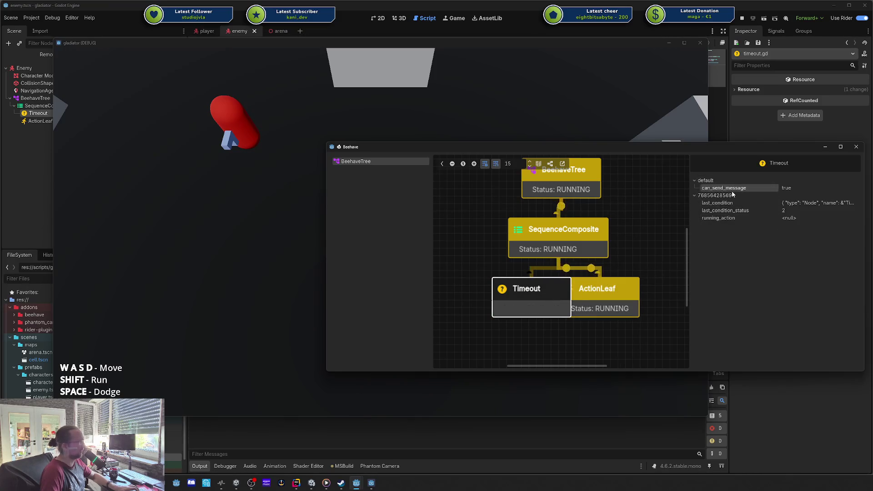
click(589, 304)
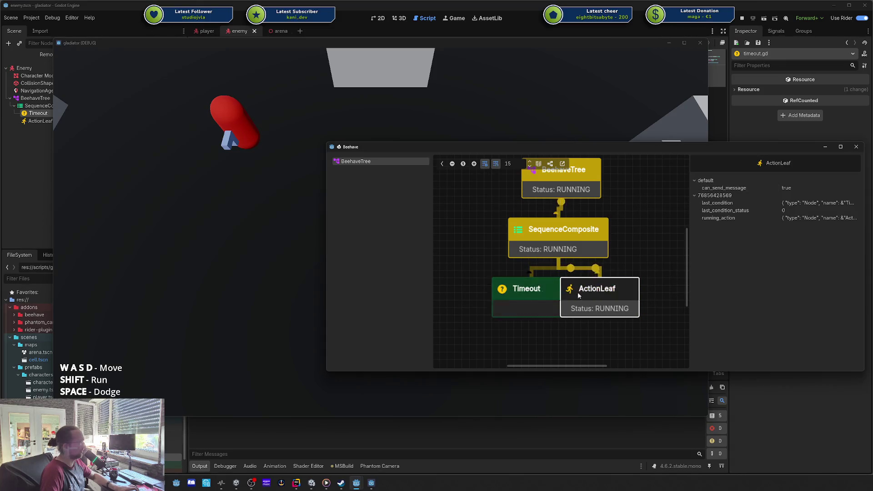
click(541, 300)
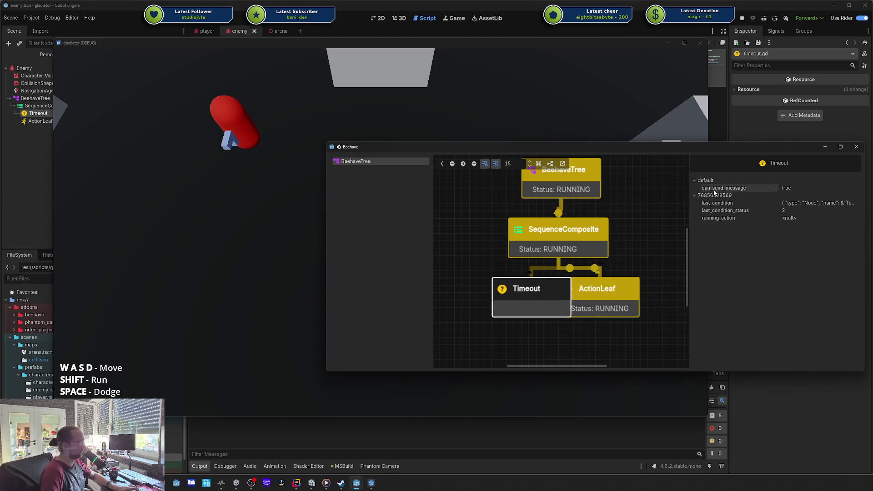
mouse_move(358, 485)
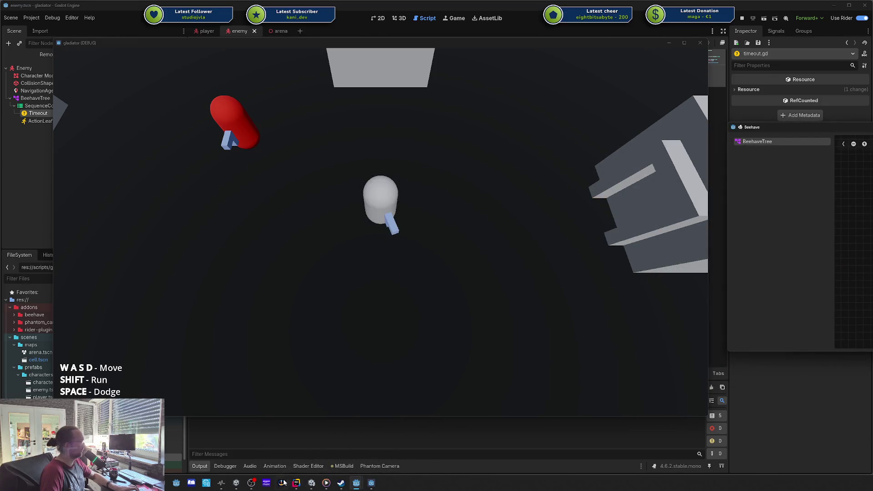
click(299, 484)
- Try a can_send_message call inside tick, then delete it again
click(385, 261)
click(377, 139)
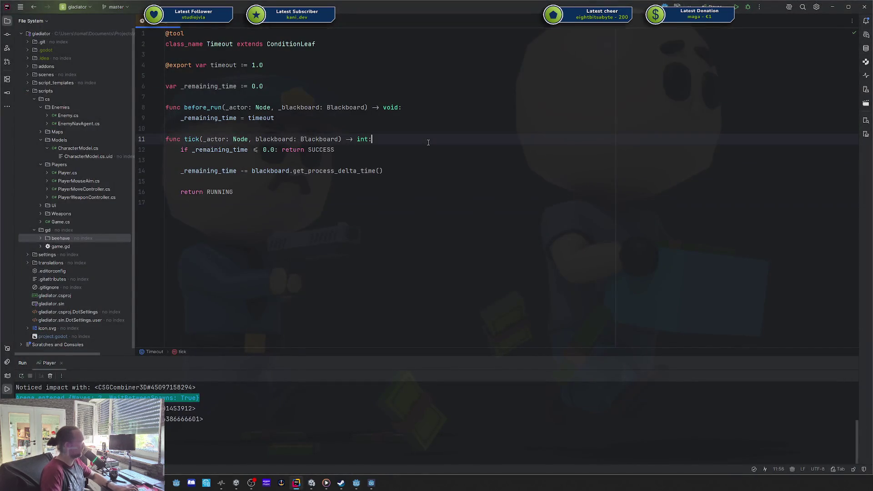
key(Return)
text(cansend)
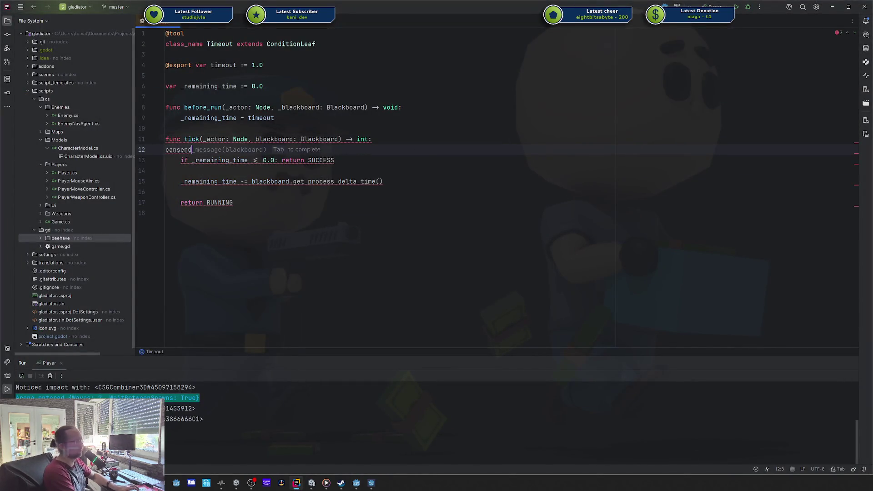
key(ctrl+y)
key(Down)
key(Return)
text(can_s)
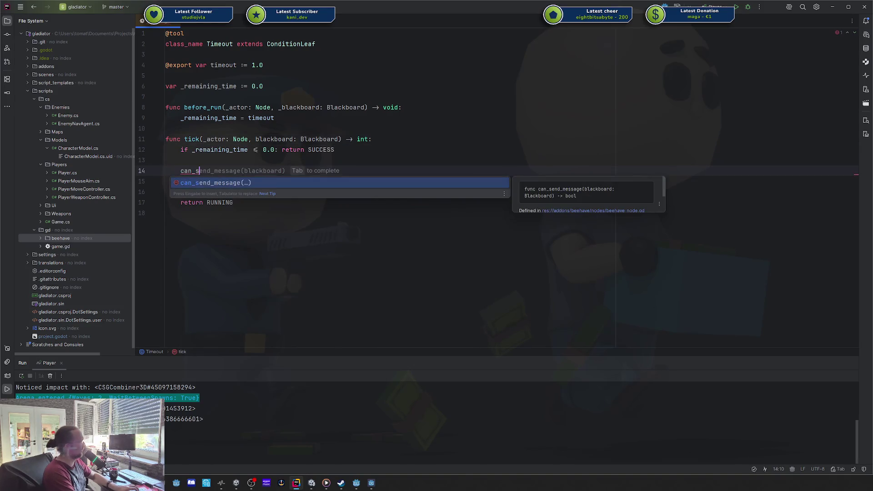
key(Return)
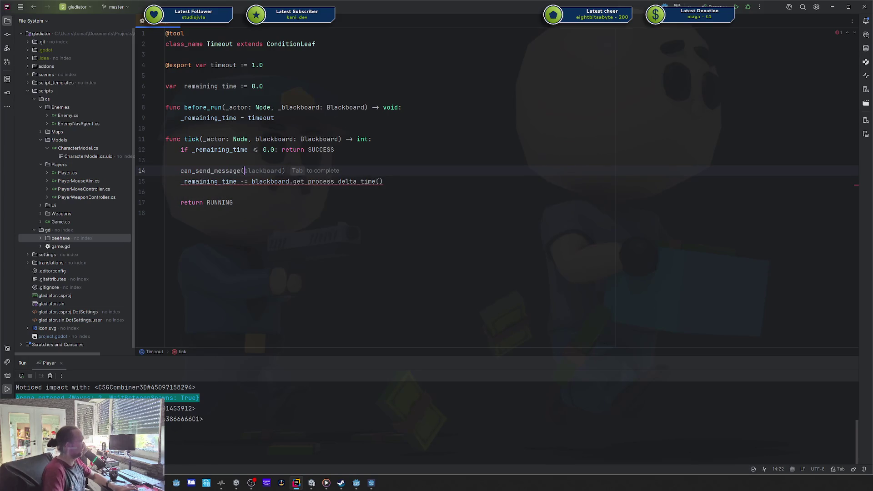
double_click(213, 171)
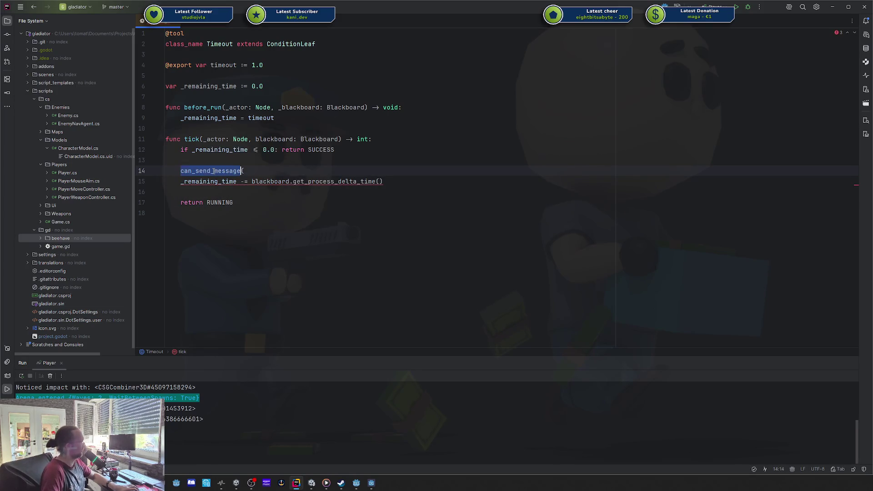
key(BackSpace)
key(Delete)
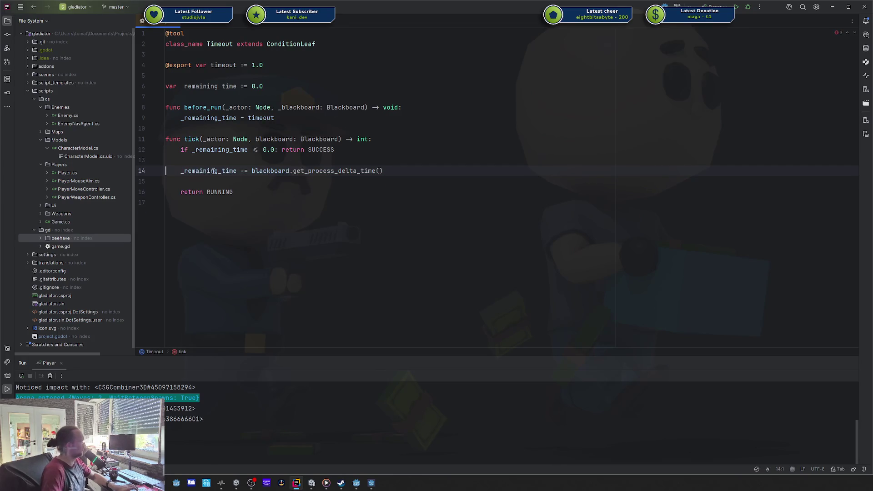
- Follow Timeout's inheritance to the ConditionLeaf and Leaf declarations, searching Leaf for 'can'
ctrl+click(277, 44)
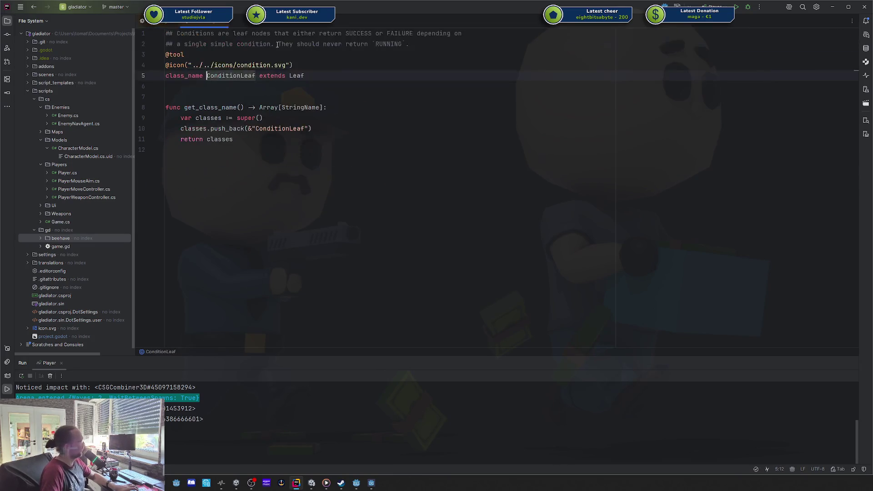
ctrl+click(296, 76)
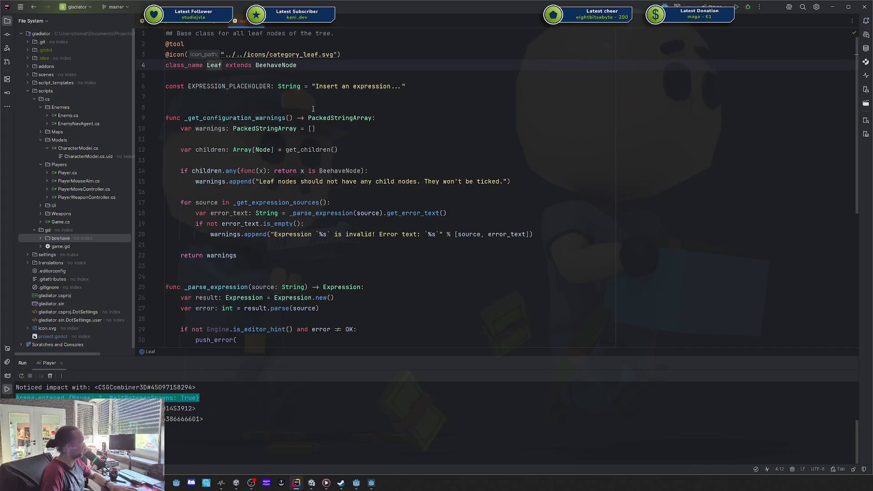
key(ctrl+f)
text(can_)
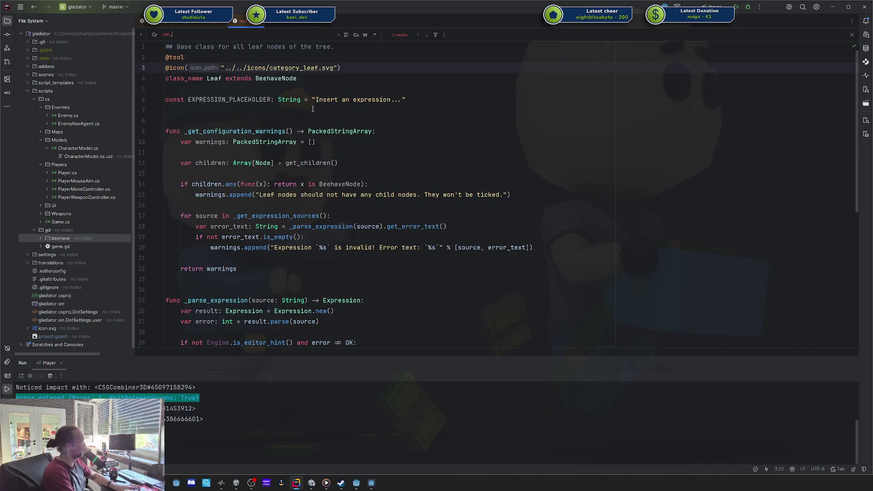
key(Escape)
ctrl+click(282, 65)
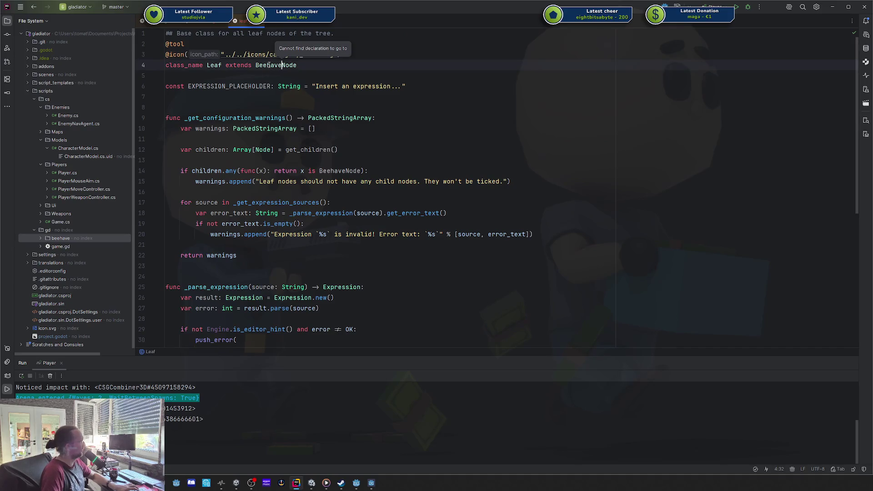
triple_click(272, 65)
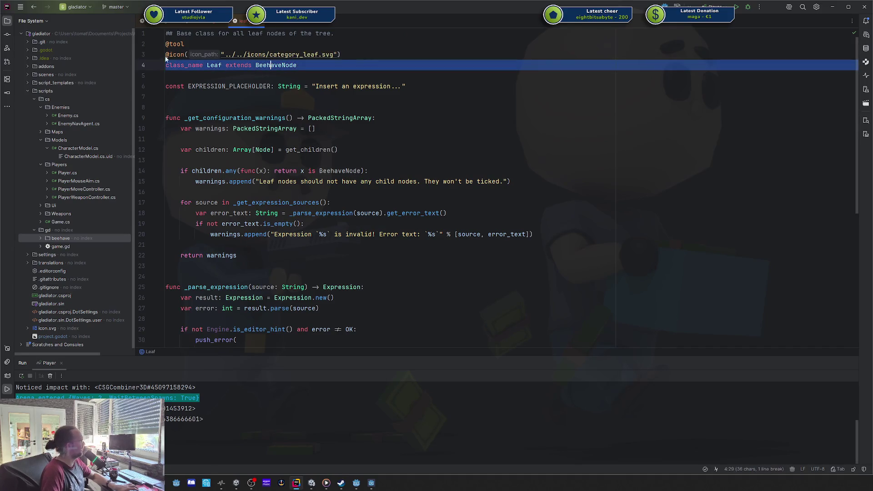
- Open addons/beehave/nodes/beehave_node.gd and search it for 'can_send_'
click(29, 66)
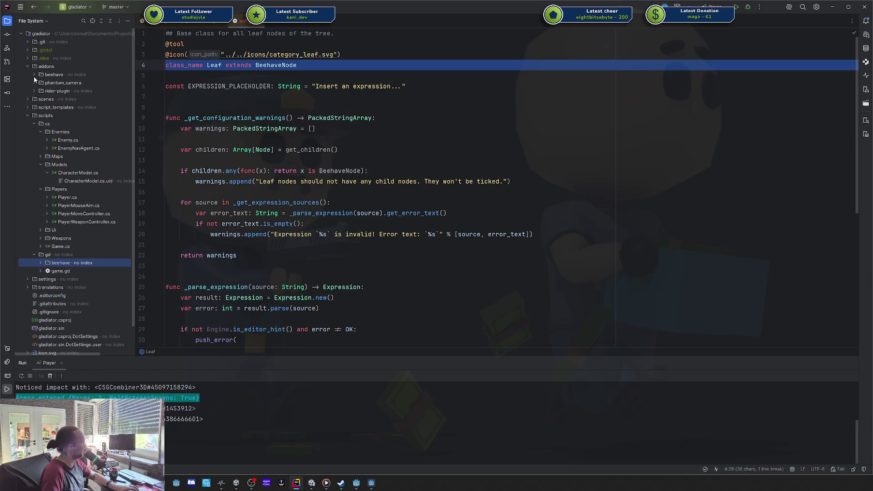
click(33, 75)
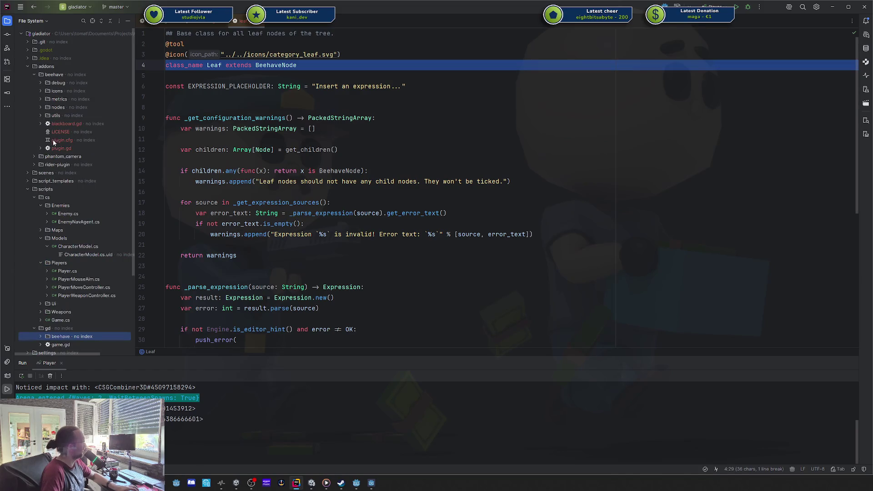
click(42, 108)
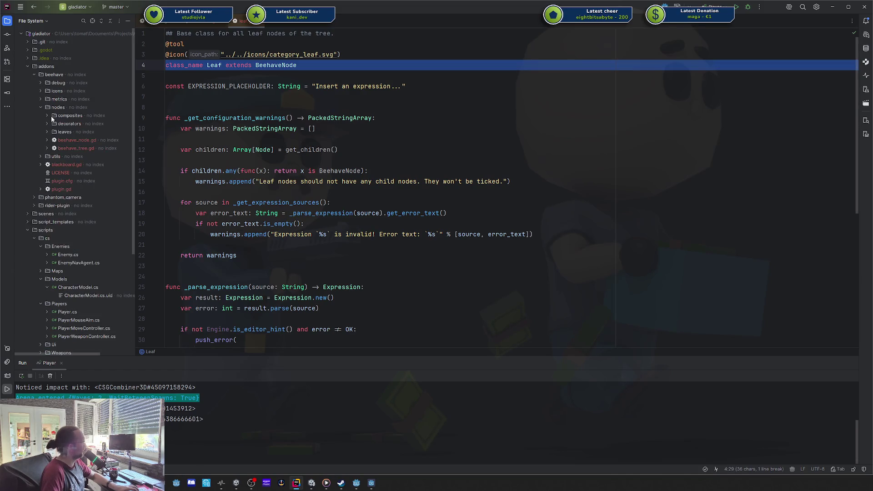
double_click(85, 140)
key(ctrl+f)
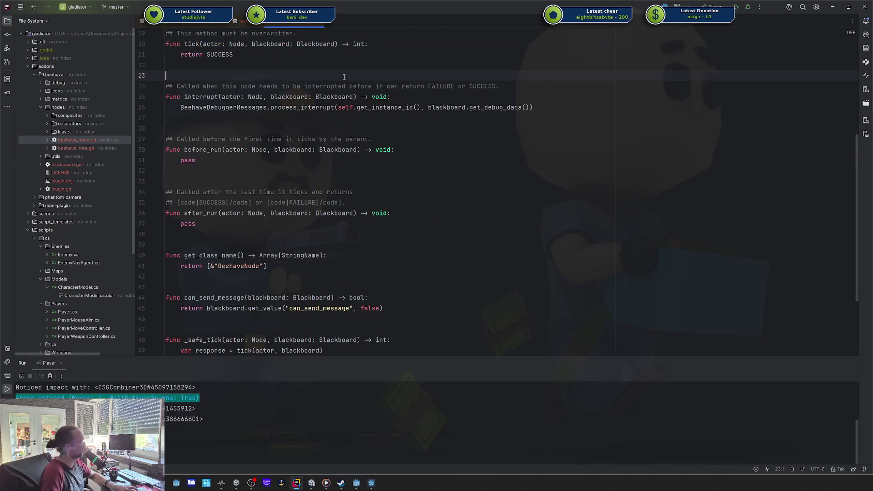
text(can_sen)
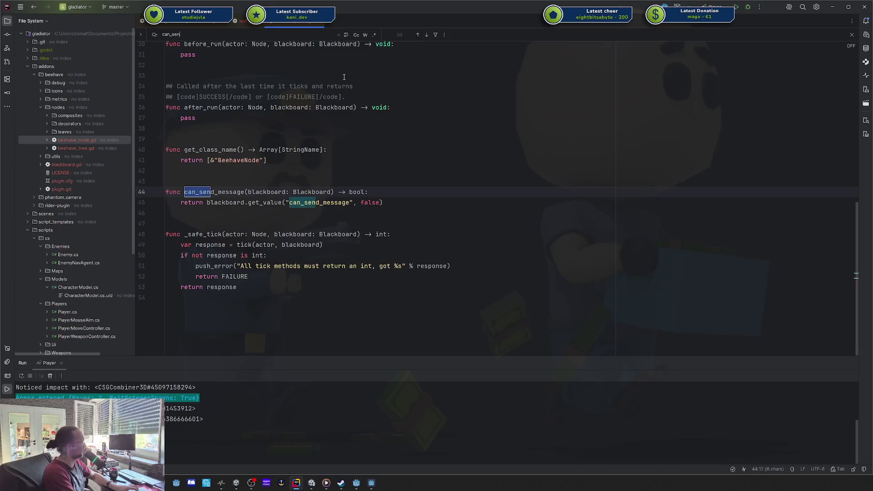
text(_)
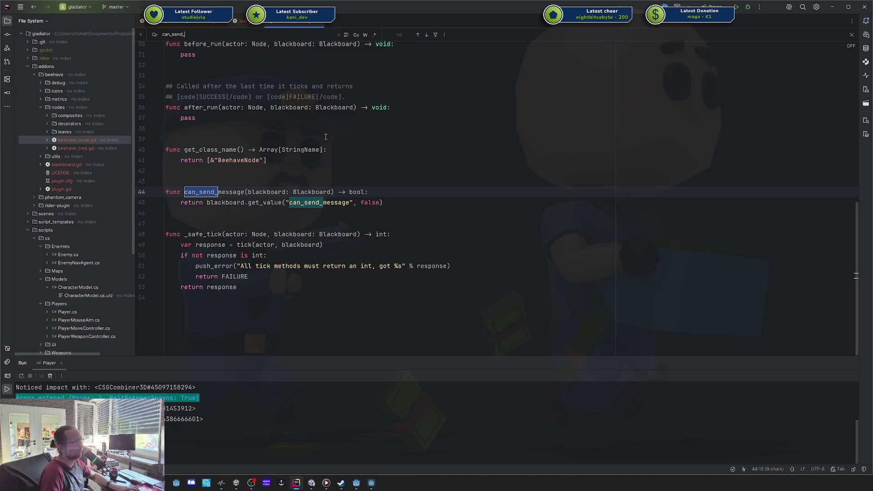
- Examine the can_send_message definition, find it has no usages, and return to the Timeout script
mouse_move(245, 199)
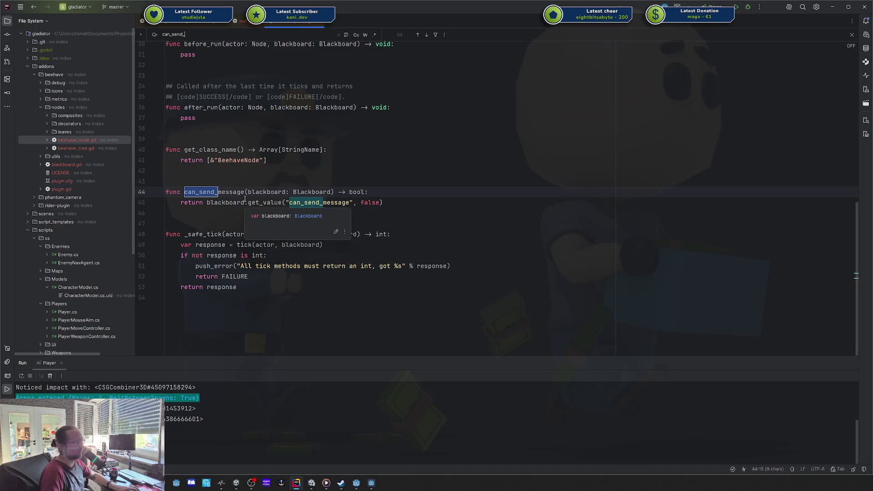
click(256, 202)
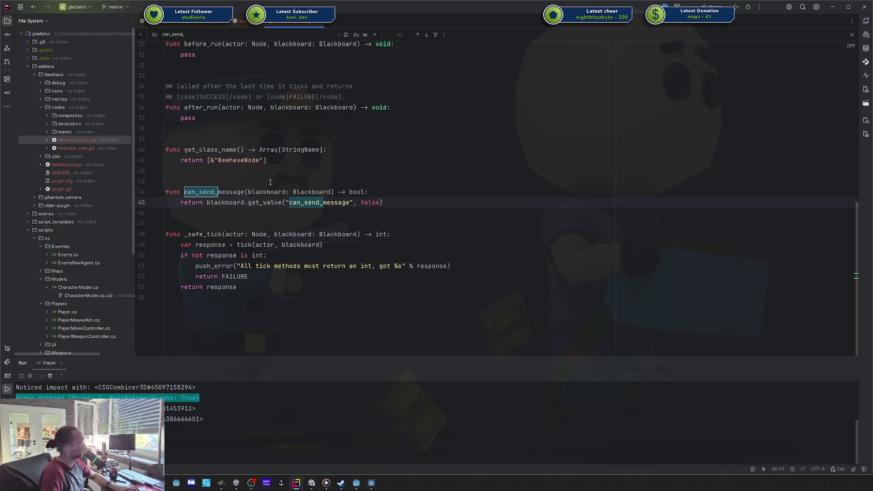
click(270, 182)
click(234, 192)
mouse_move(223, 191)
ctrl+click(223, 192)
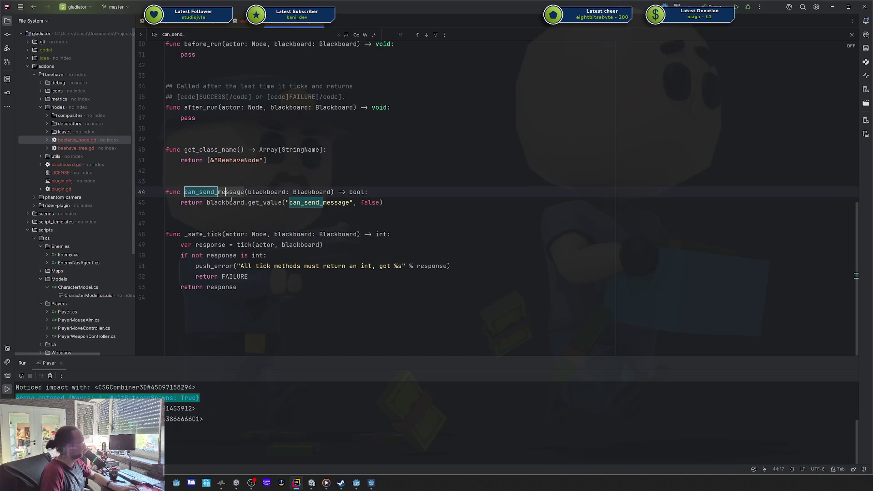
click(225, 202)
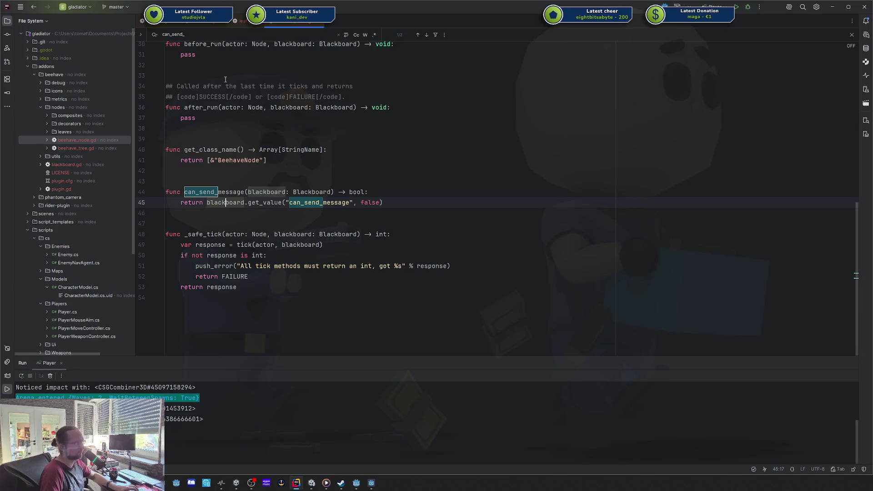
click(160, 25)
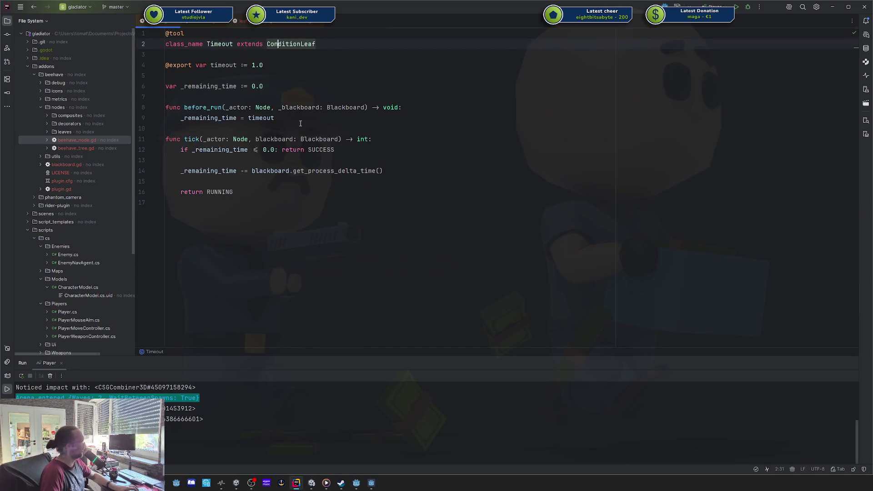
- Rename before_run's _blackboard parameter to blackboard
click(403, 108)
key(Return)
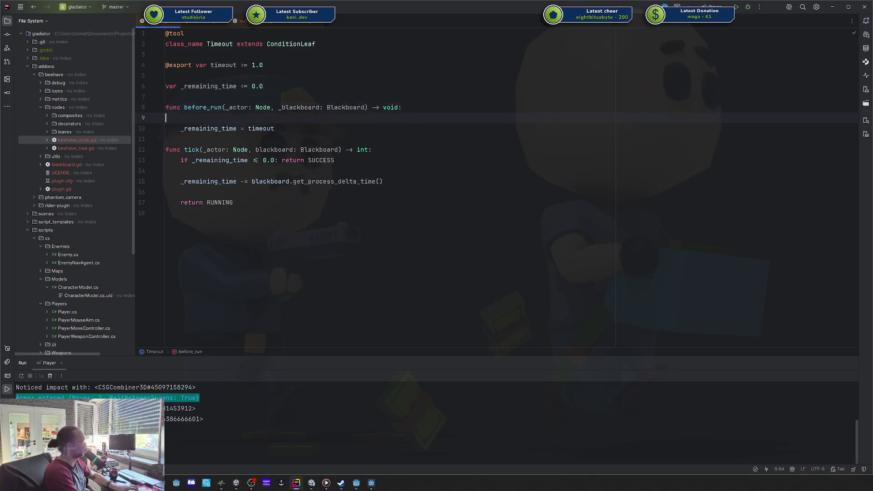
key(Tab)
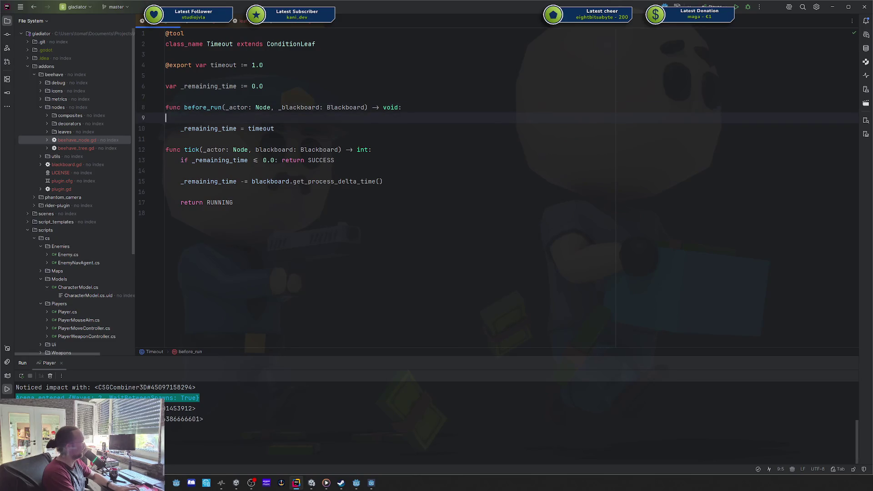
key(Delete)
key(End)
key(Down)
key(Down)
key(Down)
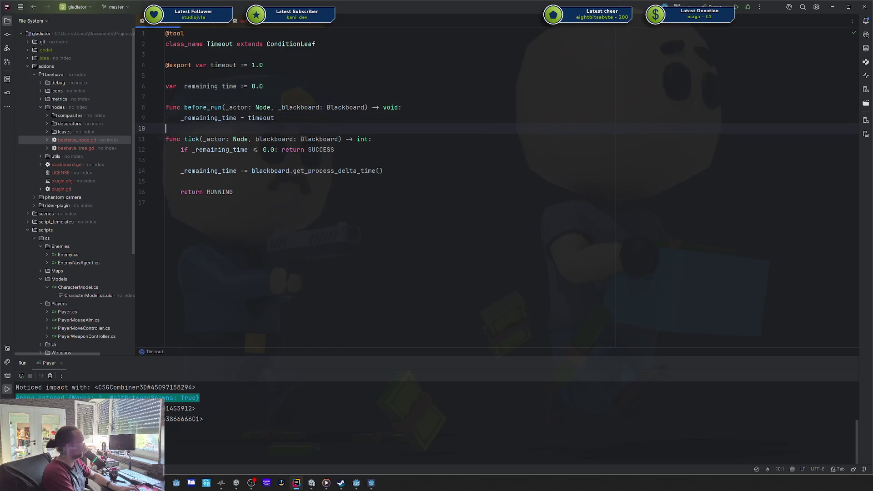
key(Up)
key(Up)
key(Up)
click(402, 108)
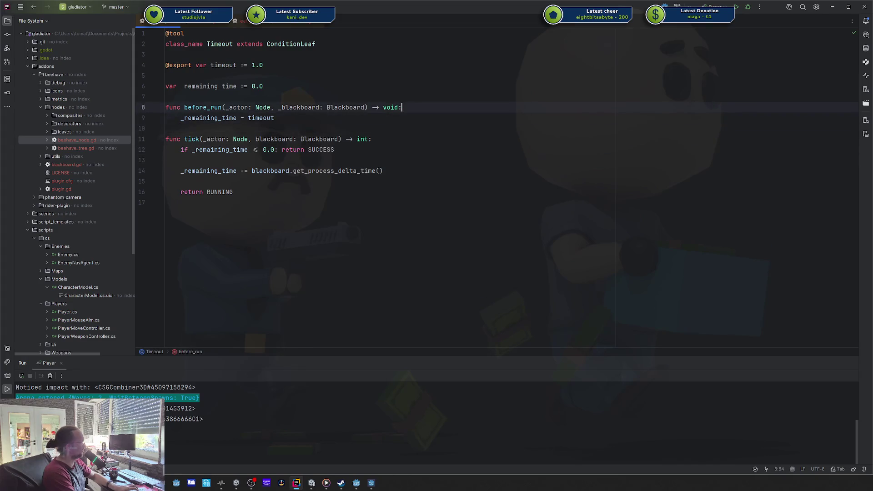
key(Right)
click(282, 107)
key(BackSpace)
key(End)
- Add blackboard.set_value("last_timeout", timeout) as a new line in before_run
key(Return)
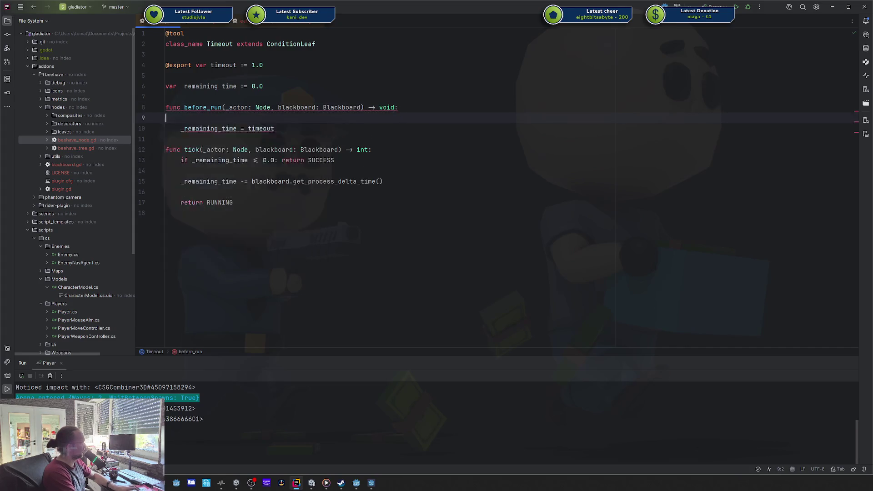
text(blackboard.)
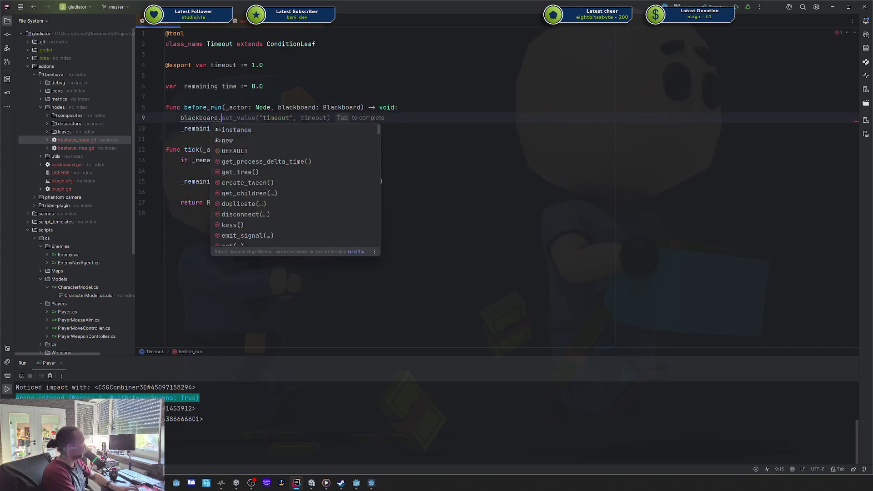
text(set_va)
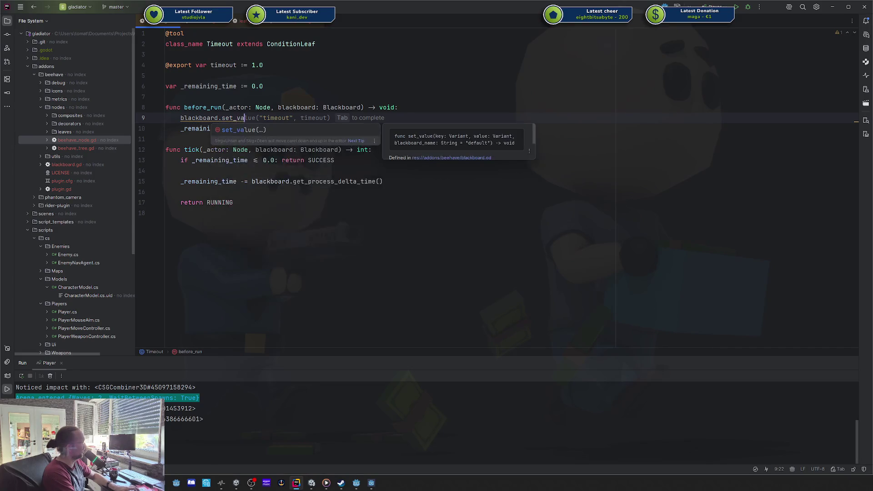
key(Return)
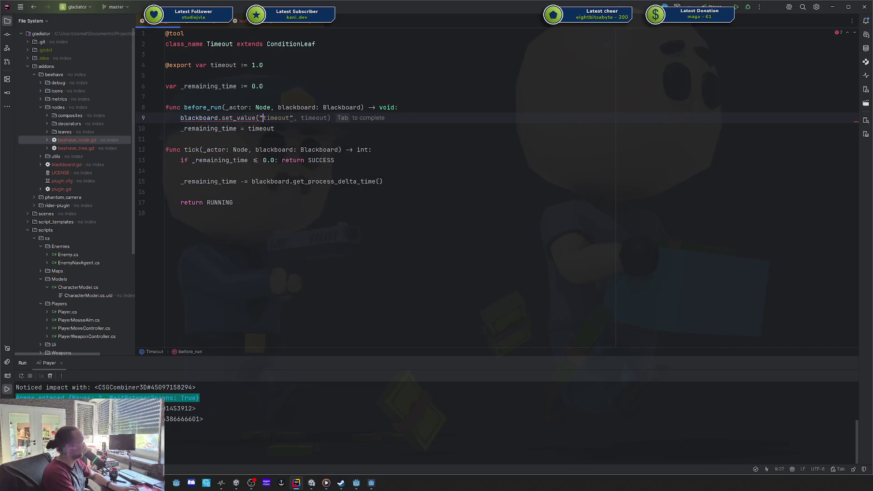
text("my_awesome_)
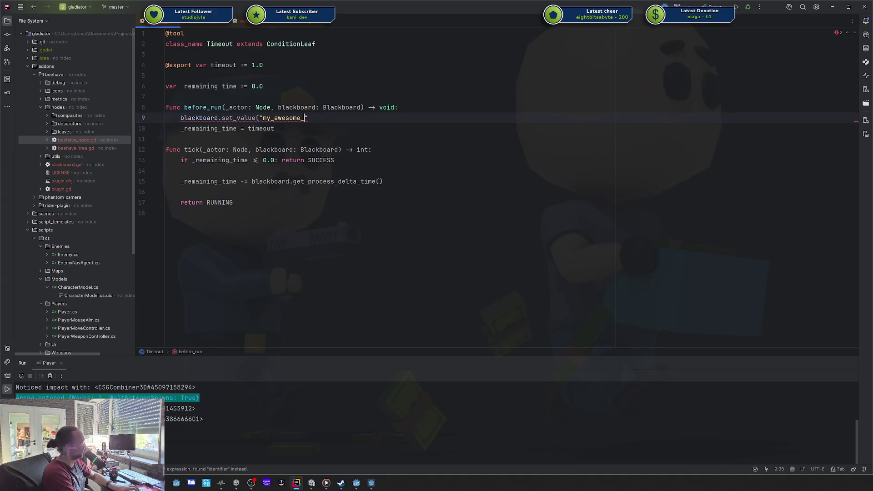
text(value)
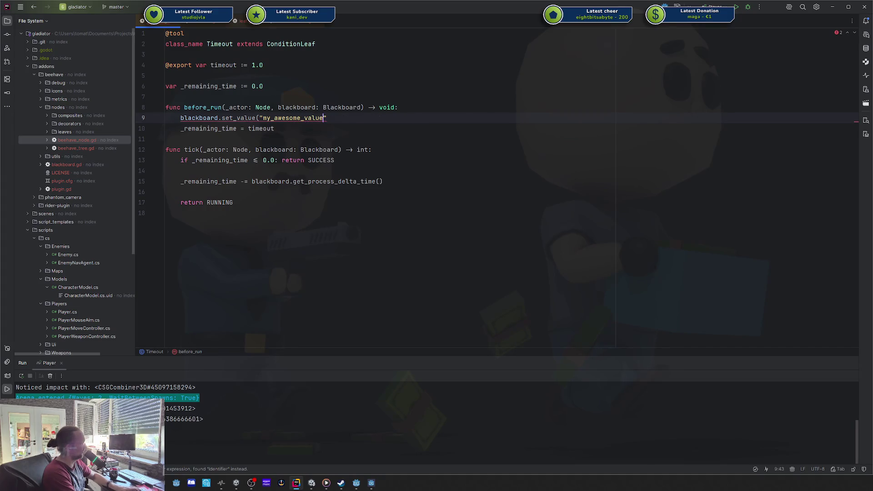
key(ctrl+BackSpace)
text(last_)
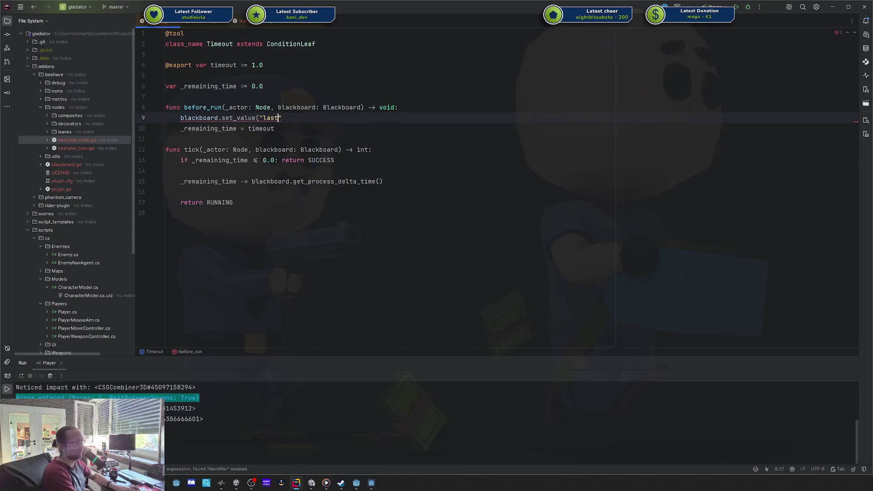
text(timeout", )
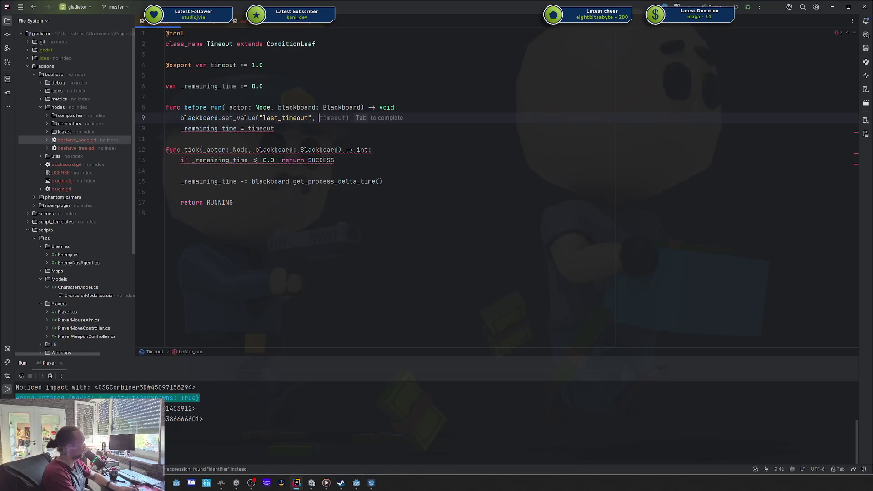
text(remain)
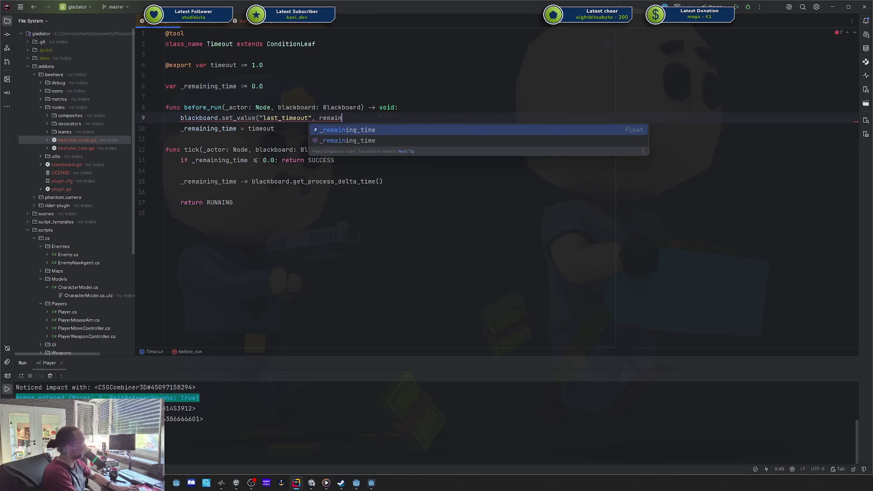
key(BackSpace)
key(BackSpace)
key(BackSpace)
text(timeout))
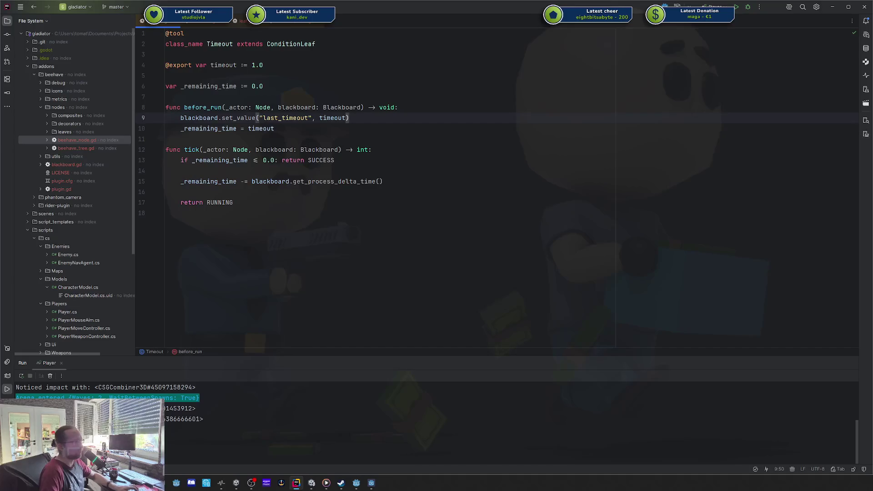
key(alt+Tab)
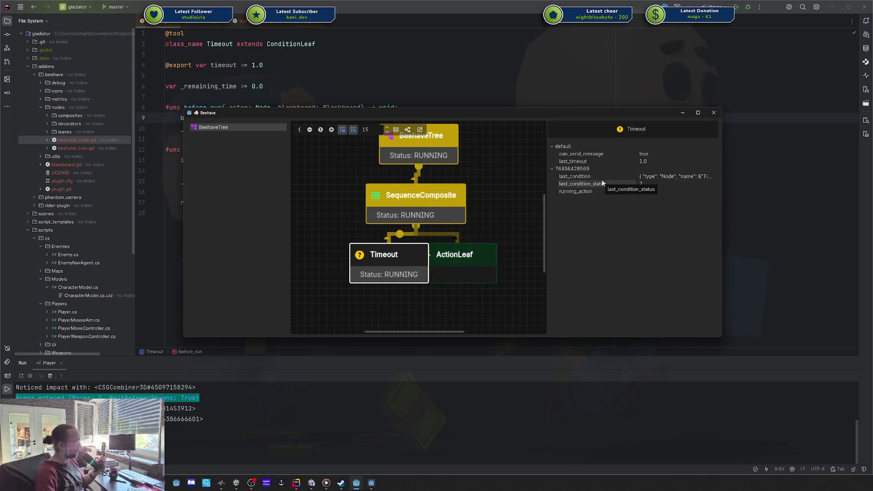
- Widen the Beehave debugger and its inspector, then inspect ActionLeaf and SequenceComposite
drag(720, 179, 768, 181)
mouse_move(573, 168)
mouse_down()
mouse_move(304, 168)
mouse_move(577, 169)
mouse_up()
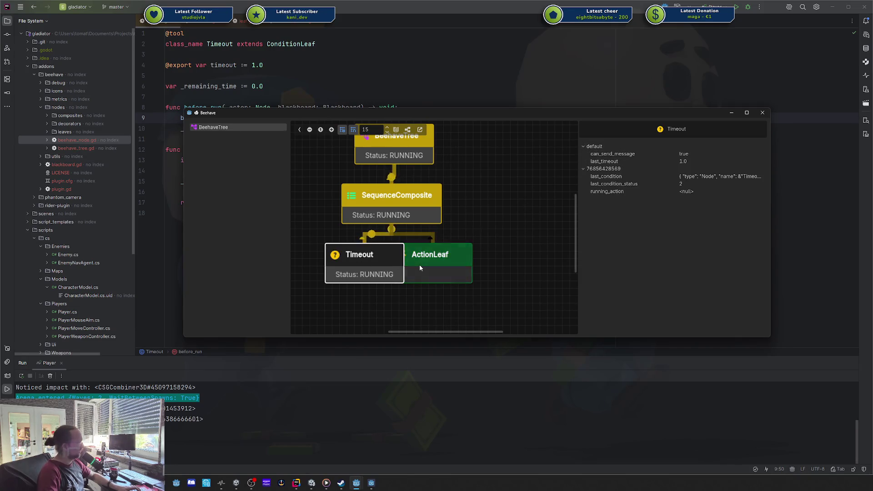
click(432, 266)
click(395, 202)
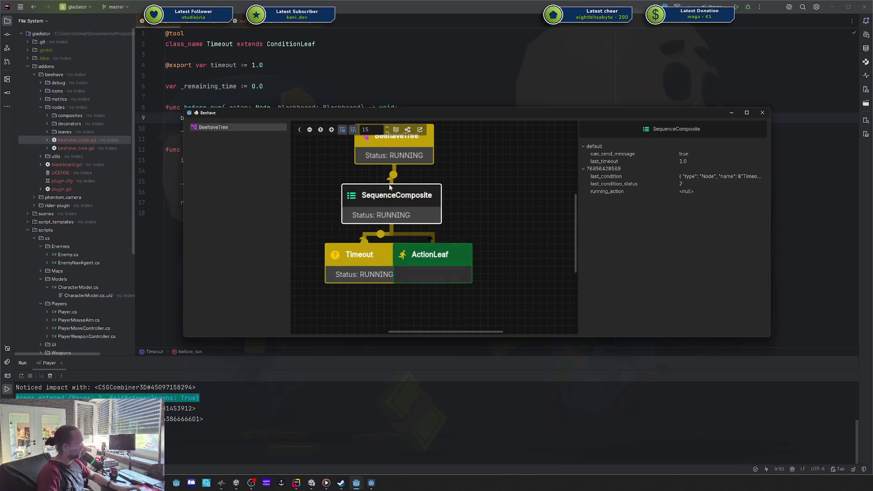
click(464, 181)
scroll(474, 192, down, 2)
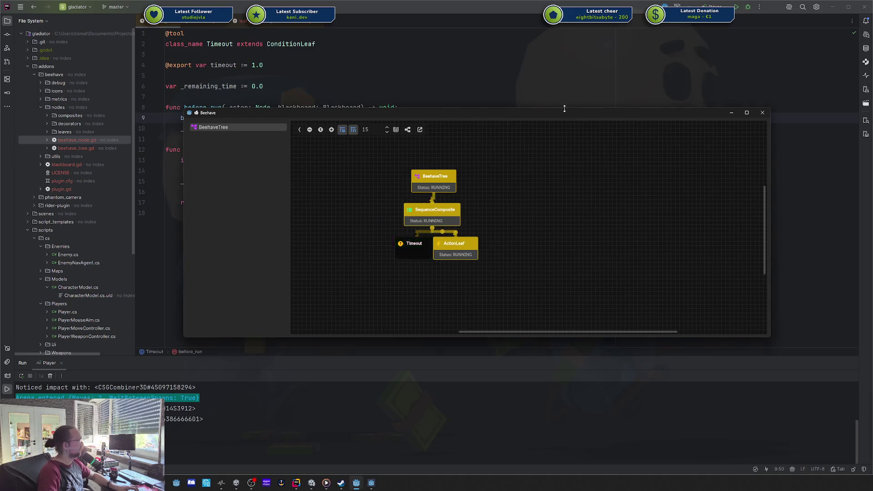
- Select Timeout to view its blackboard, then push the debugger off the right edge
mouse_move(573, 113)
mouse_down()
mouse_move(872, 113)
mouse_move(551, 128)
mouse_up()
click(398, 259)
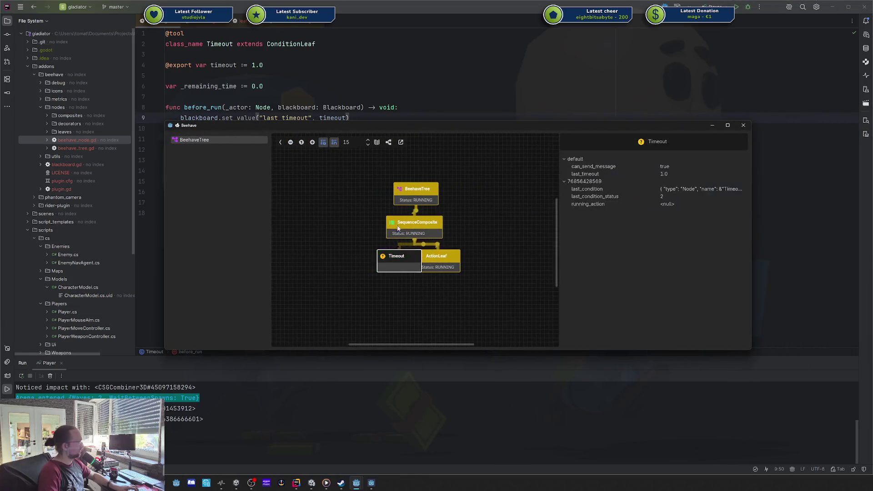
mouse_move(414, 128)
mouse_down()
mouse_move(872, 85)
mouse_move(872, 120)
mouse_up()
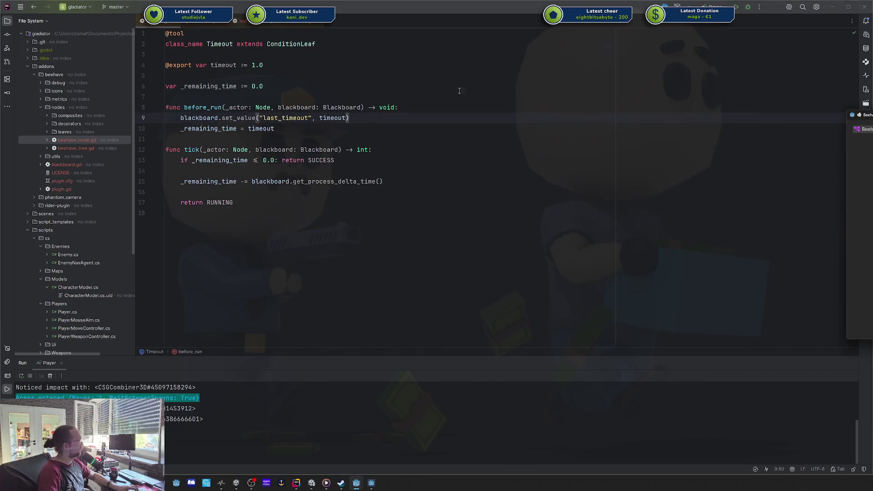
- Read through the beehave_node.gd base class script
click(300, 22)
scroll(279, 100, up, 1)
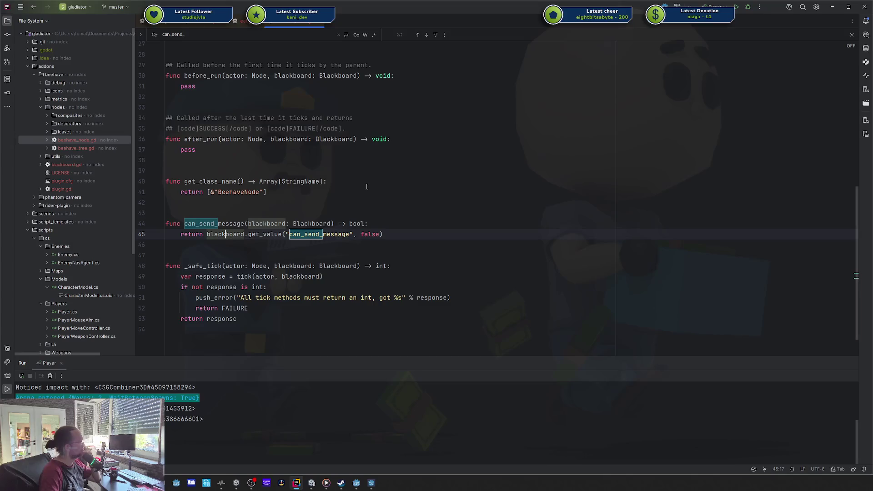
scroll(283, 244, up, 2)
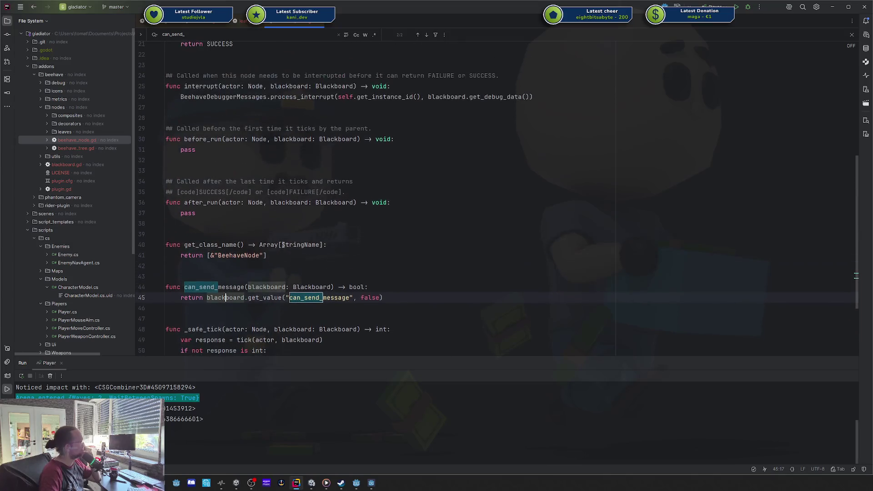
scroll(284, 245, up, 7)
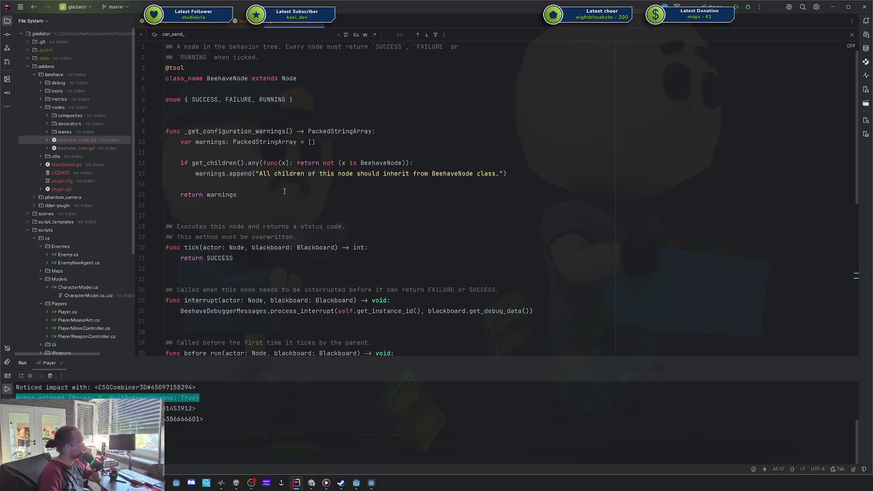
scroll(284, 191, down, 10)
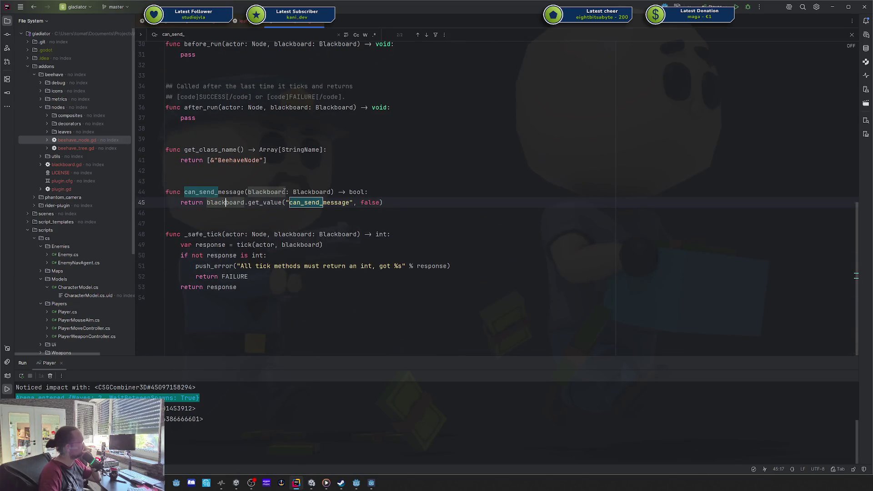
- Look over the leaf.gd base class script
click(244, 22)
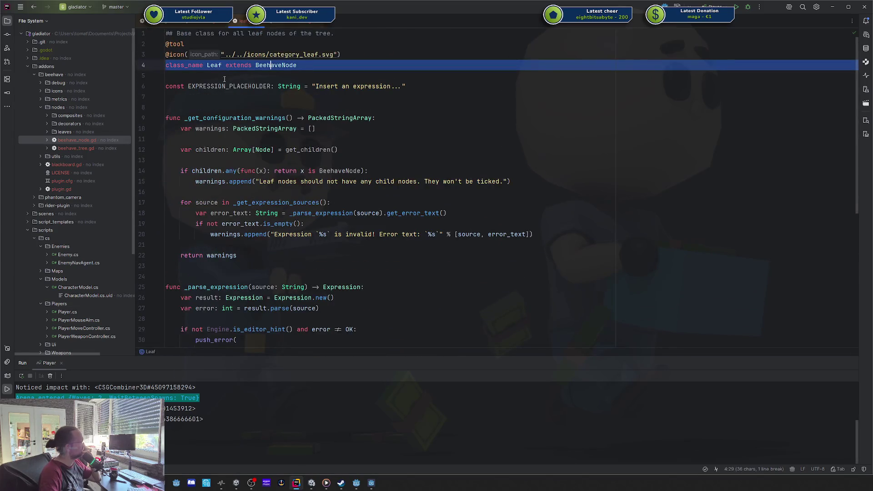
scroll(364, 94, down, 3)
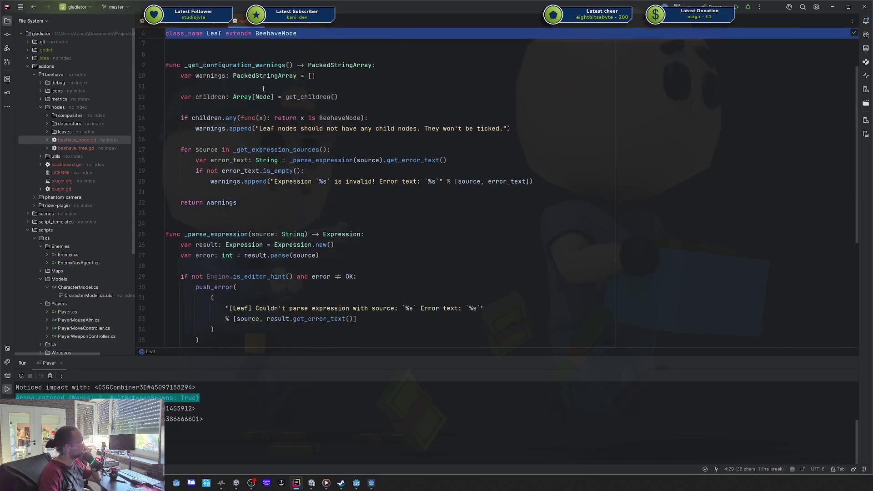
scroll(363, 94, down, 2)
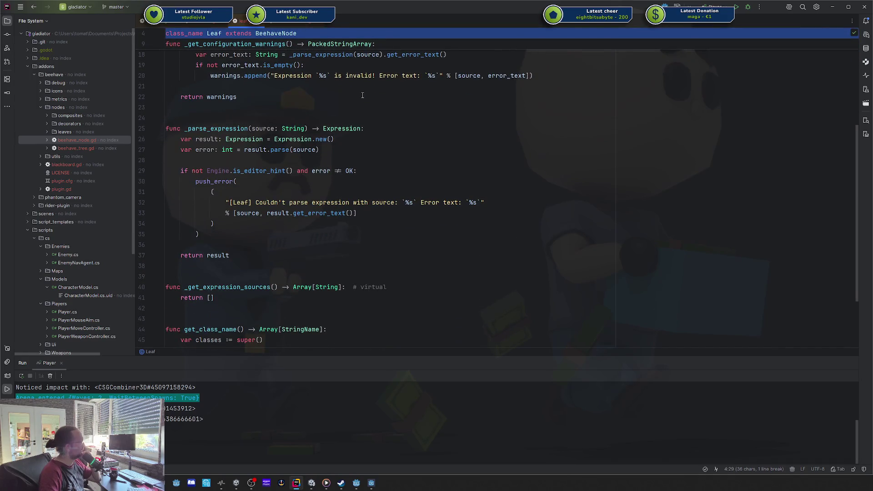
scroll(363, 95, down, 2)
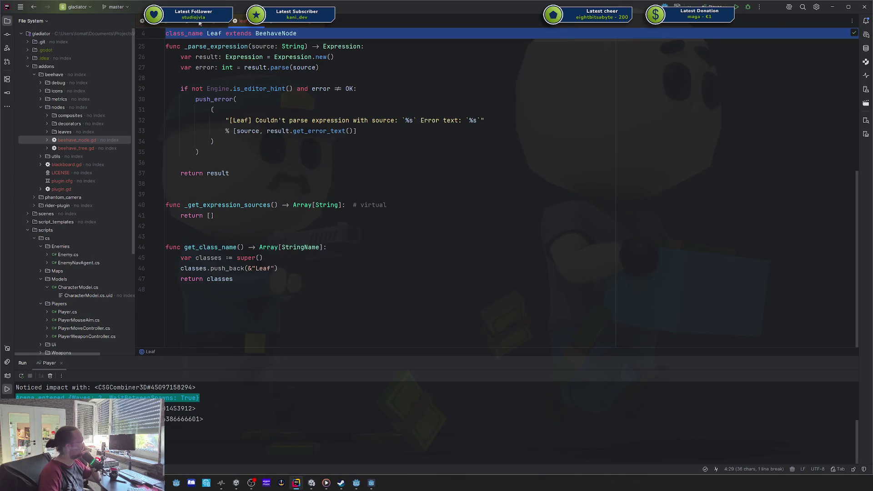
- Inspect ConditionLeaf's get_class_name return line, comparing it briefly with the Timeout script
click(199, 23)
click(258, 142)
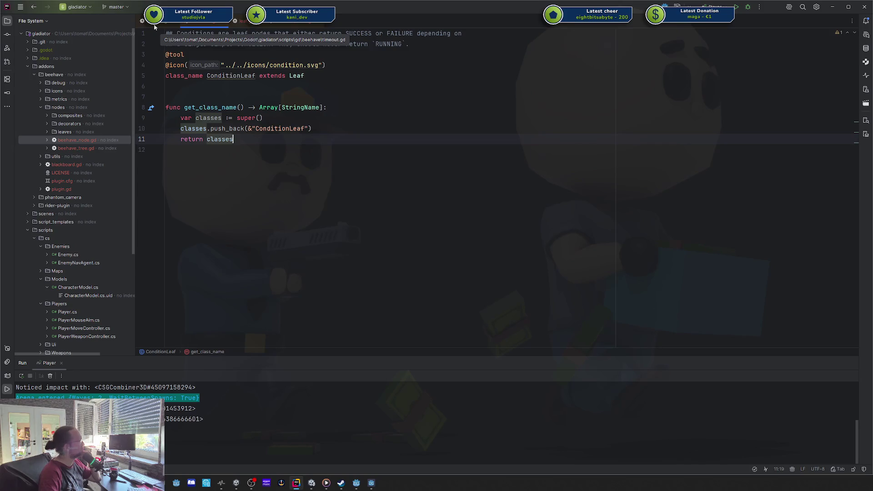
click(154, 26)
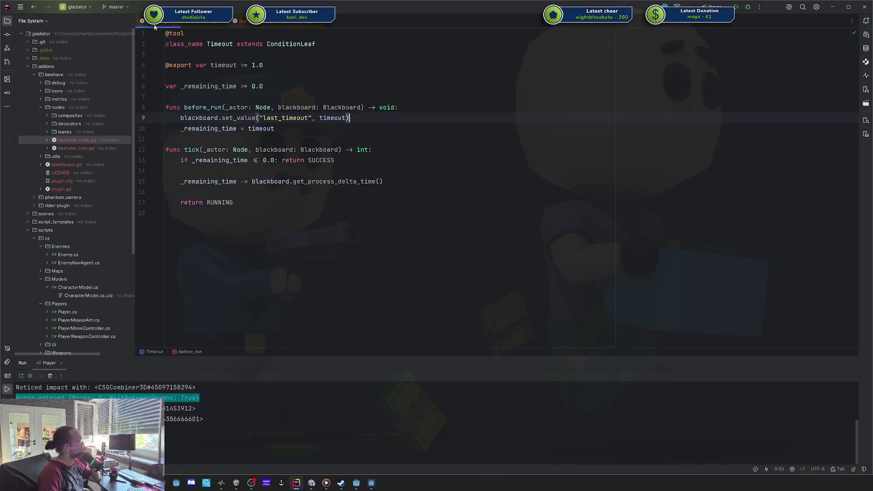
click(204, 27)
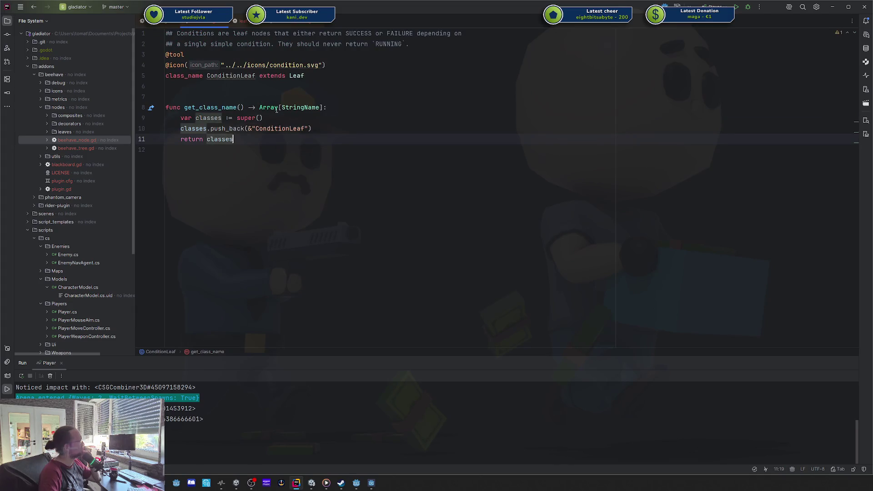
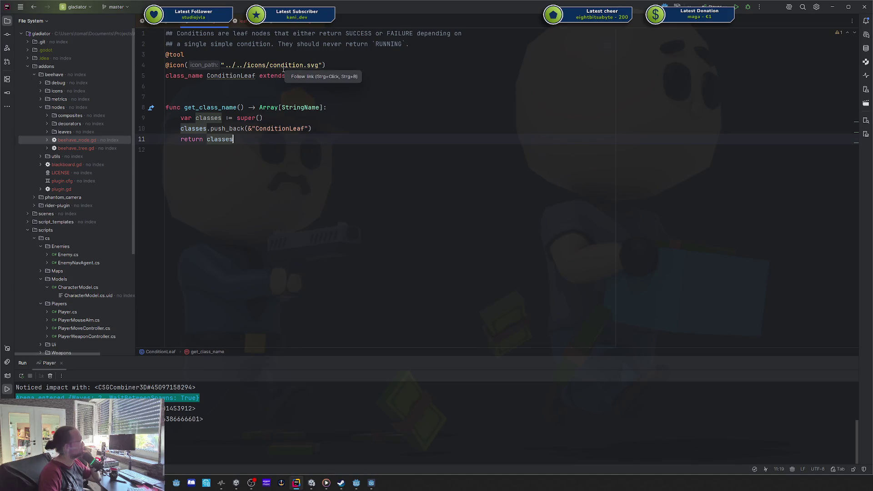
- In timeout.gd, try FAILURE as line 13's return, check the Beehave debugger, then undo to SUCCESS
drag(211, 41, 229, 33)
click(262, 33)
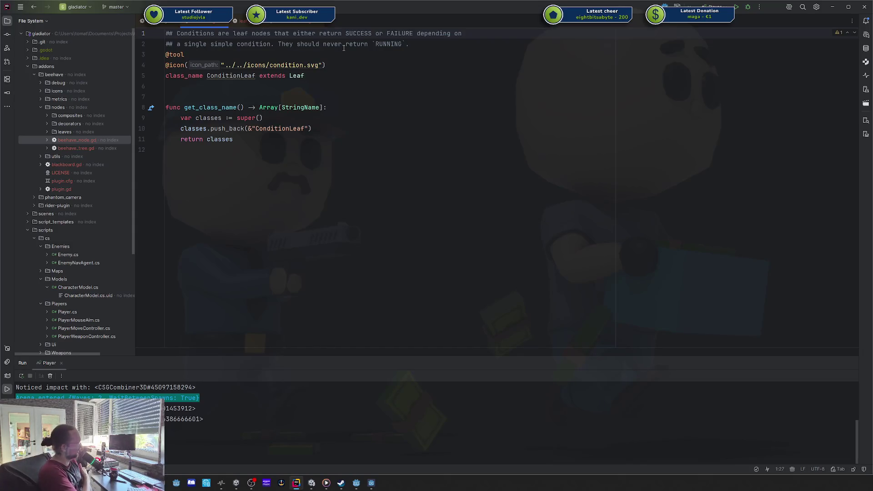
click(162, 23)
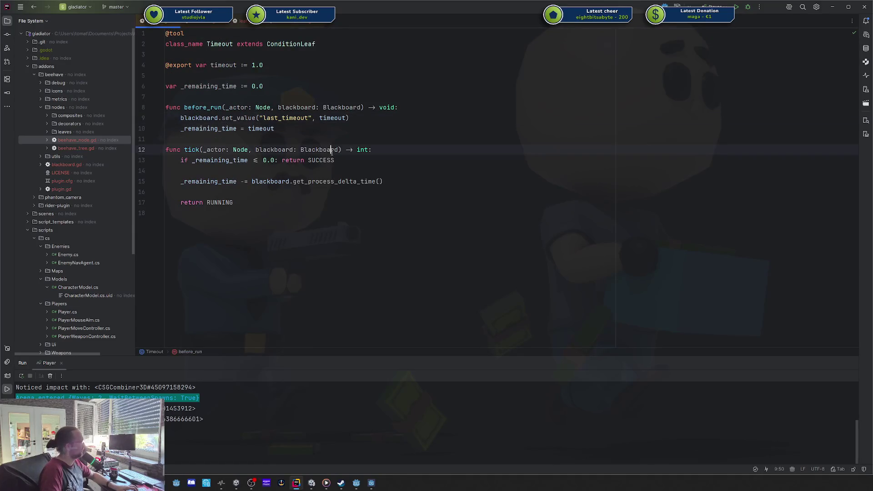
double_click(321, 160)
text(FAIL)
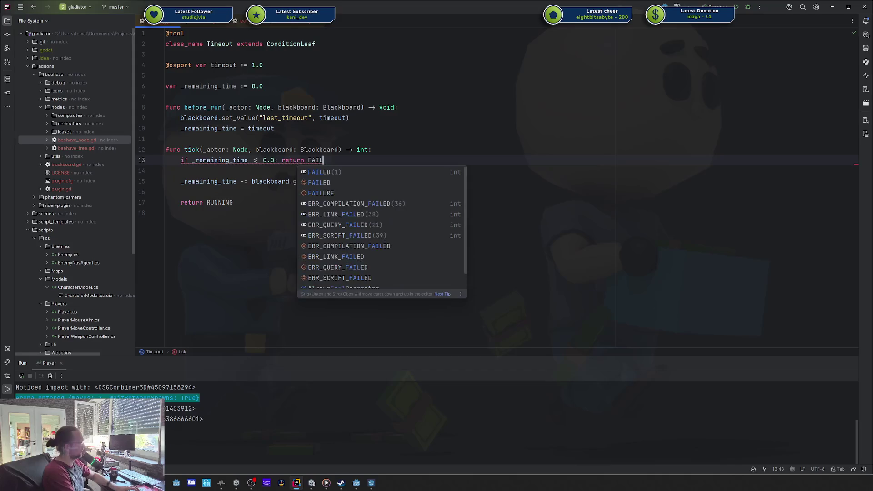
key(Down)
key(Down)
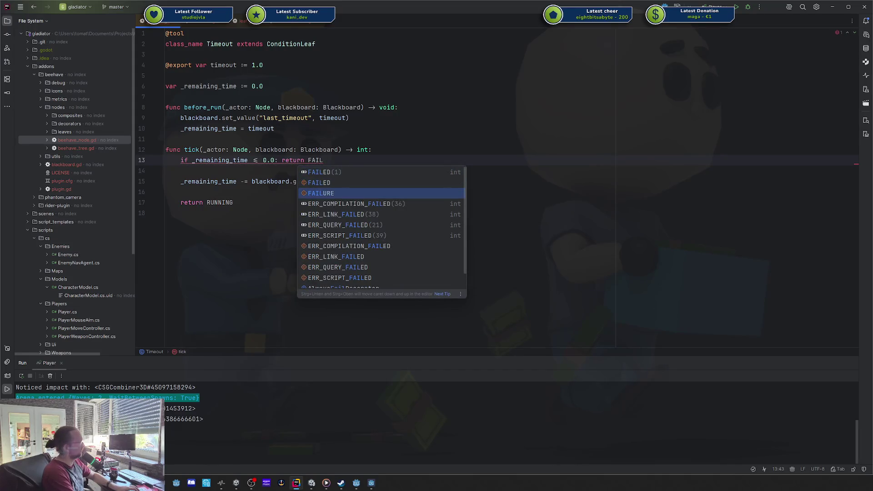
key(Return)
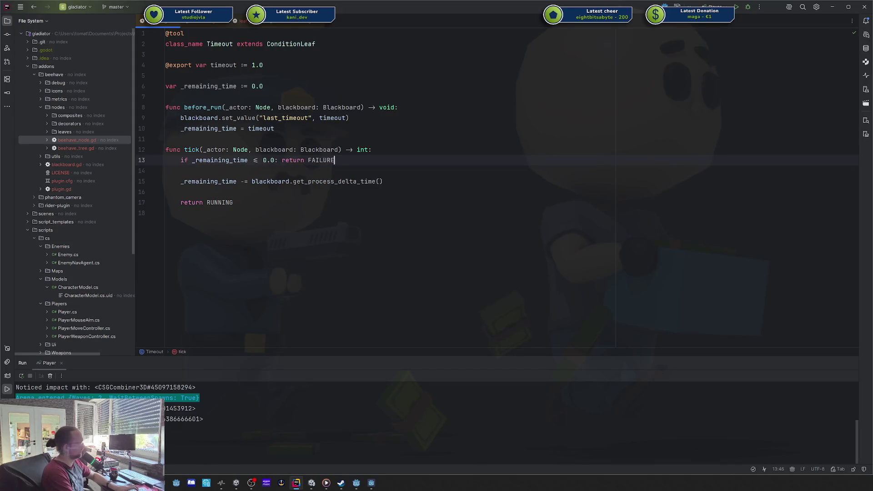
key(alt+Tab)
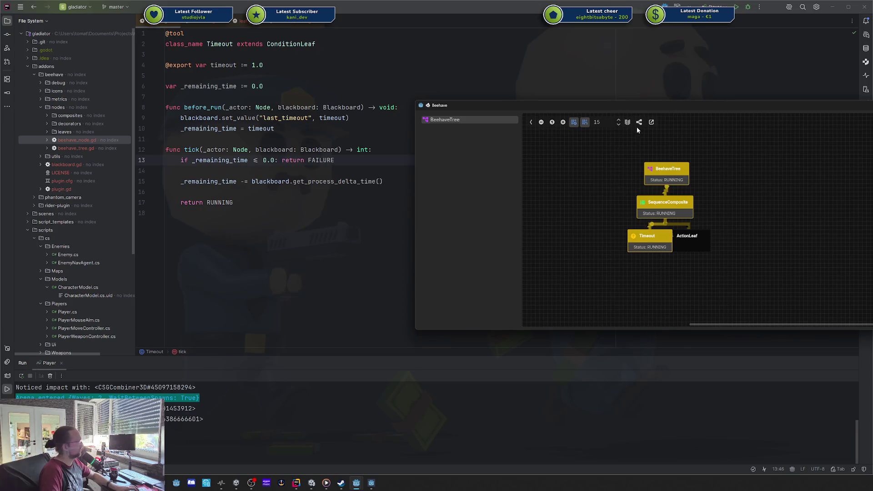
key(alt+Tab)
key(ctrl+z)
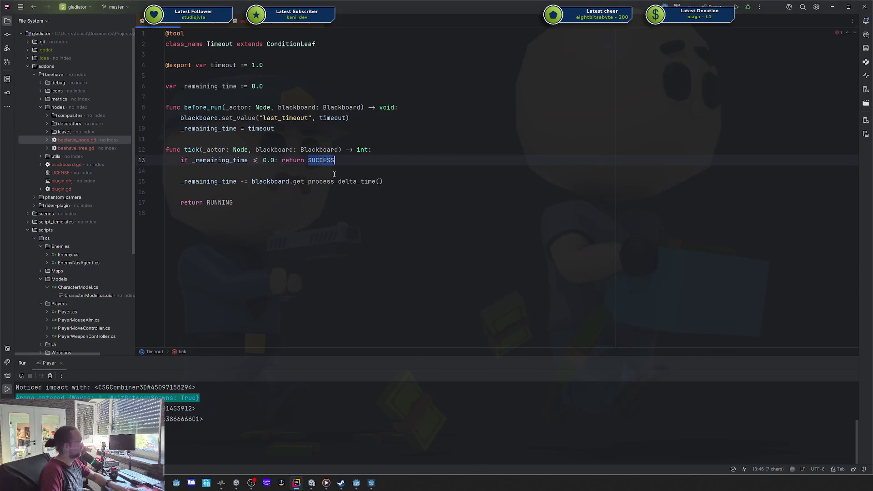
- Change line 17's RUNNING return to FAILURE and inspect the ActionLeaf and Timeout nodes in the debugger
double_click(231, 202)
text(FAIL)
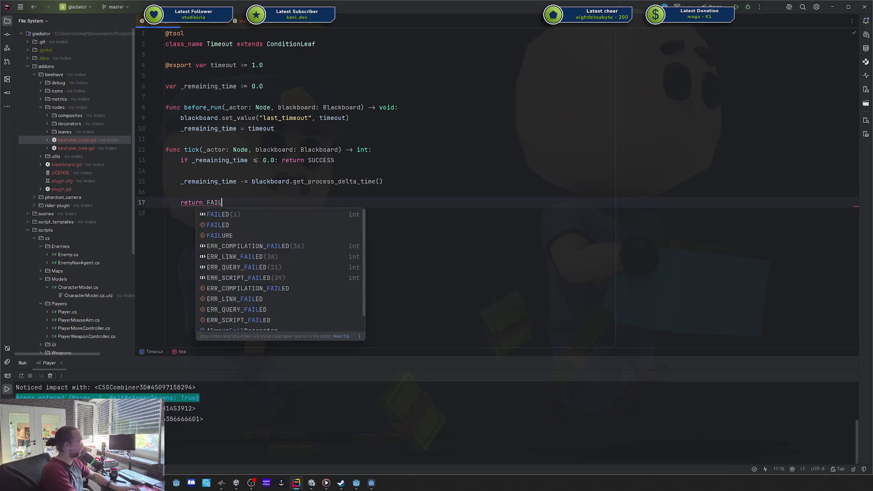
text(URE)
key(Return)
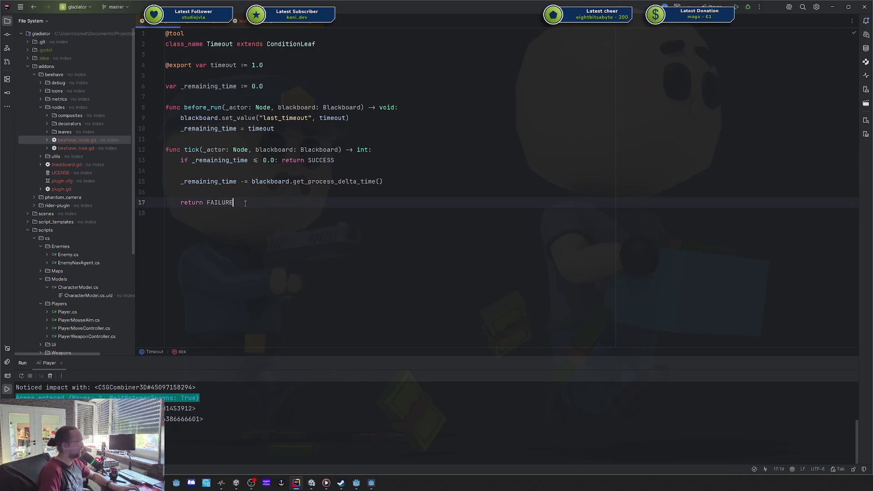
key(alt+Tab)
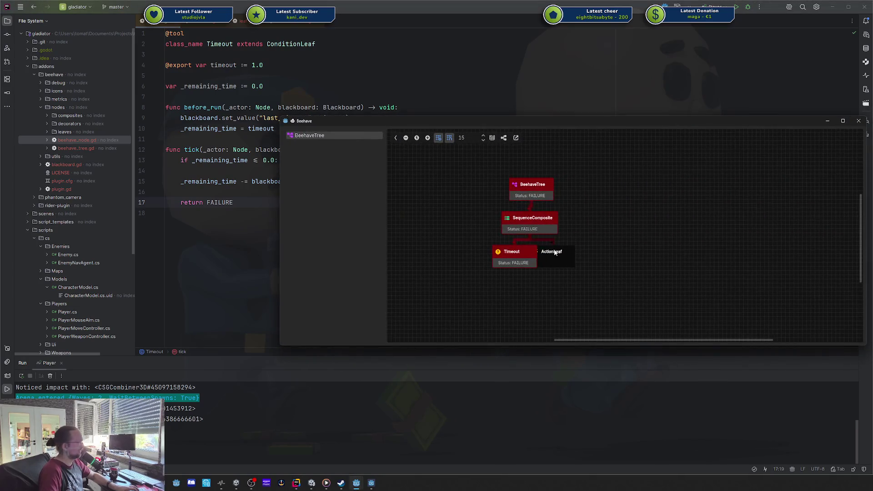
click(553, 254)
click(585, 257)
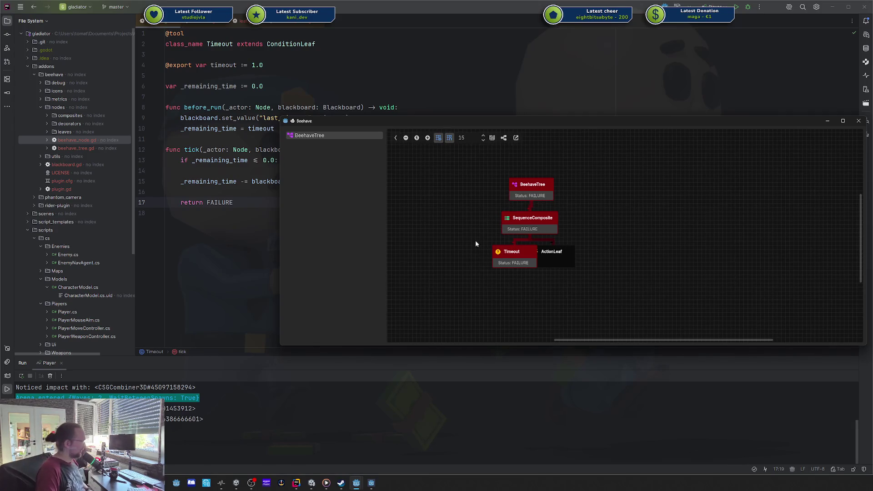
click(499, 260)
click(424, 285)
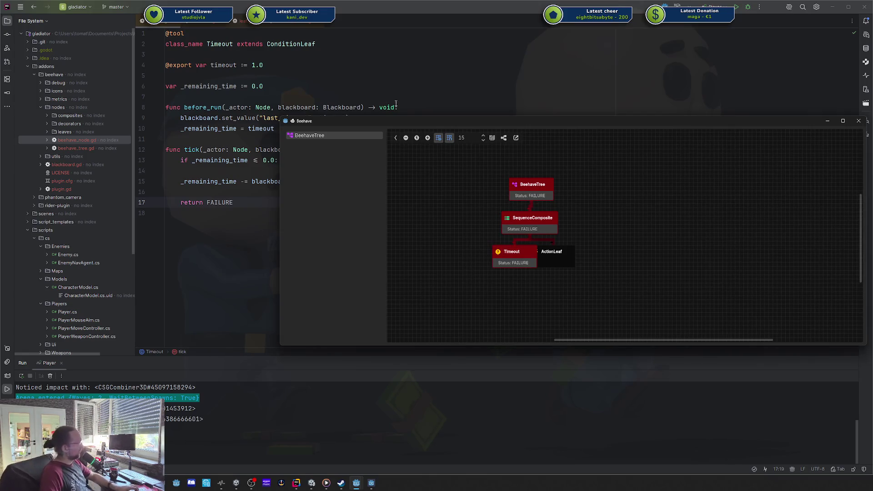
drag(415, 121, 872, 121)
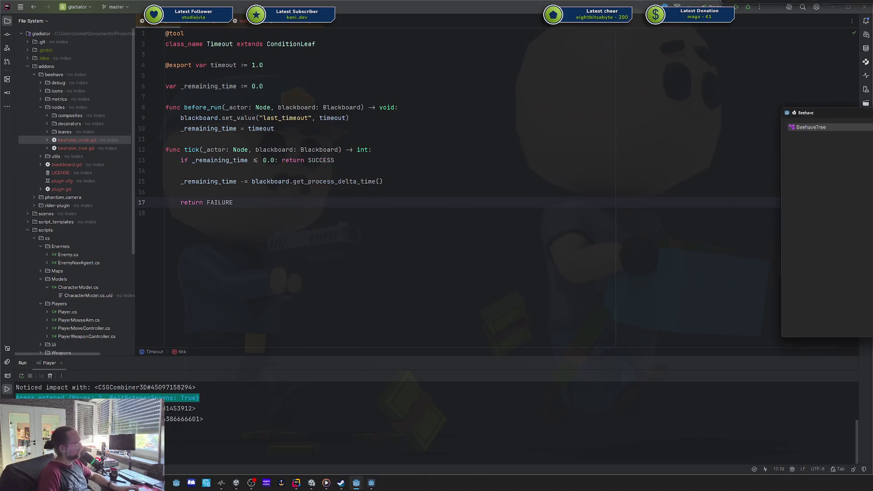
- Make the script extend ActionLeaf instead of ConditionLeaf and restore RUNNING on line 17
double_click(291, 45)
text(ActionLeaf)
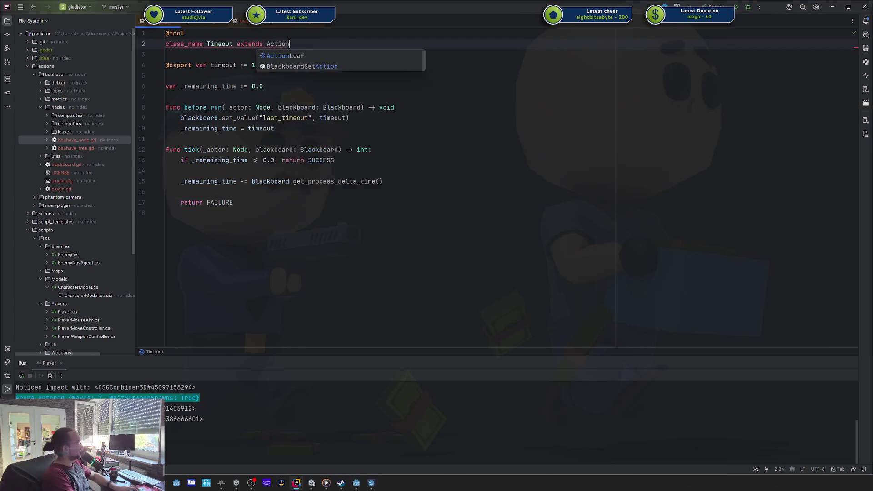
key(Return)
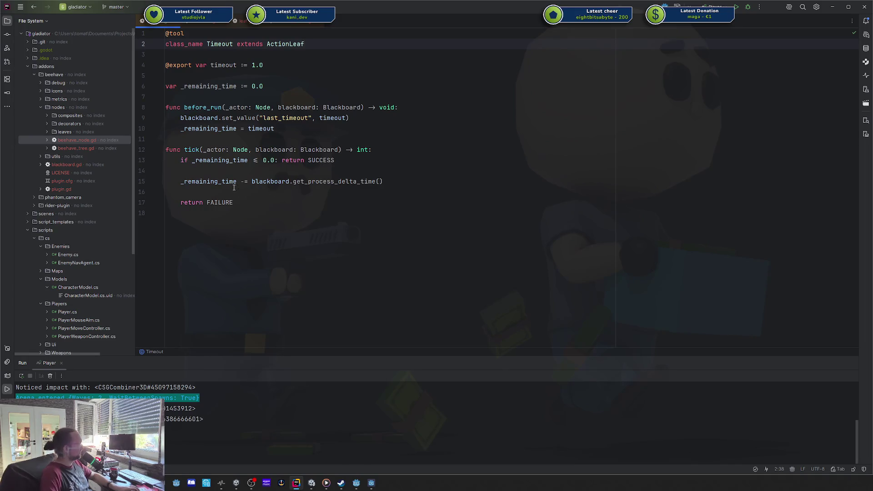
double_click(219, 202)
text(RUN)
key(Return)
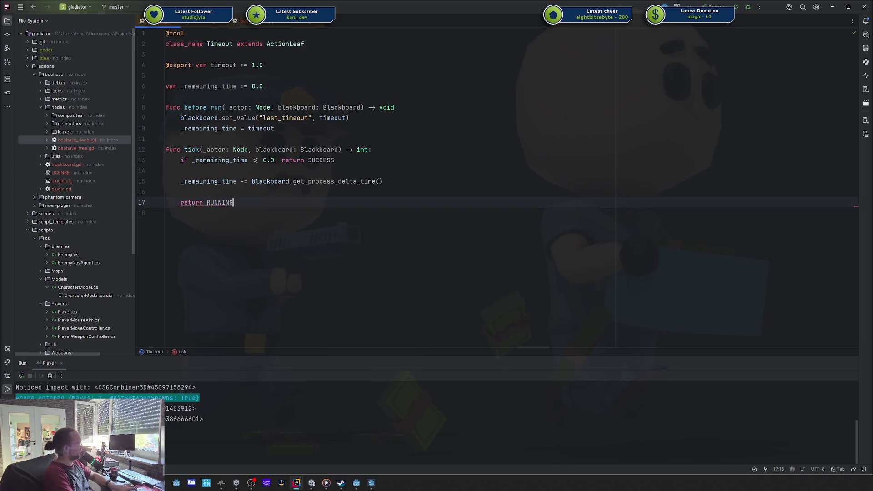
- Move the debugger window aside and walk the player through the doorway into the arena
drag(872, 122, 414, 90)
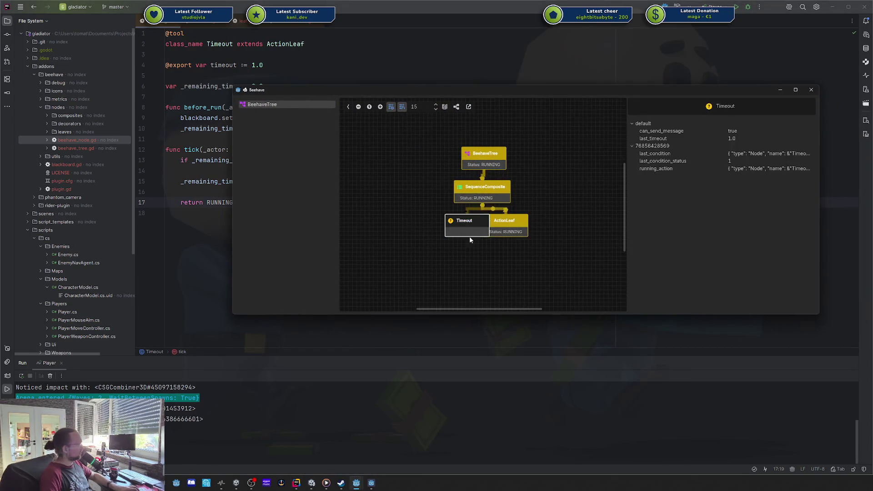
click(481, 111)
mouse_move(537, 94)
mouse_down()
mouse_move(798, 93)
mouse_move(872, 136)
mouse_up()
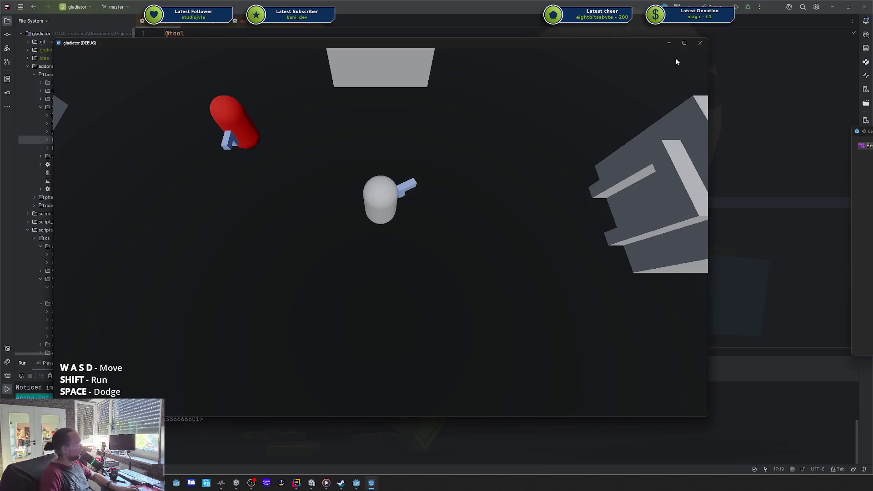
click(597, 114)
key(d)
key(w)
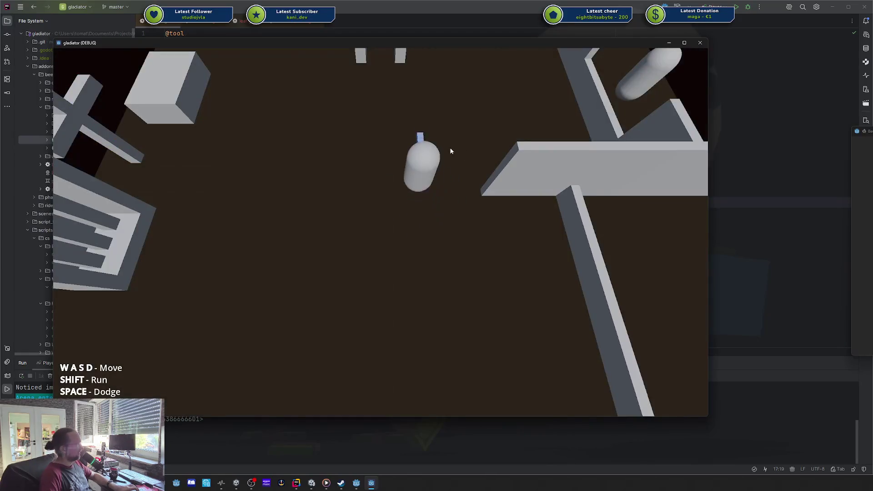
click(375, 266)
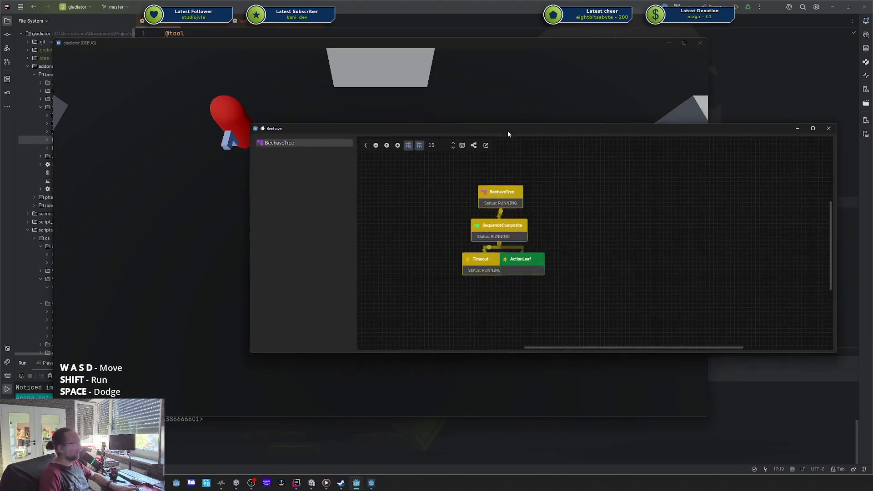
- Open the Beehave debugger, flip its layout horizontal and back, and inspect the Timeout node
click(457, 267)
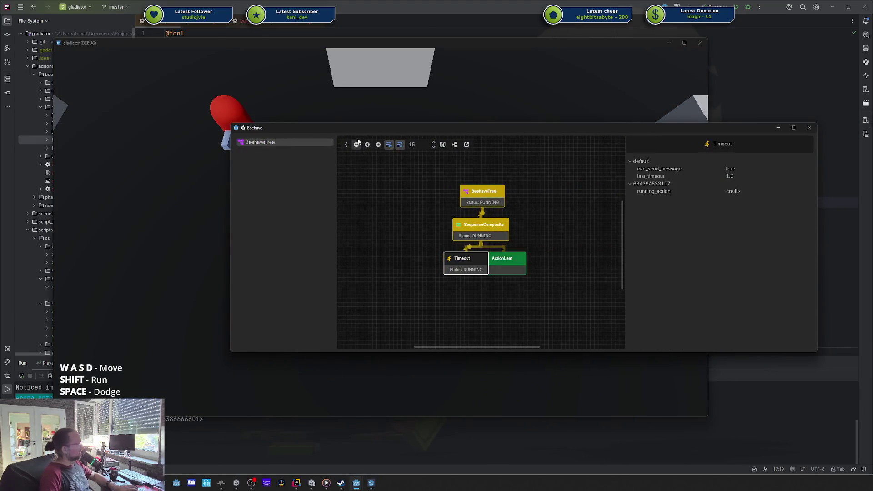
click(454, 145)
click(454, 145)
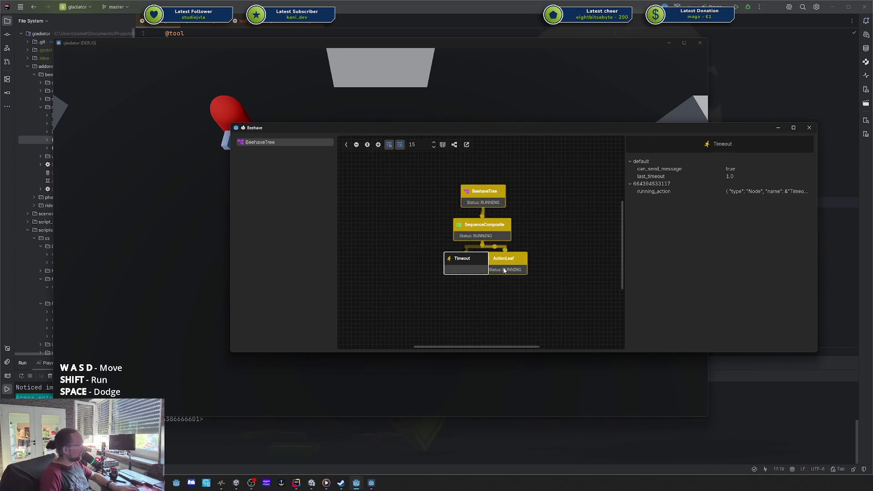
click(460, 264)
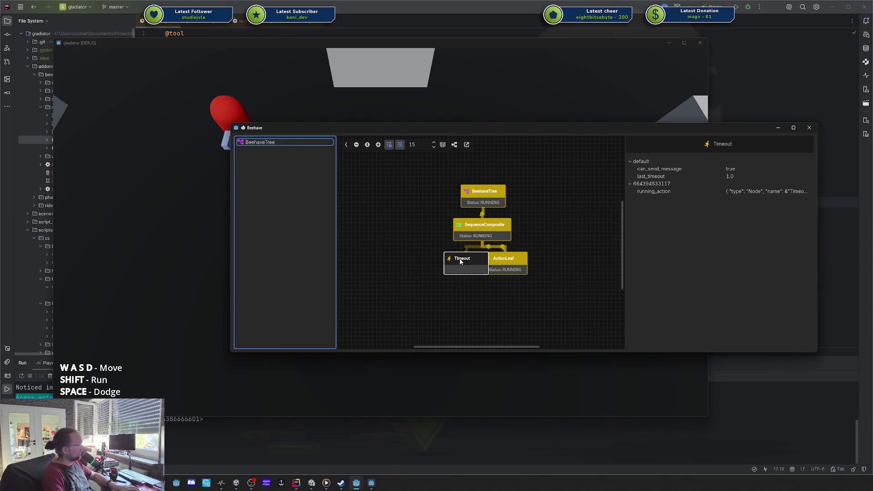
click(476, 251)
click(476, 253)
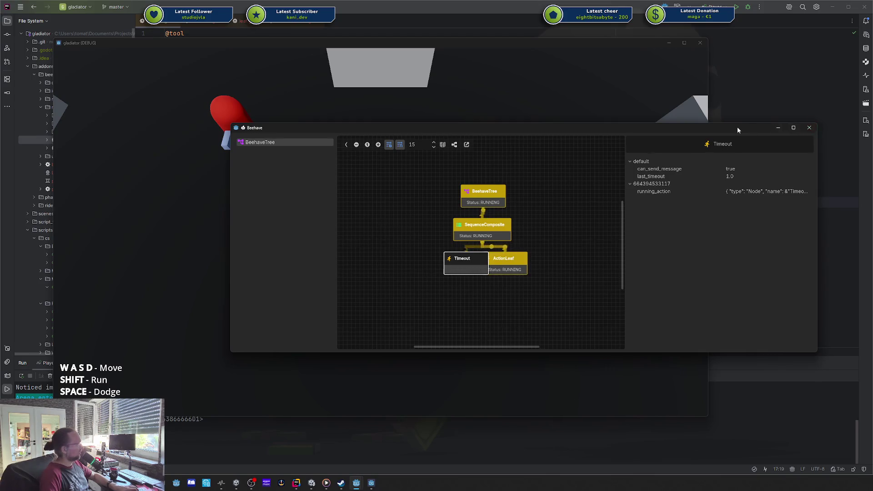
drag(737, 130, 872, 110)
- Turn on beehave/debugger/start_detached in Project Settings, then stop the running game
mouse_move(356, 483)
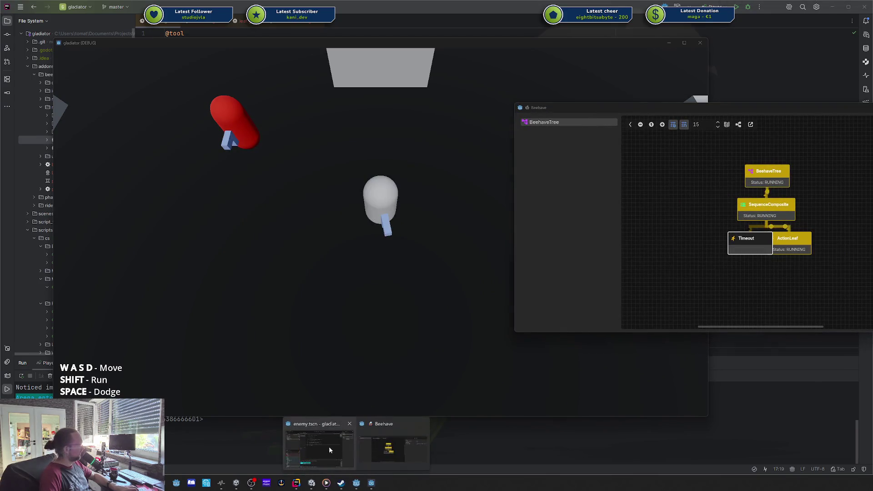
click(330, 450)
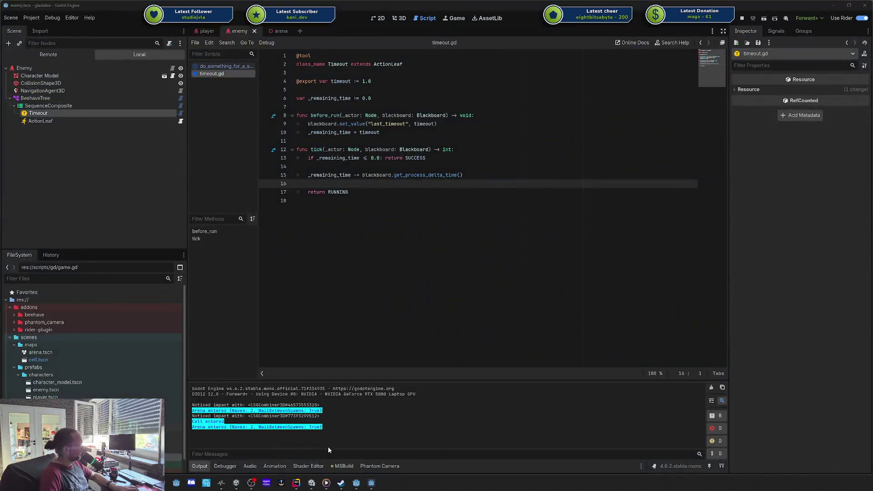
click(37, 21)
click(46, 28)
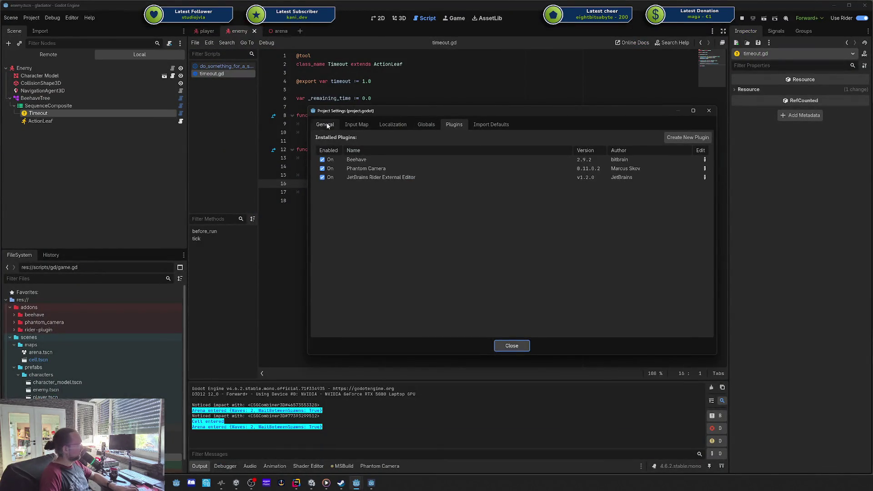
click(325, 125)
text(beehav)
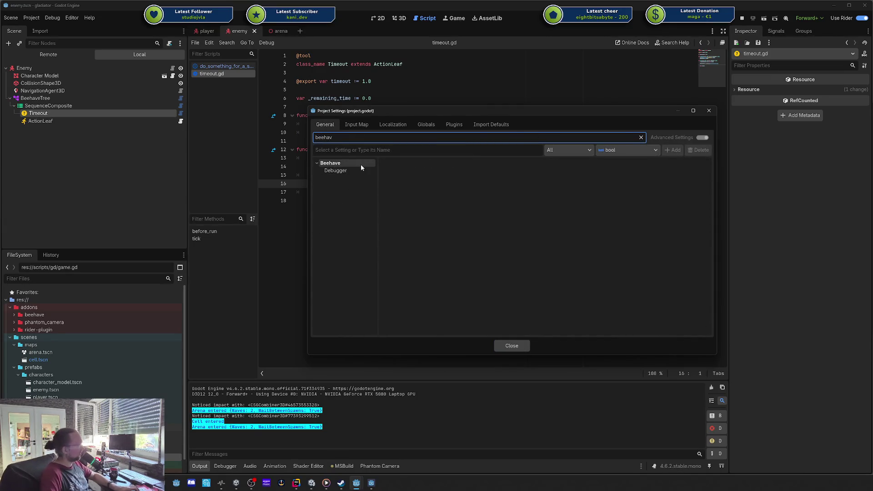
click(360, 165)
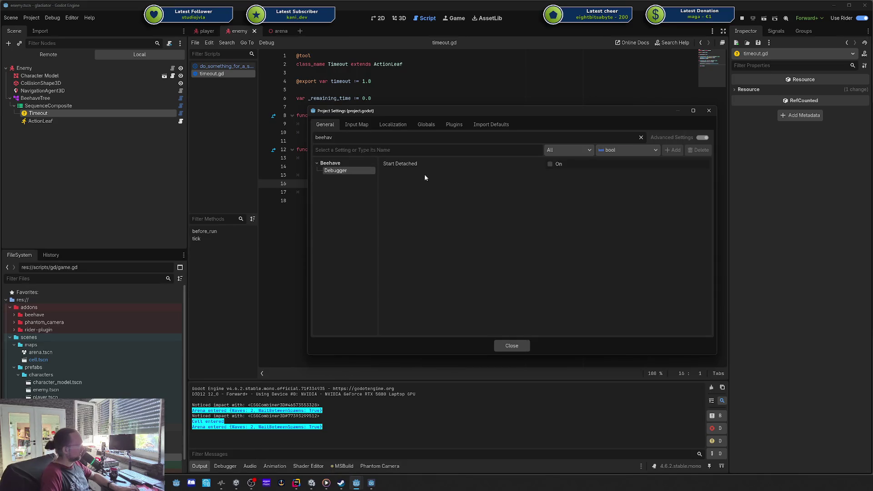
click(550, 164)
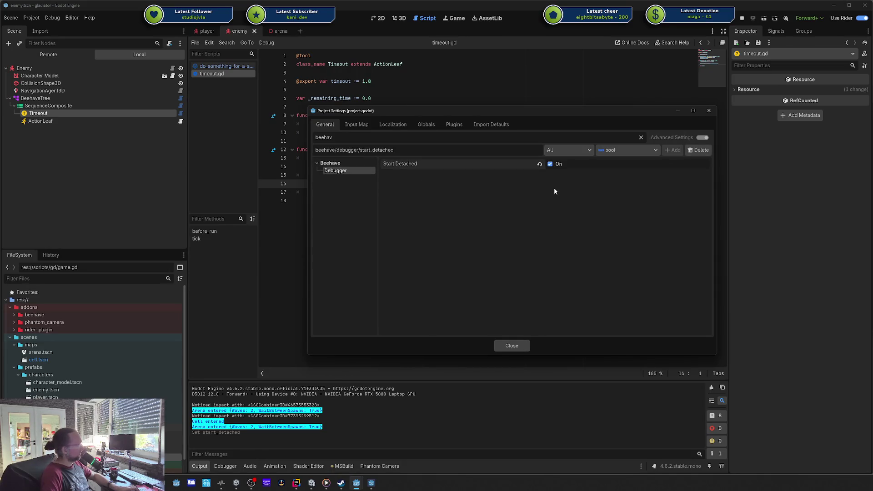
click(511, 345)
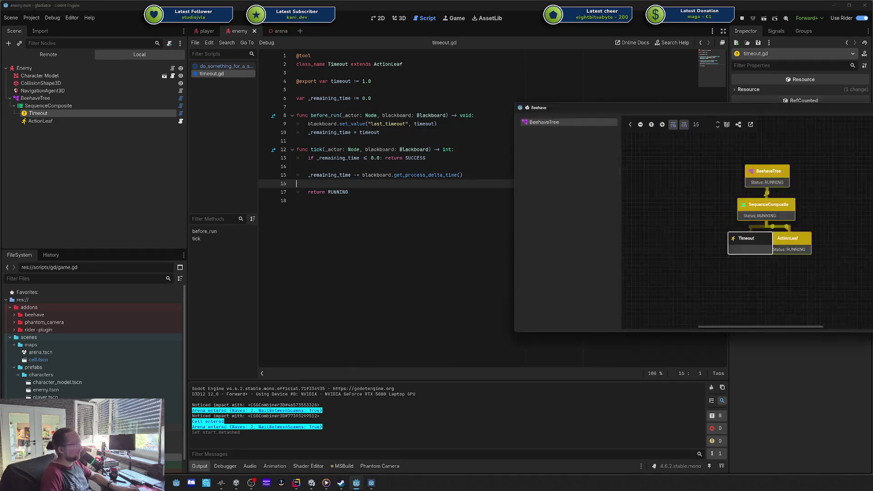
click(742, 19)
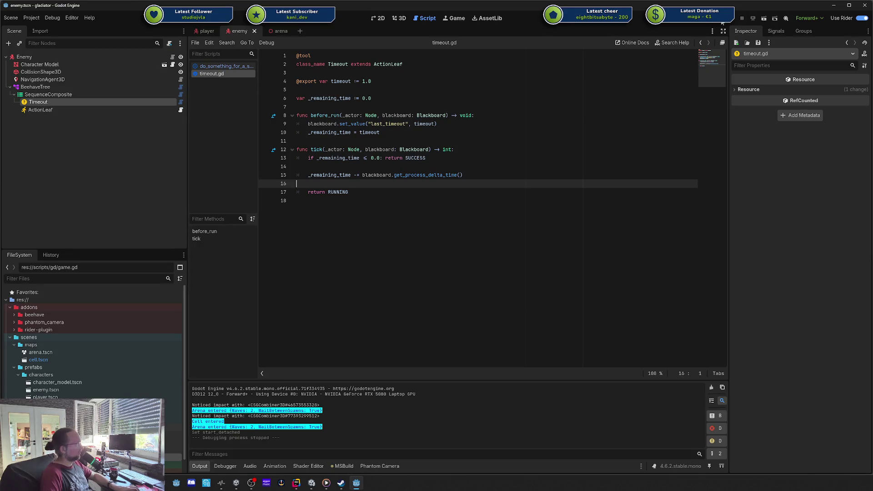
text(e)
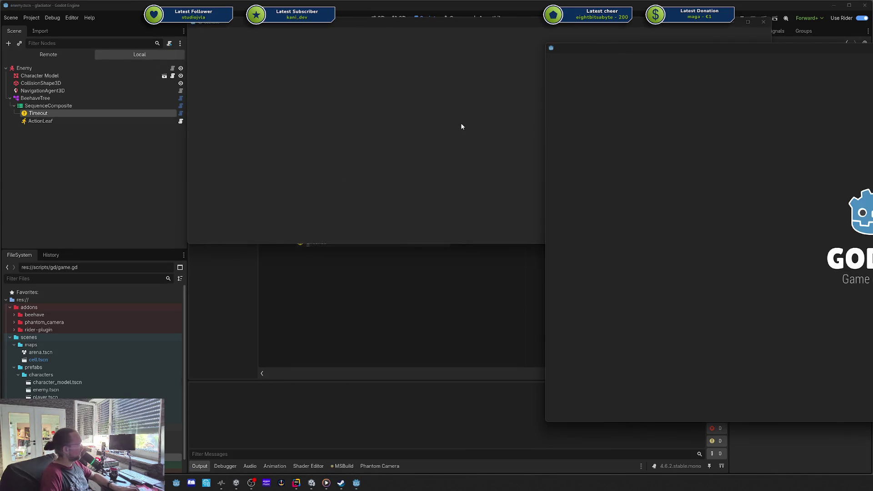
- Enter the arena, remove the stray 'e' on line 16 of timeout.gd, save, and dismiss Load Errors
mouse_move(738, 50)
mouse_down()
mouse_move(573, 105)
mouse_move(792, 62)
mouse_move(354, 76)
mouse_move(407, 20)
mouse_move(355, 77)
mouse_up()
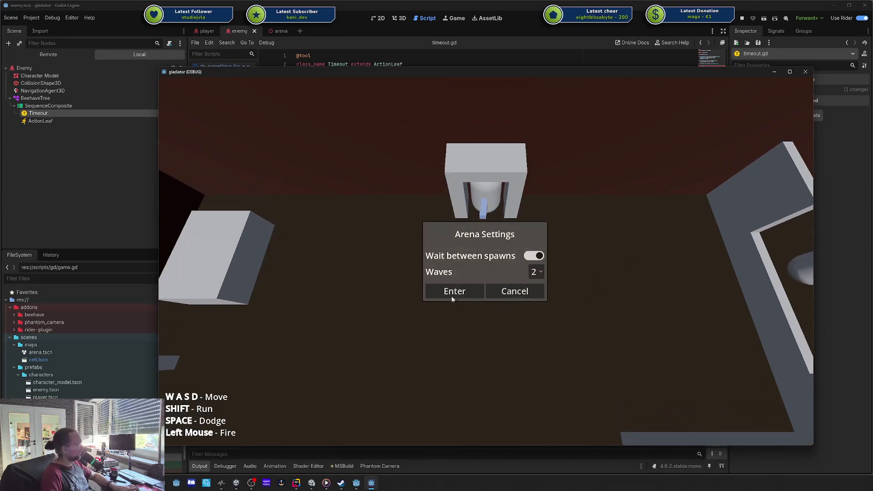
click(452, 291)
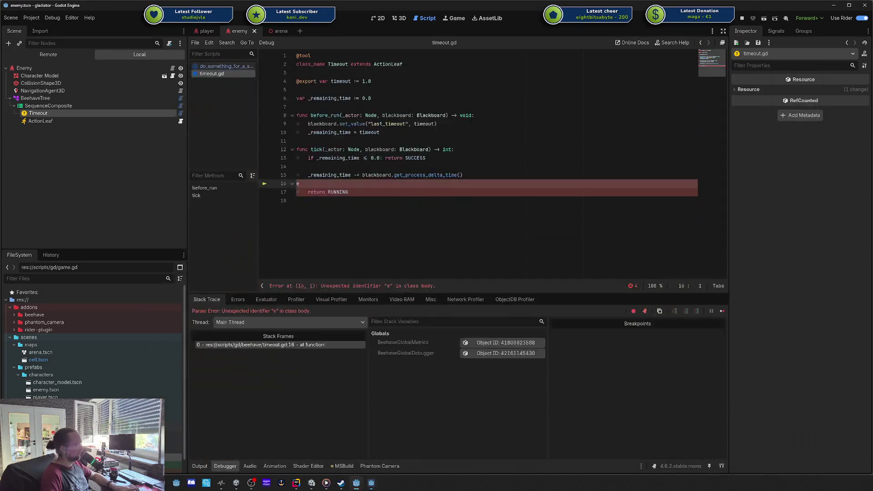
click(371, 187)
key(ctrl+s)
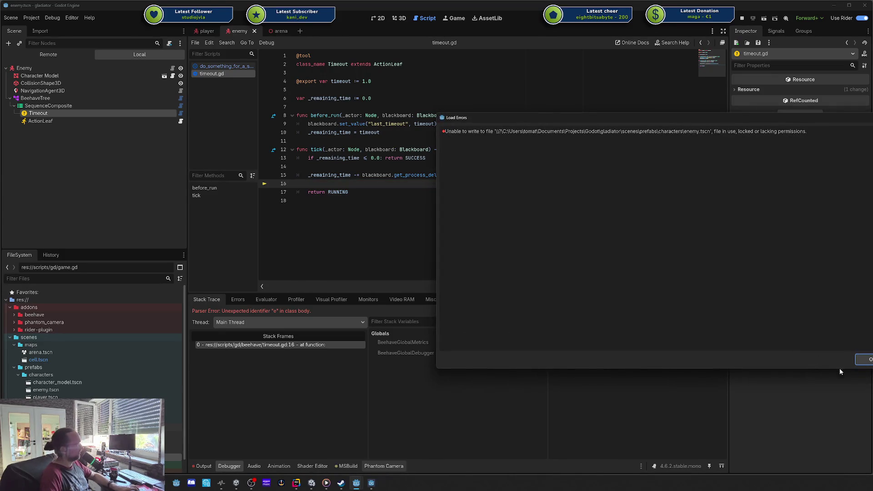
click(864, 360)
click(370, 485)
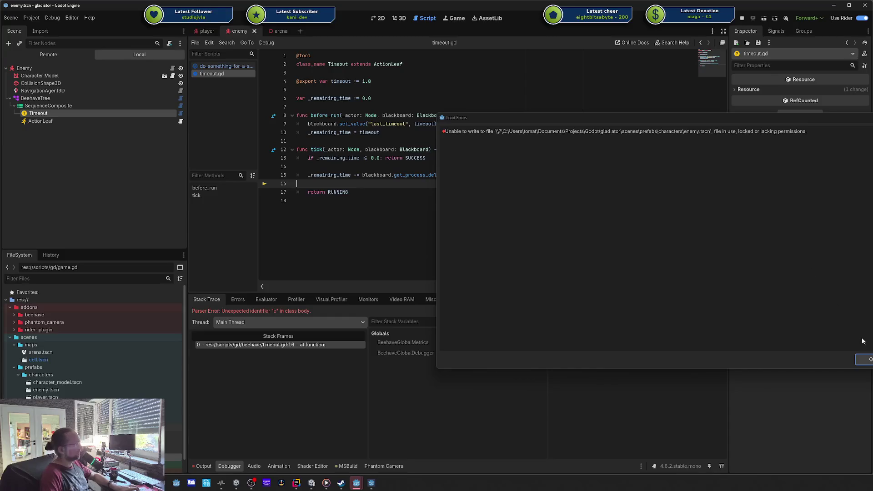
click(866, 359)
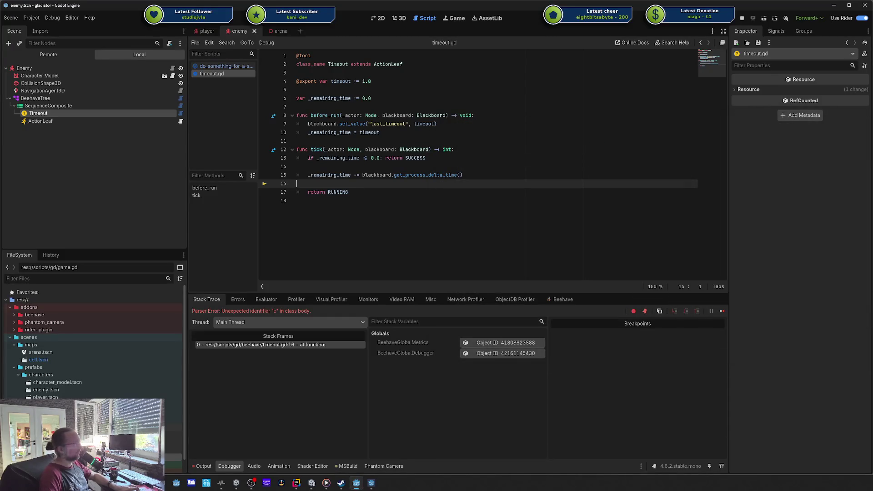
- Close the crashed gladiator game window and return to the Godot editor
click(519, 216)
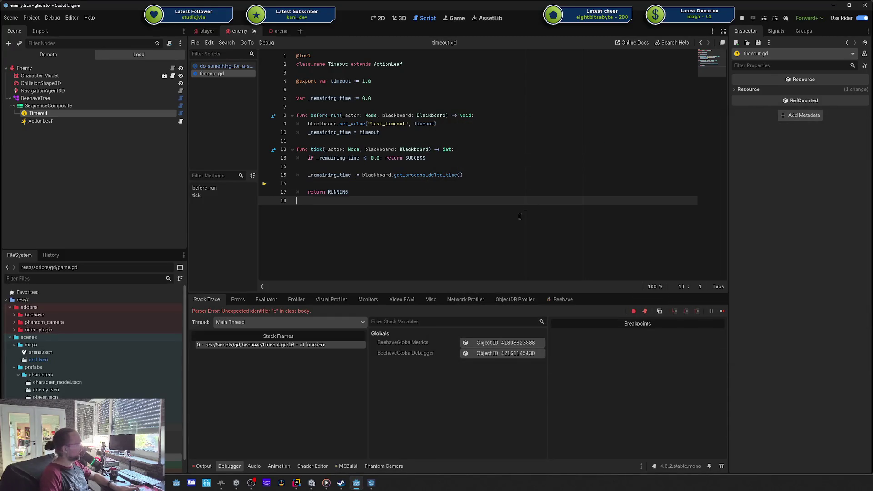
click(311, 483)
click(371, 448)
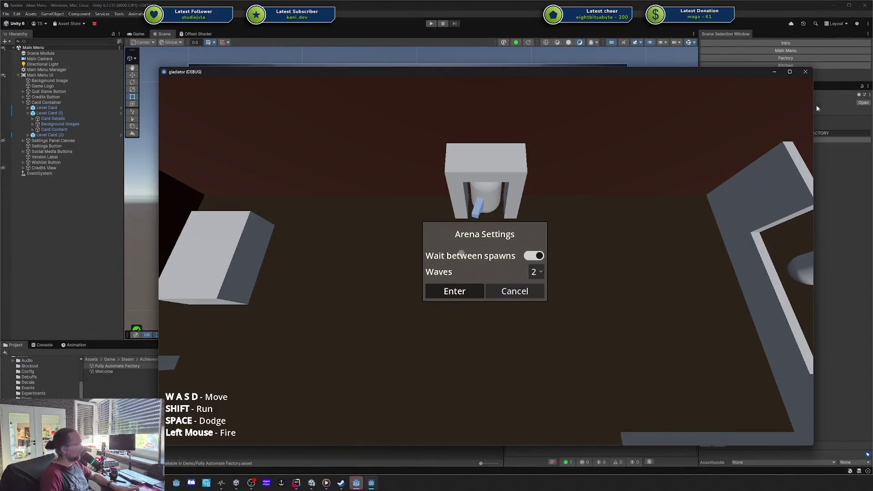
click(805, 71)
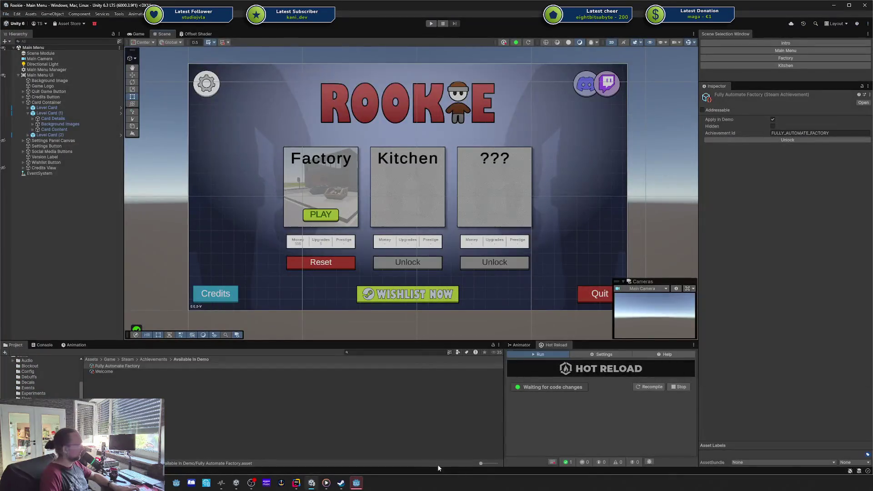
click(834, 6)
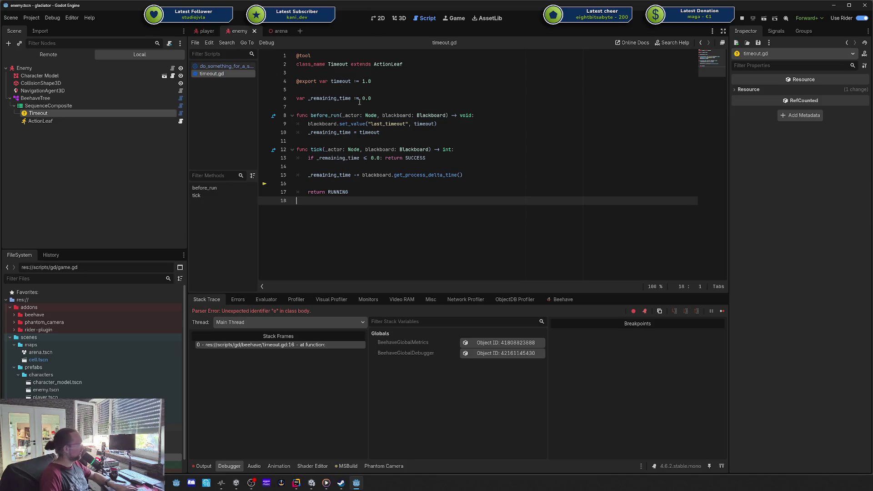
- Save, dismiss the Load Errors message, stop the debug session and close all open scripts
key(ctrl+s)
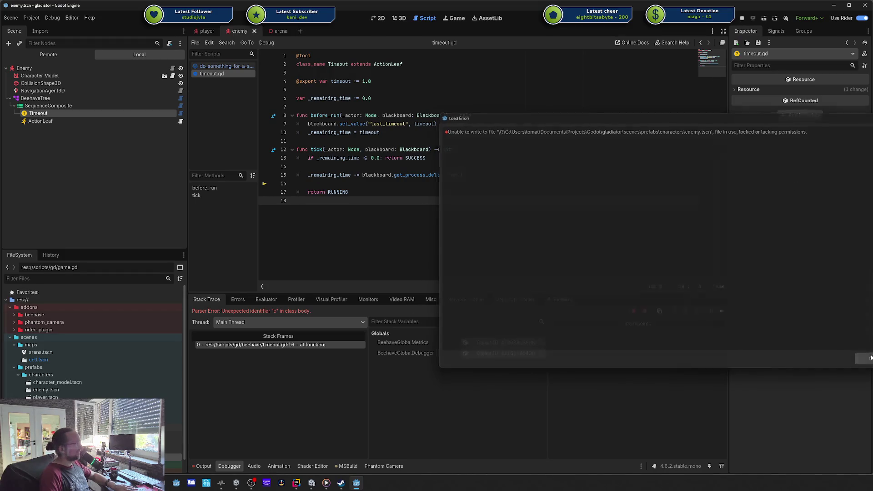
click(866, 359)
click(743, 18)
click(532, 172)
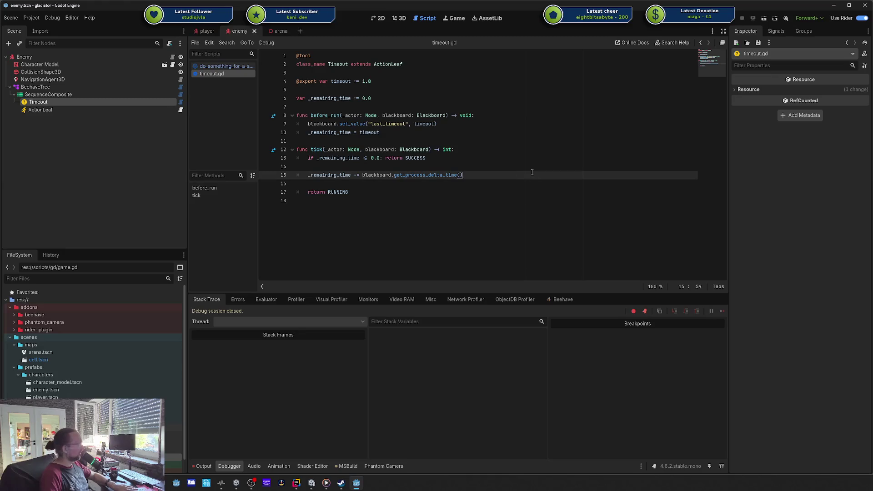
key(ctrl+s)
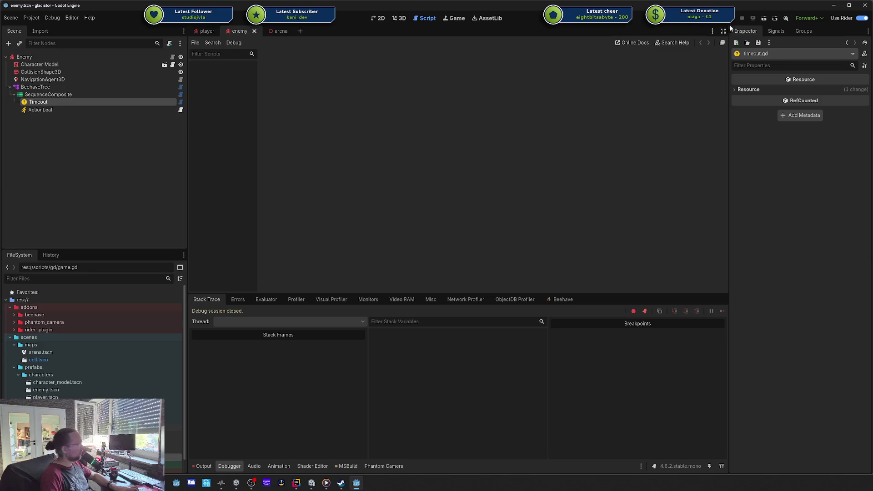
- Relaunch with F5, enter the arena, close the floating Beehave window and show the Debugger's Beehave tab
key(F5)
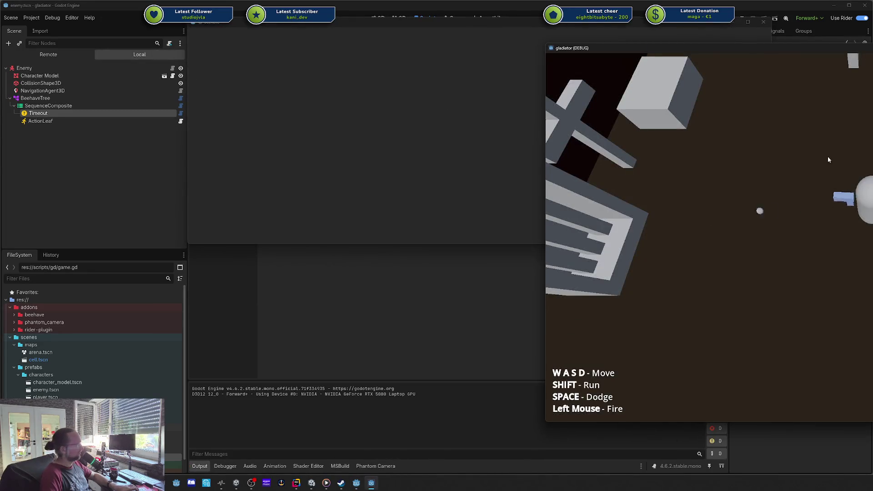
click(786, 267)
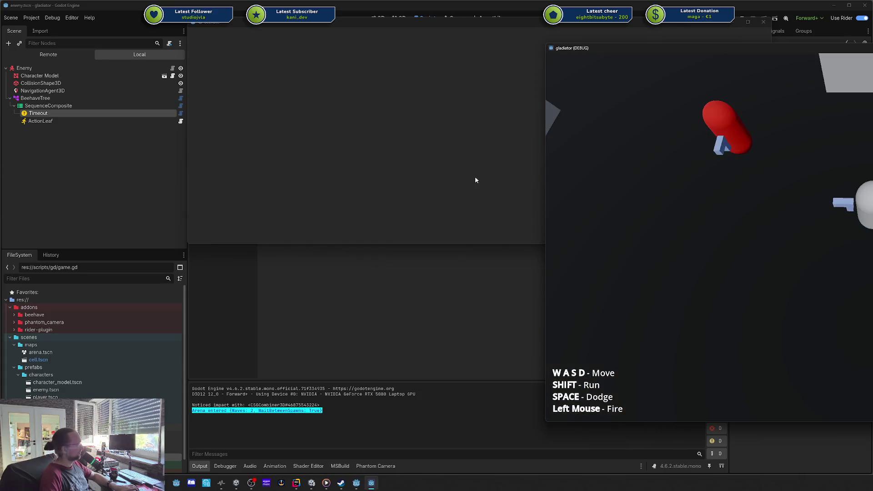
click(469, 167)
click(616, 245)
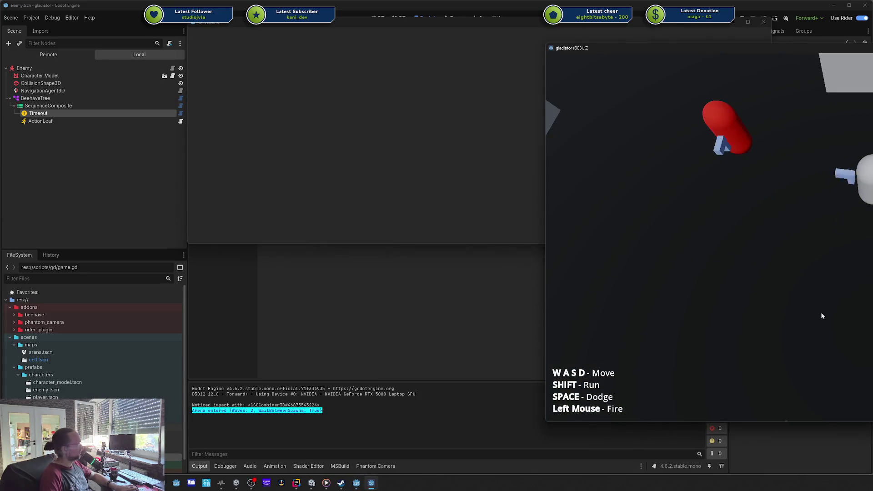
click(363, 39)
mouse_move(370, 22)
mouse_down()
mouse_move(358, 64)
mouse_move(560, 125)
mouse_move(465, 90)
mouse_up()
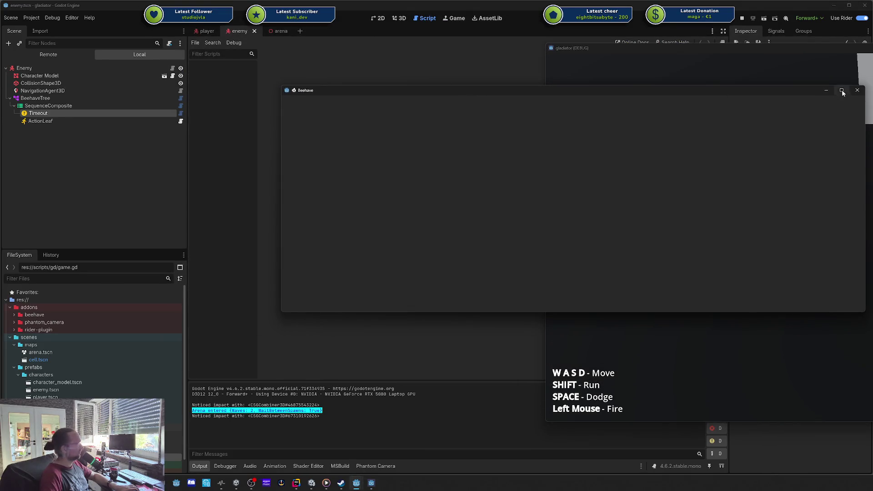
click(857, 90)
click(225, 466)
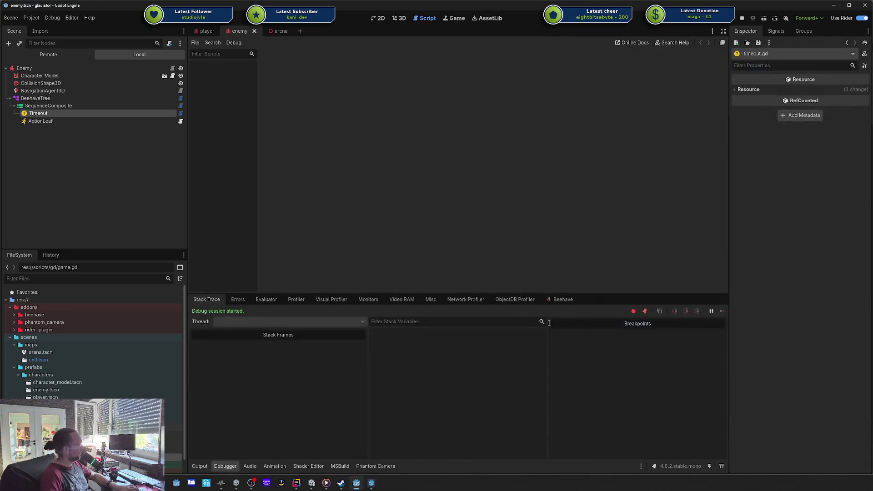
click(552, 299)
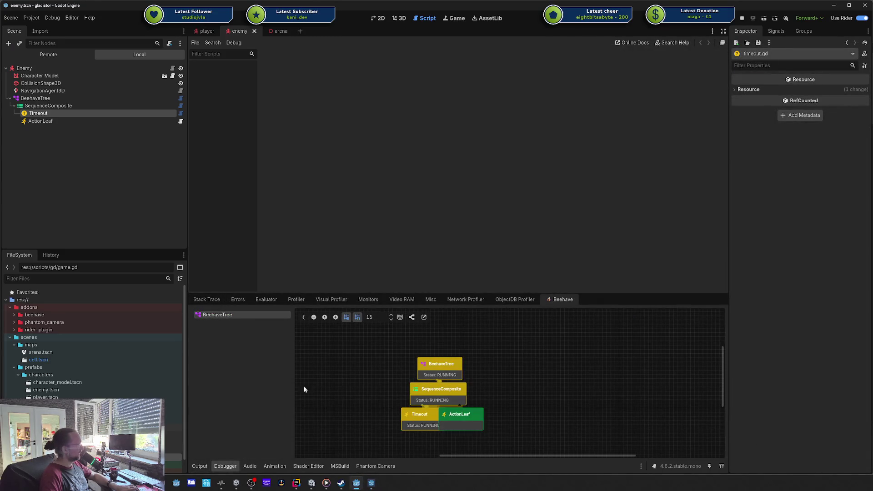
- Pop the Beehave graph into its own window and flip the tree layout horizontal and back to vertical
click(424, 317)
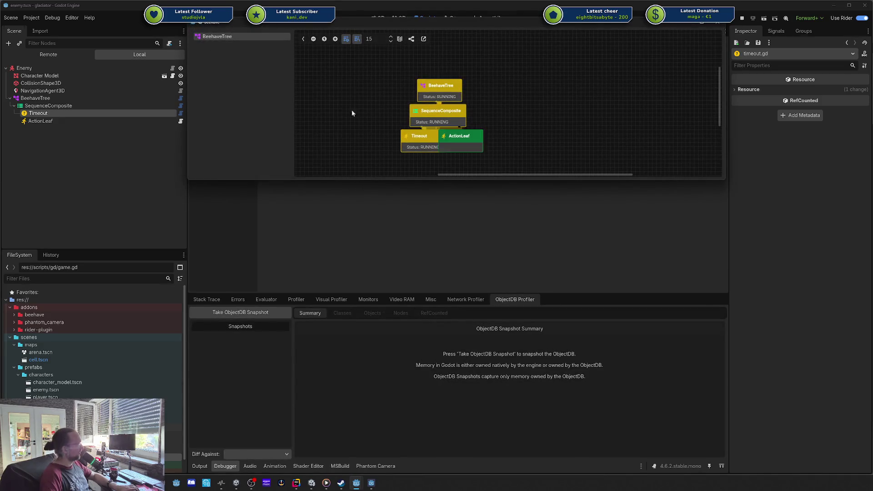
click(411, 39)
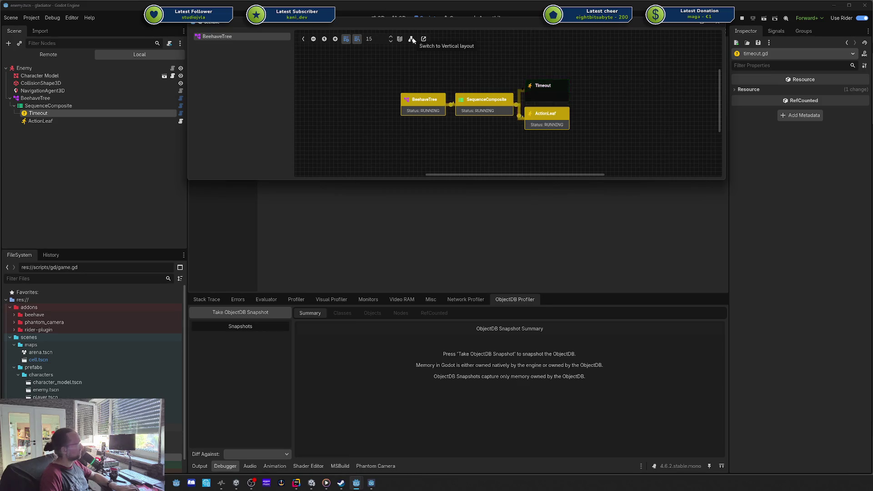
click(411, 39)
click(411, 39)
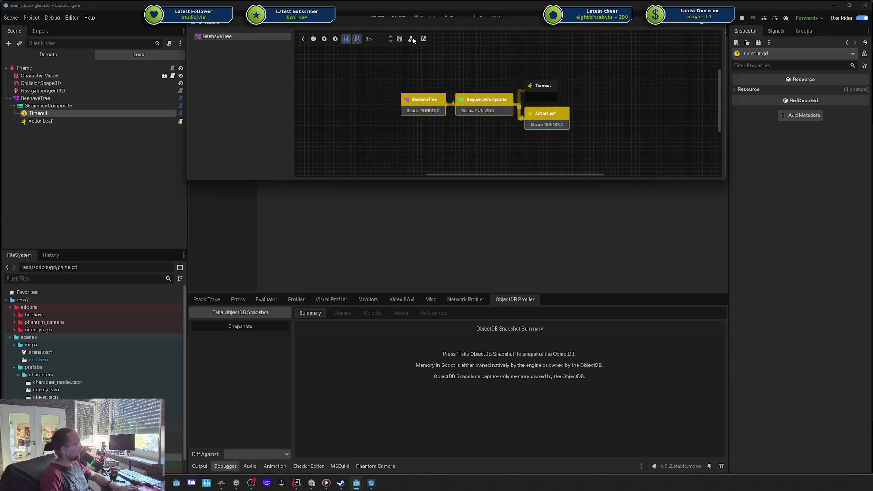
click(411, 39)
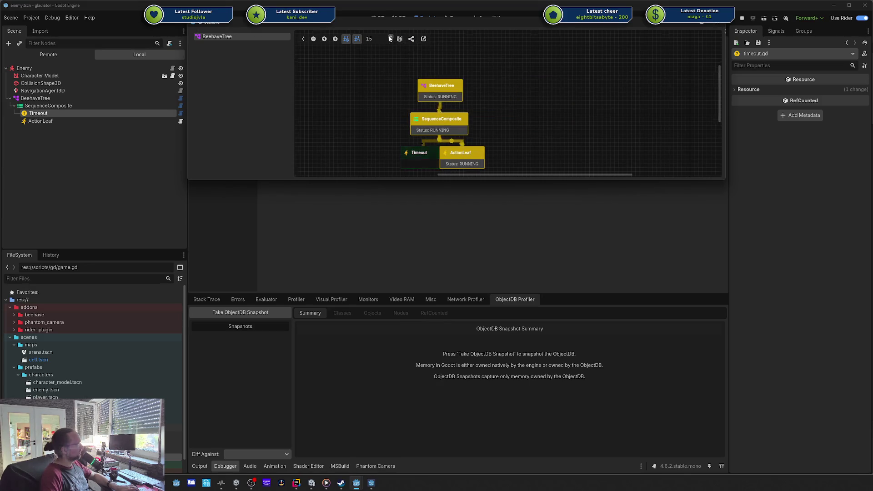
- Raise the graph setting from 15 up to 35 and hide the canvas grid and snapping
click(390, 37)
click(390, 37)
scroll(390, 37, up, 8)
scroll(391, 38, up, 5)
click(390, 36)
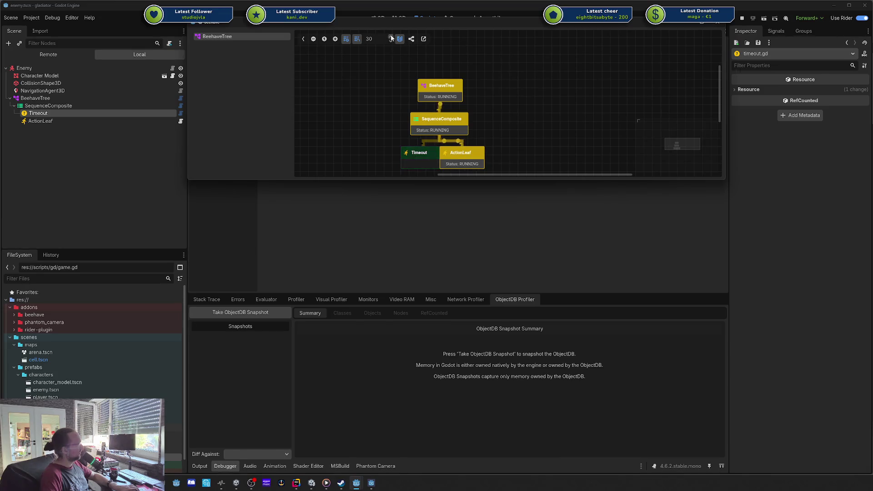
scroll(391, 38, up, 4)
click(411, 39)
click(411, 39)
click(357, 40)
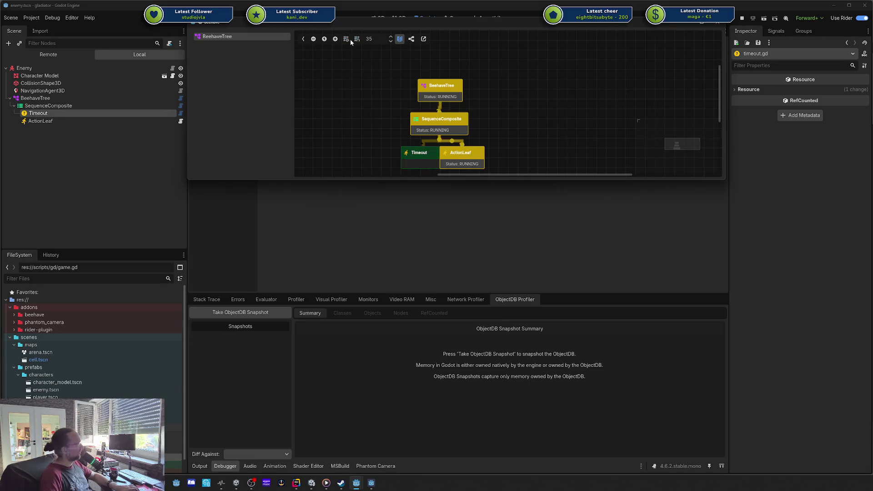
click(346, 39)
- Inspect BeehaveTree, SequenceComposite and ActionLeaf, restore the grid, re-dock the graph and rerun with F5
click(420, 85)
click(439, 120)
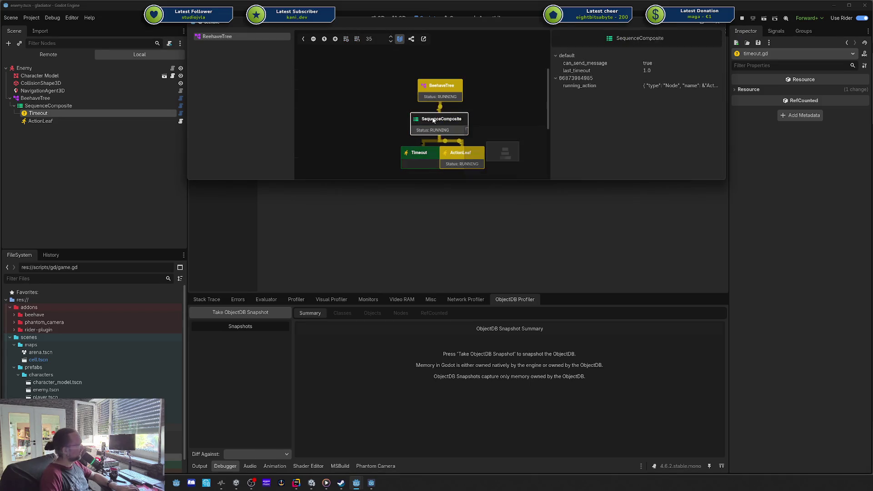
click(345, 39)
click(357, 39)
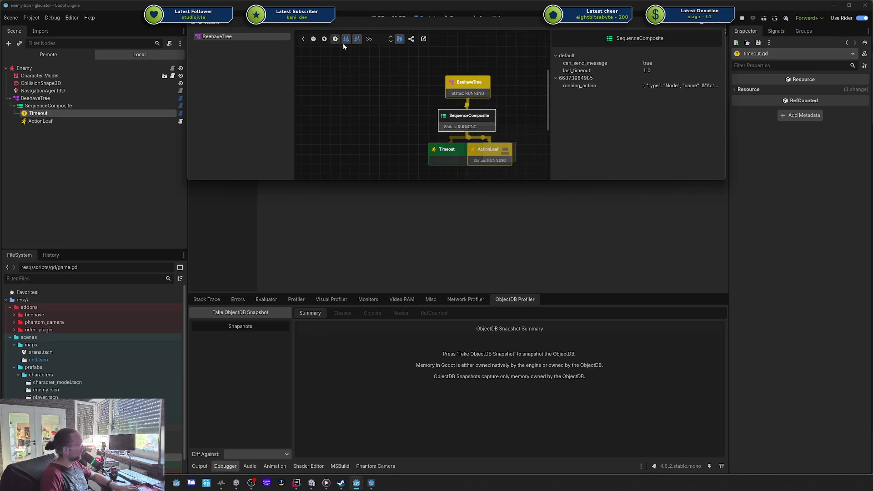
click(423, 67)
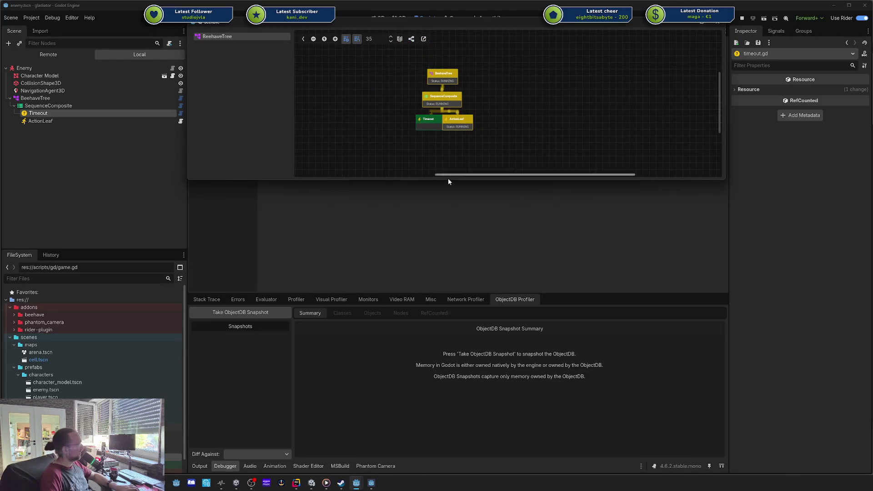
drag(444, 181, 444, 246)
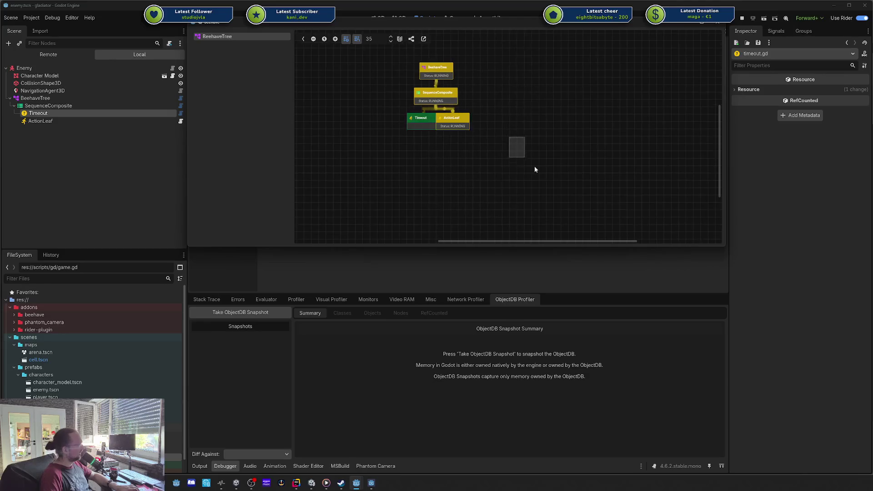
click(453, 124)
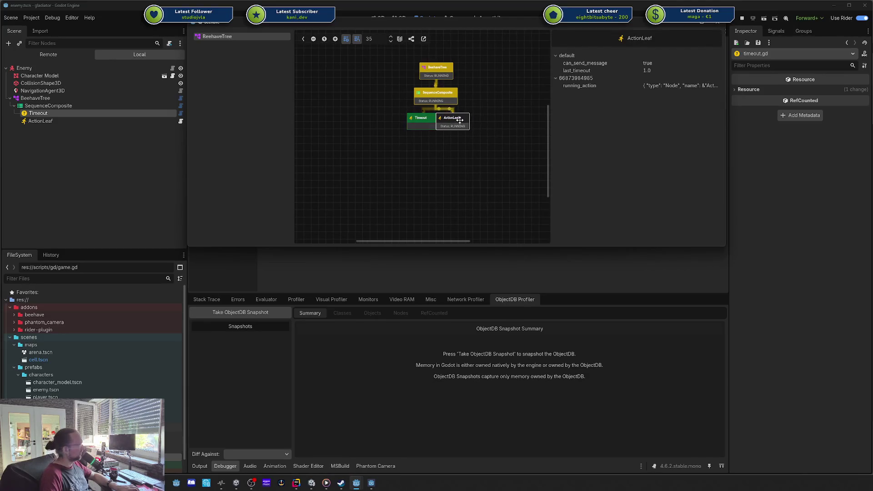
click(717, 24)
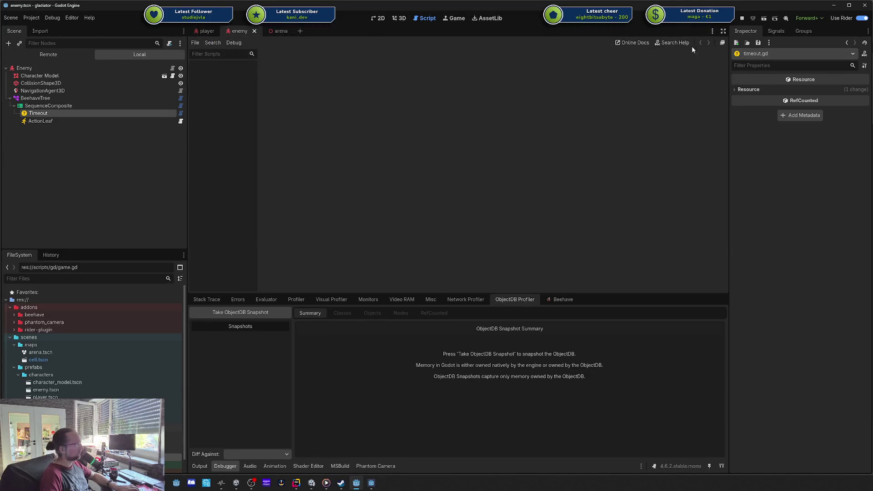
key(F5)
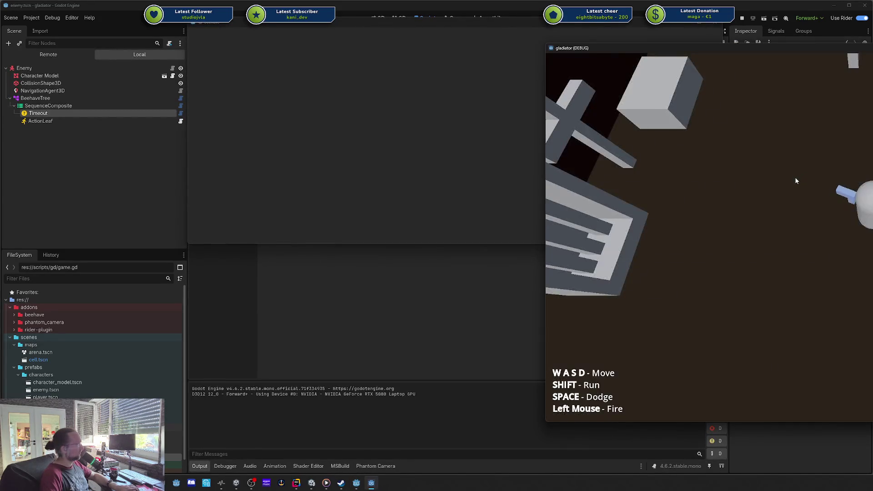
- Enter the arena, then stop the game with F8 and show the Debugger panel
click(852, 268)
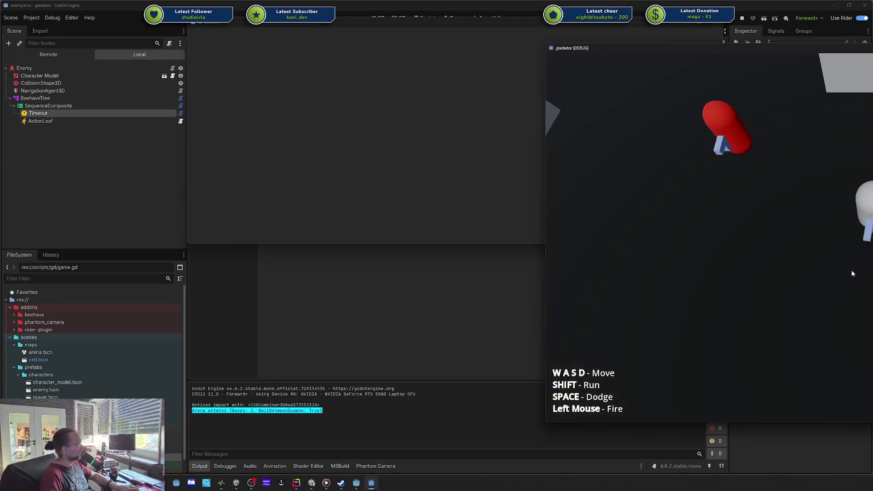
click(384, 158)
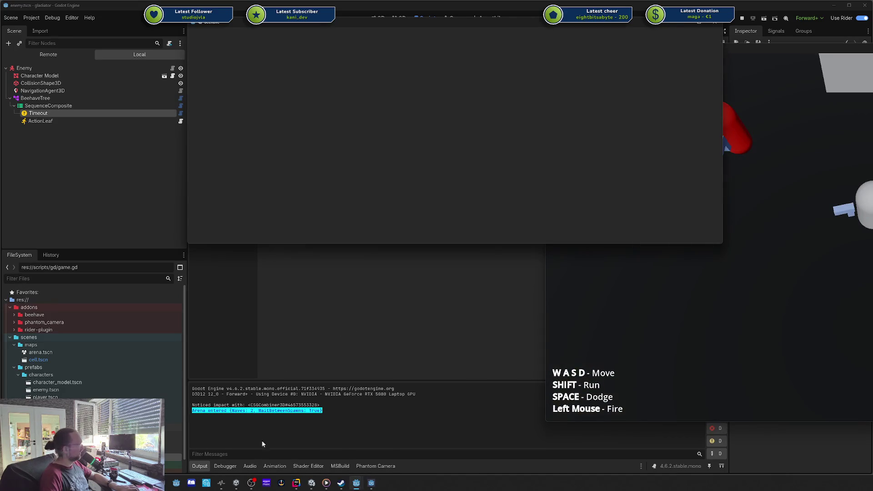
key(F8)
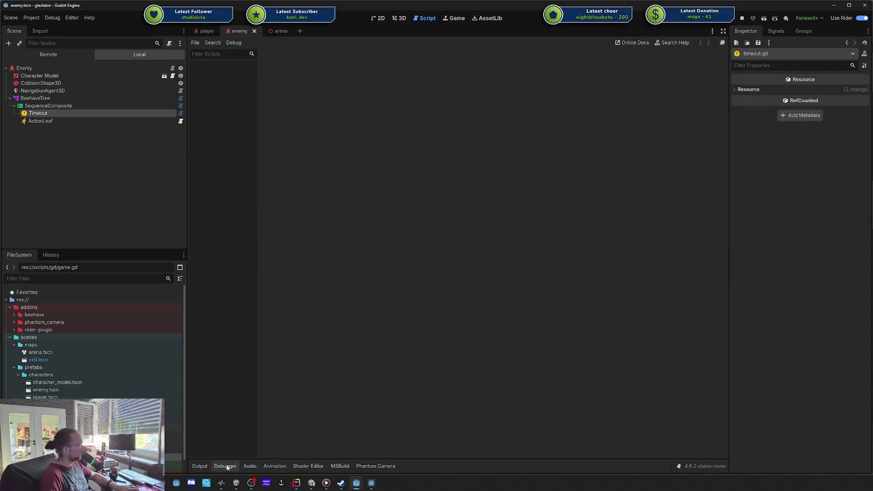
click(225, 466)
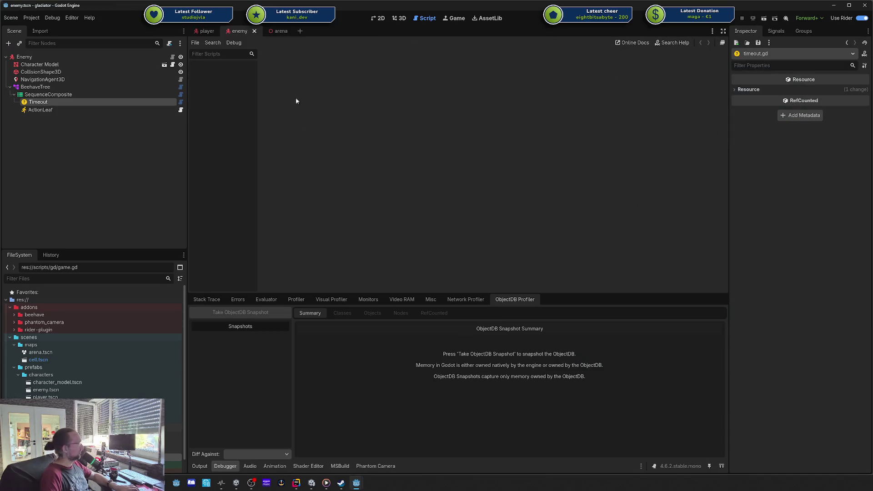
- Uncheck beehave/debugger/start_detached in Project Settings and run the game again
click(32, 18)
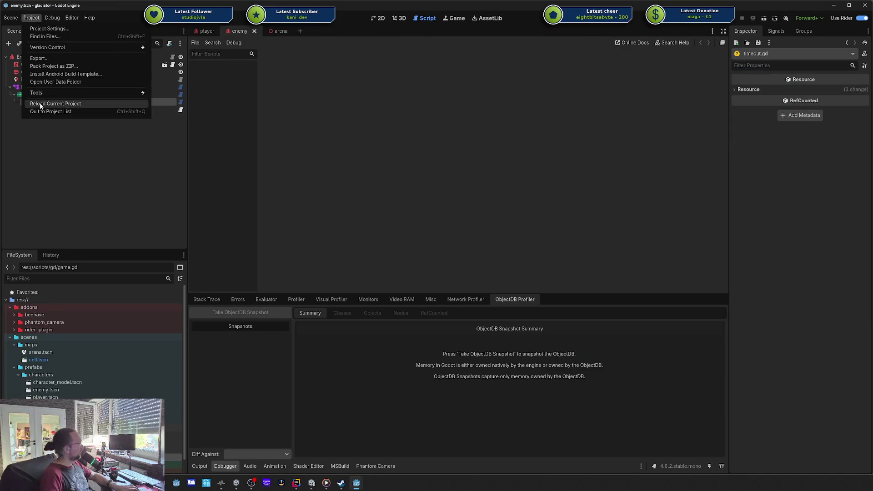
click(51, 29)
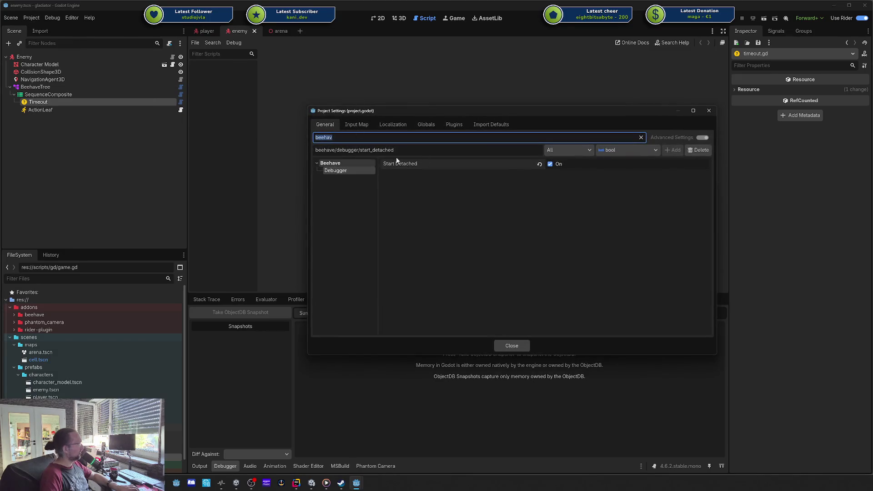
click(556, 165)
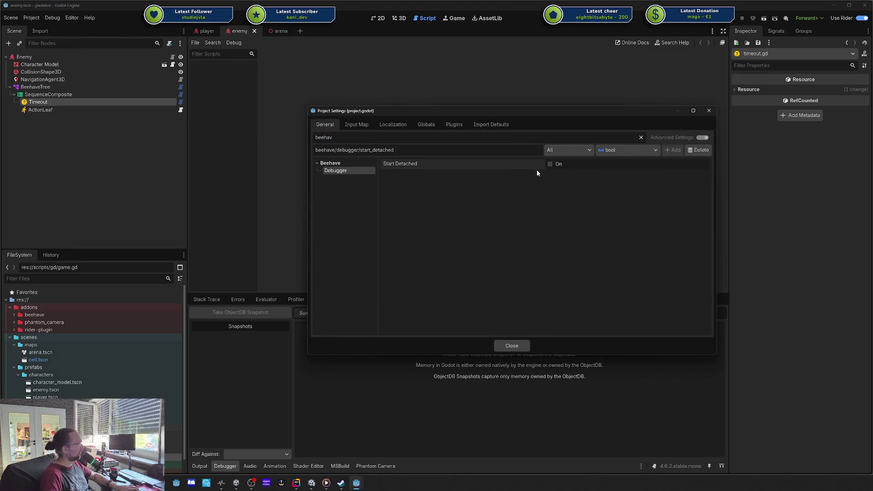
click(511, 346)
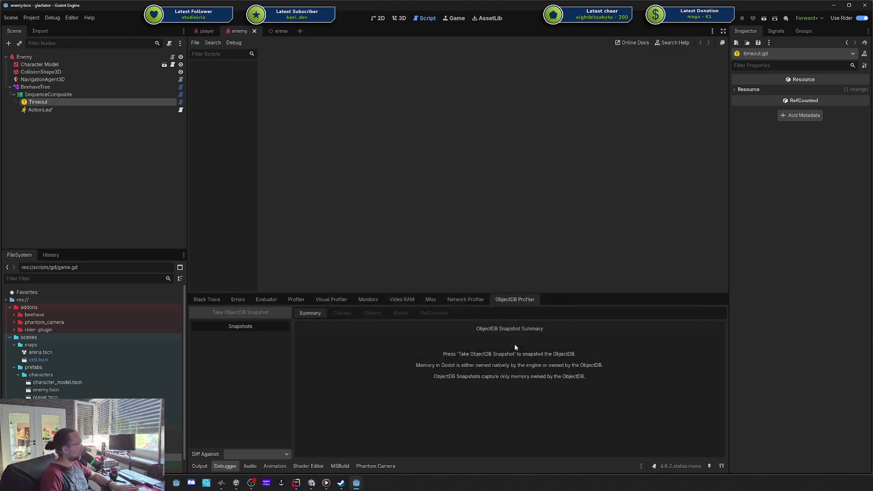
click(721, 23)
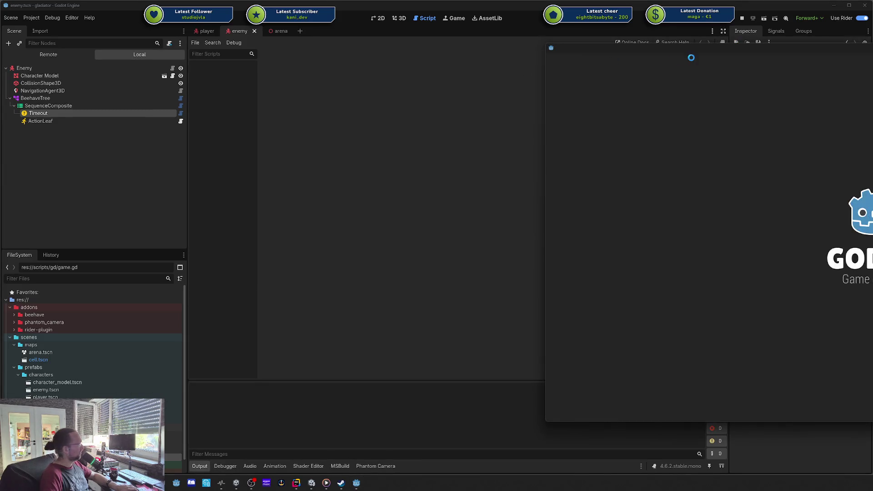
- Show the Debugger panel, enter the arena in the game window, then return to the editor
click(227, 468)
key(alt+Tab)
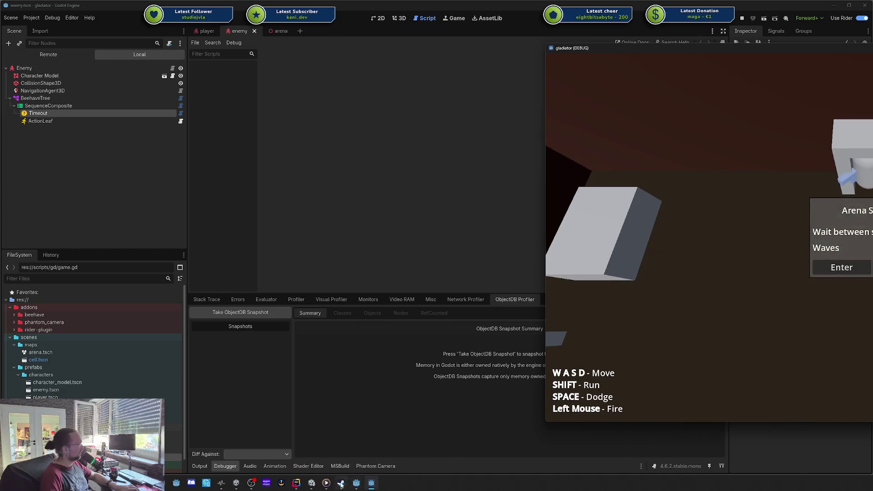
mouse_move(362, 487)
click(378, 446)
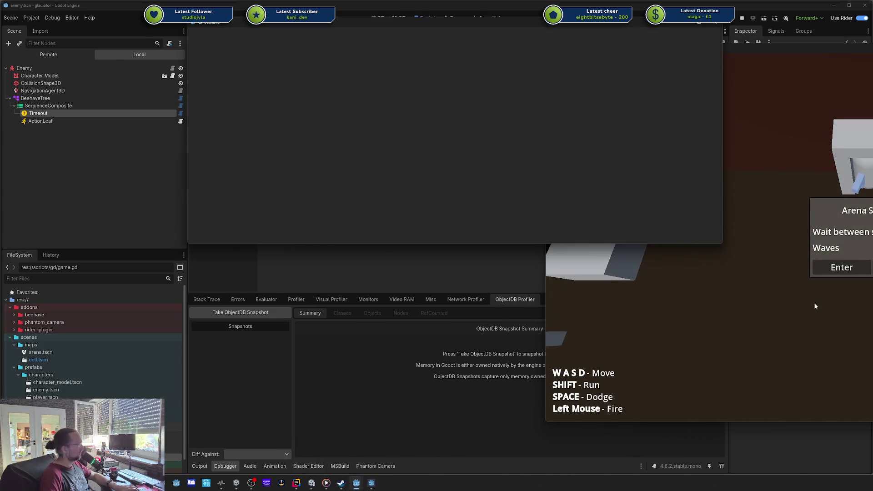
click(837, 271)
click(444, 85)
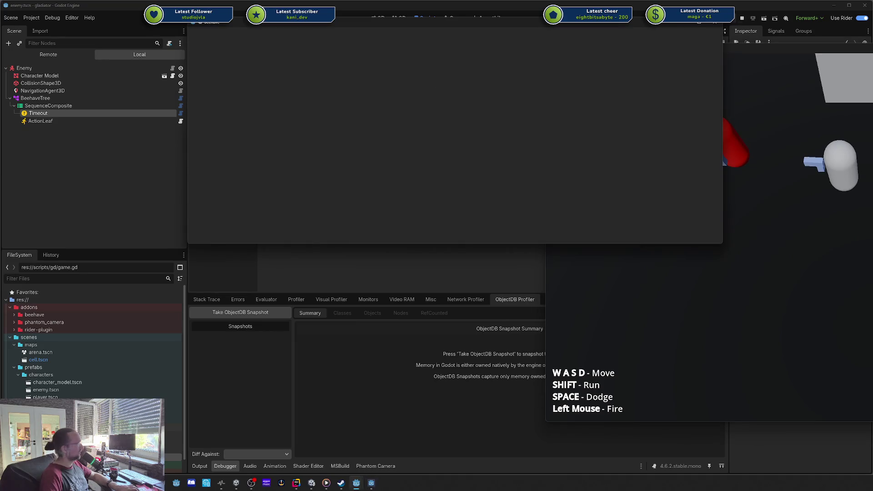
- Show the Beehave tree debugger, re-lay out the graph wider, and inspect the ActionLeaf node
click(561, 299)
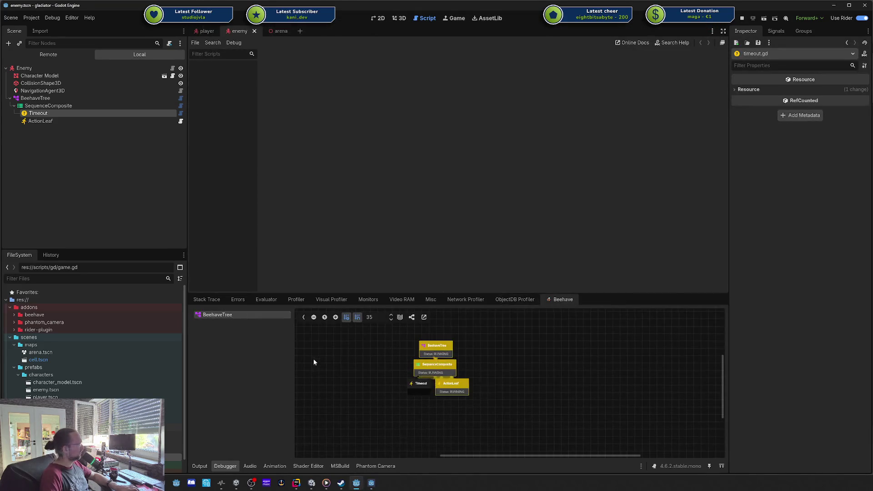
scroll(422, 367, up, 5)
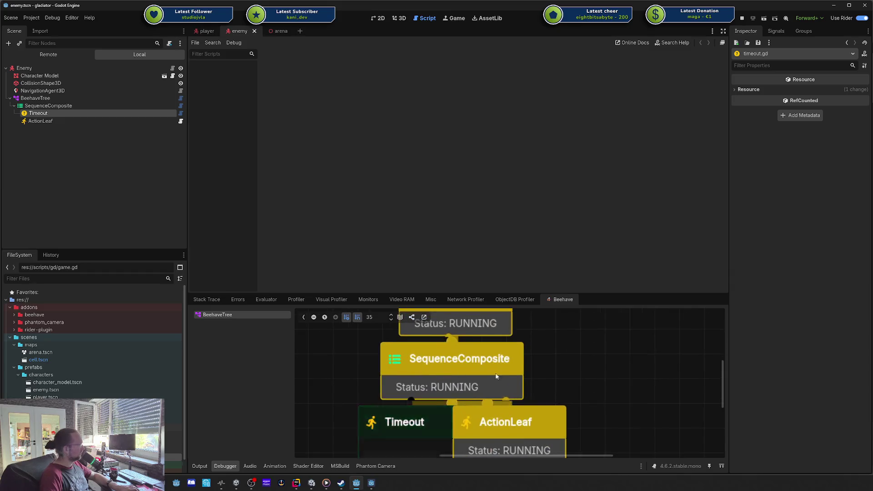
click(412, 319)
scroll(525, 366, down, 3)
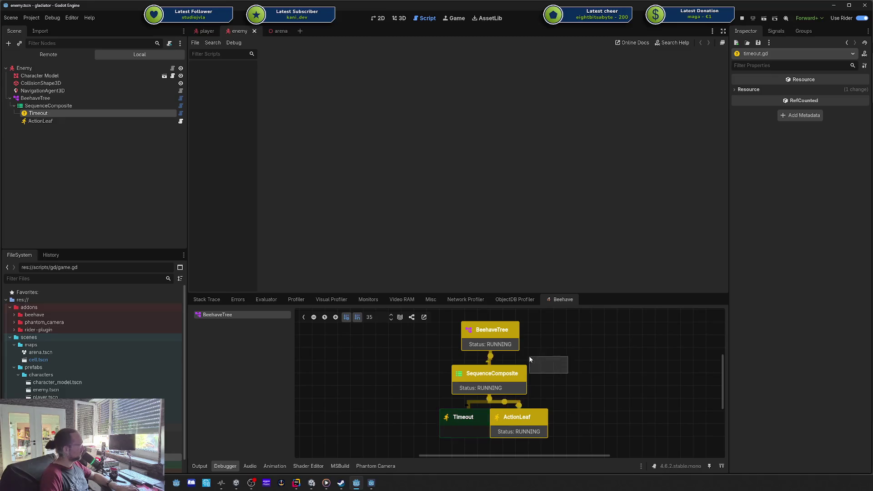
click(495, 394)
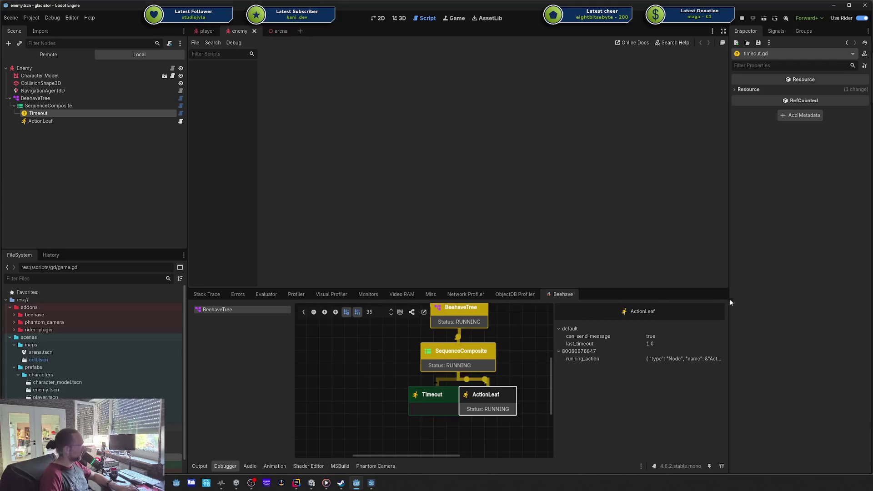
- Pop the Beehave debugger into a taller floating window centred on screen, hiding the node details
click(424, 312)
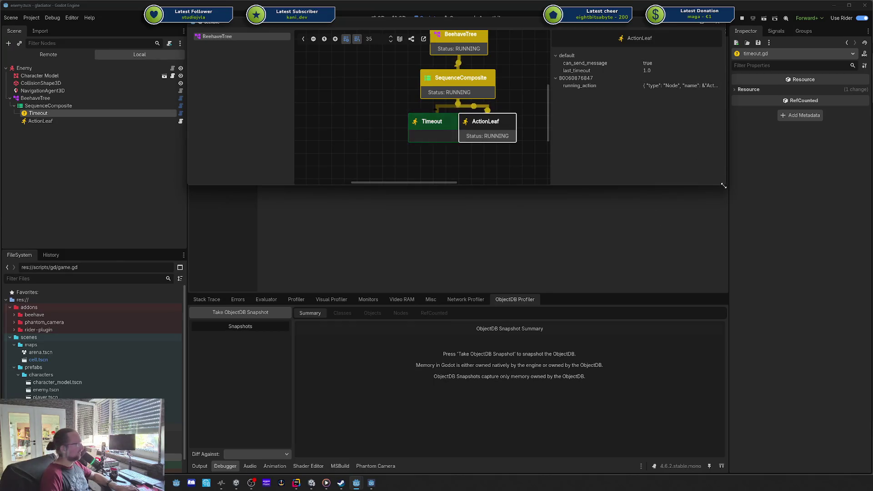
drag(722, 183, 722, 250)
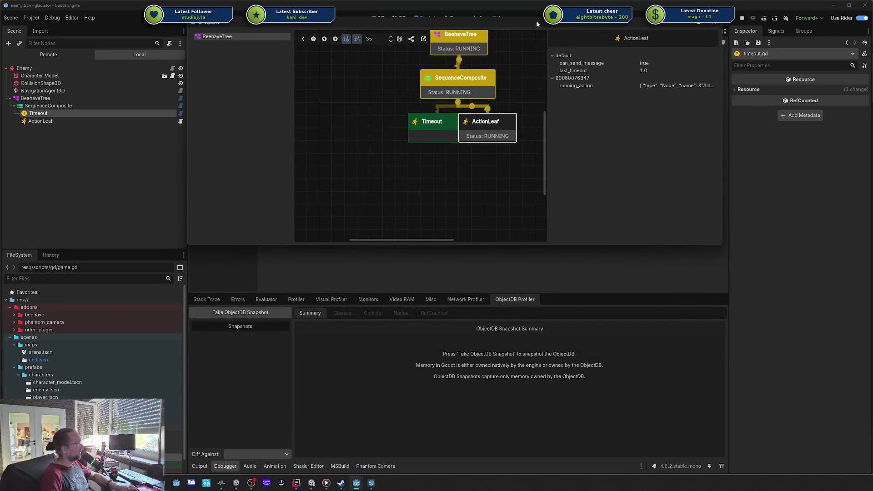
mouse_move(535, 20)
mouse_down()
mouse_move(545, 106)
mouse_move(564, 155)
mouse_up()
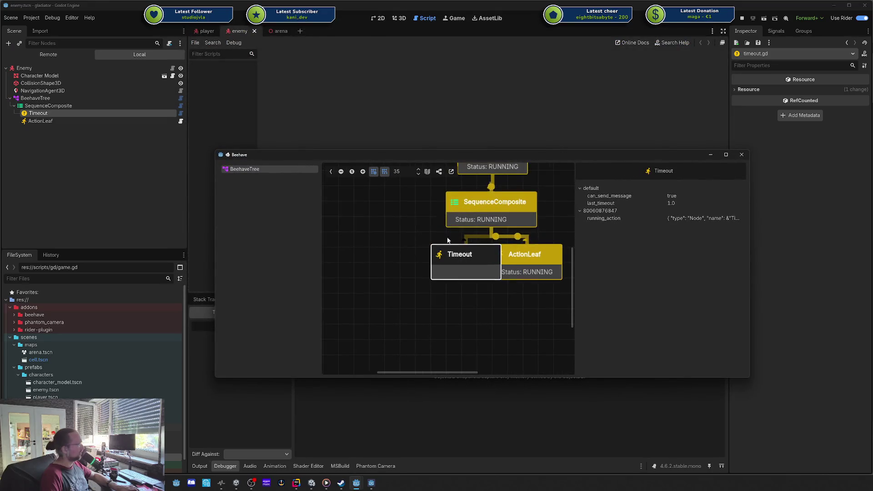
click(415, 237)
scroll(381, 223, up, 2)
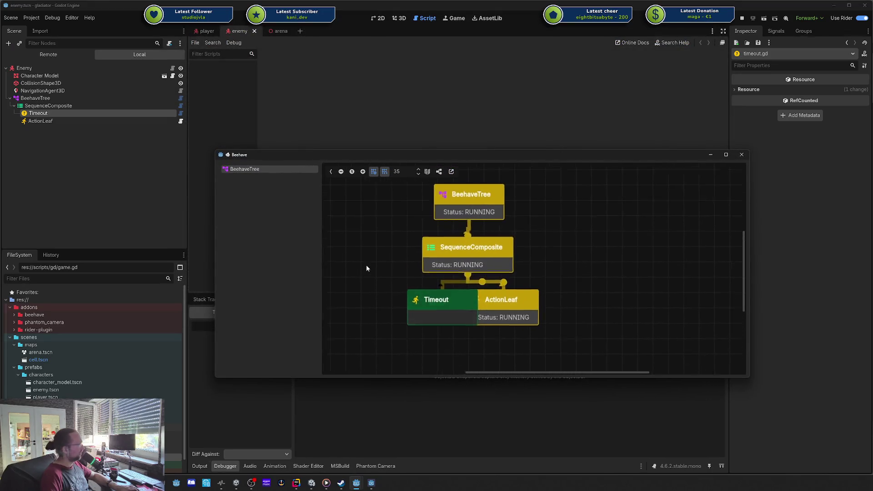
scroll(366, 265, down, 1)
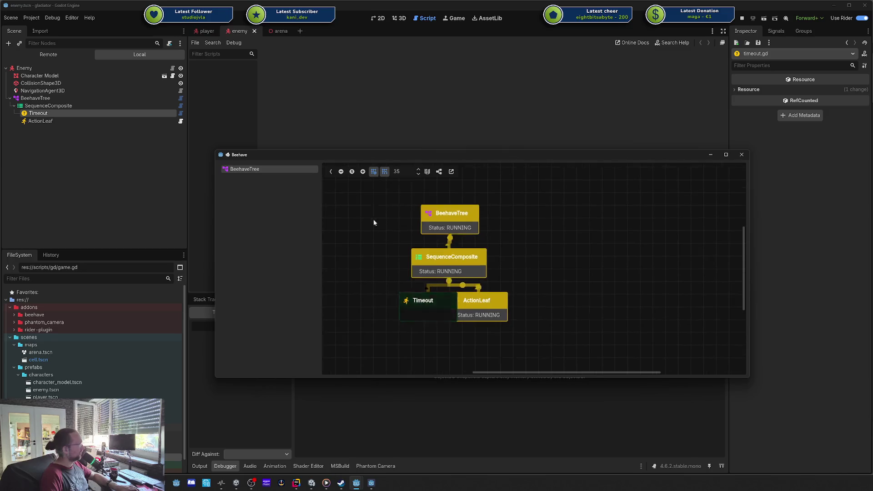
- Zoom the tree graph, inspect the BeehaveTree root node, and place the Beehave docs browser beside Godot
click(362, 171)
click(341, 171)
scroll(489, 252, up, 5)
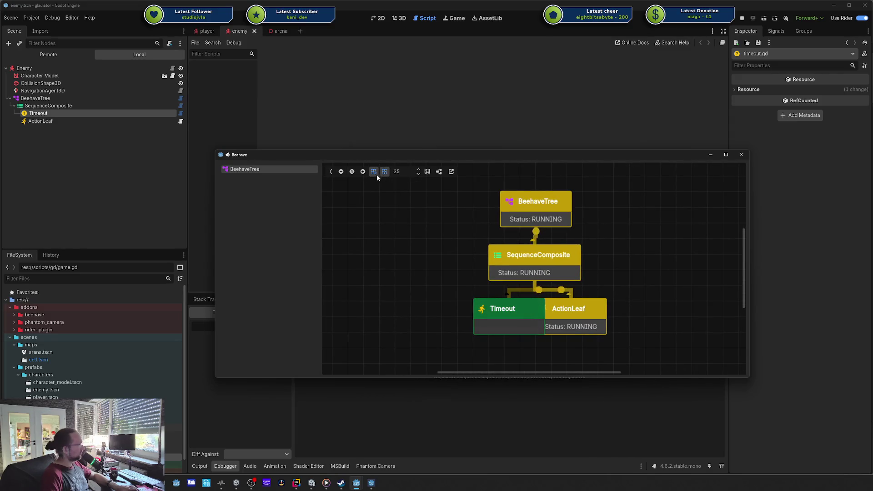
click(551, 205)
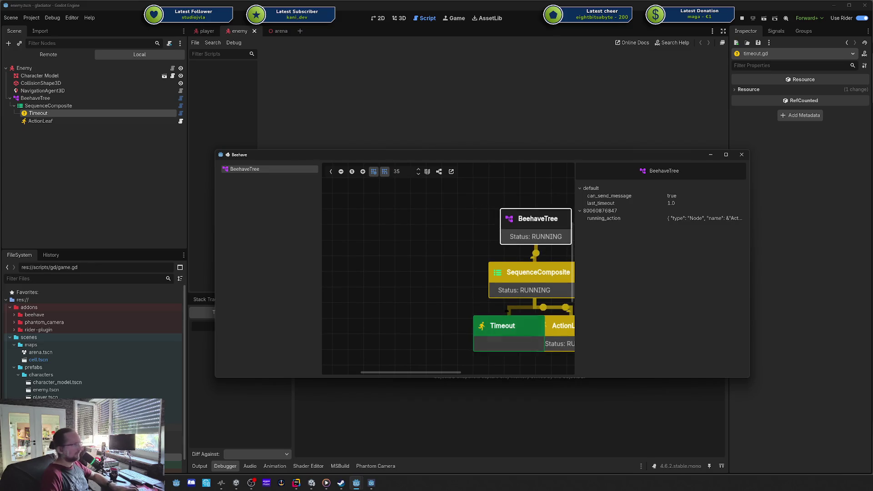
drag(872, 50, 592, 44)
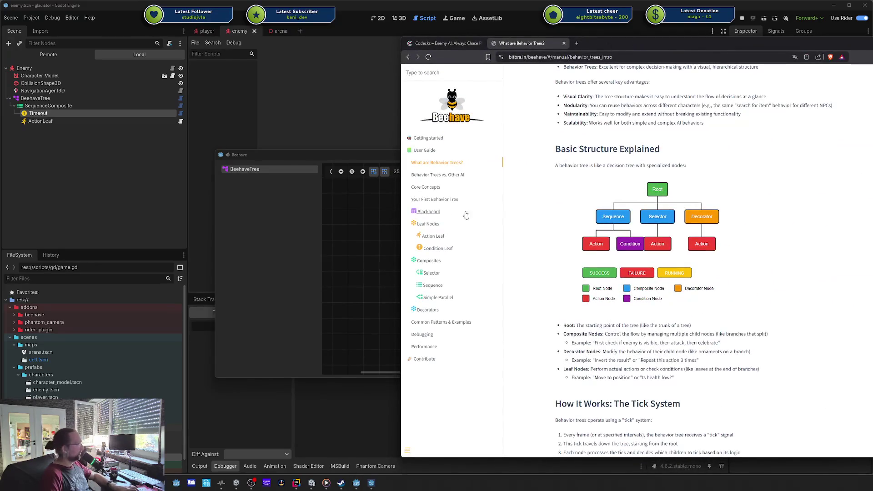
- Read the Beehave docs Debugging page covering the vertical and horizontal tree layouts
click(441, 334)
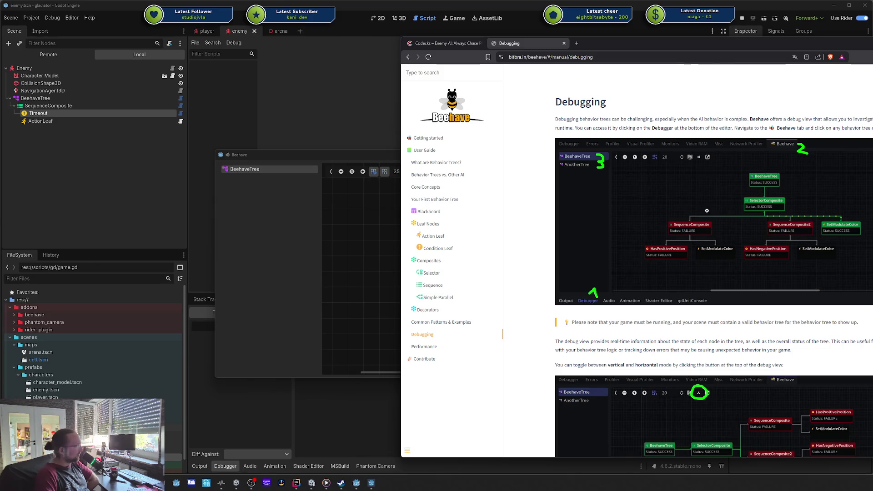
scroll(695, 210, down, 1)
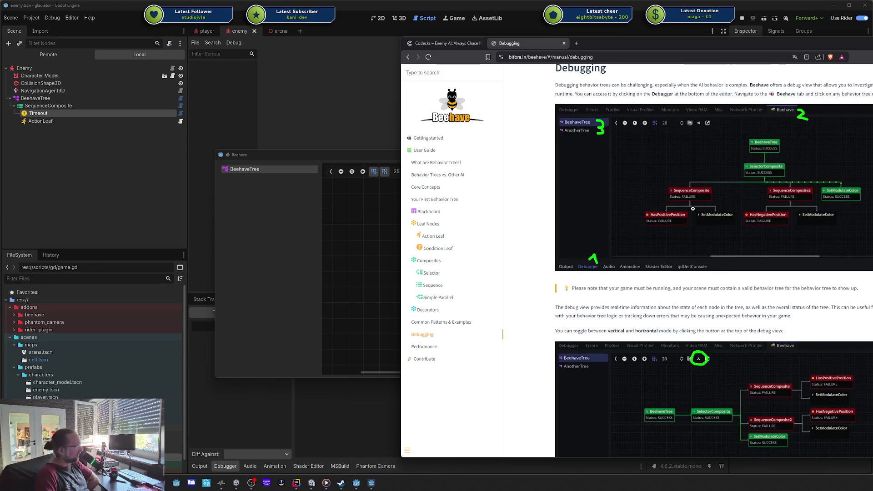
scroll(692, 209, down, 1)
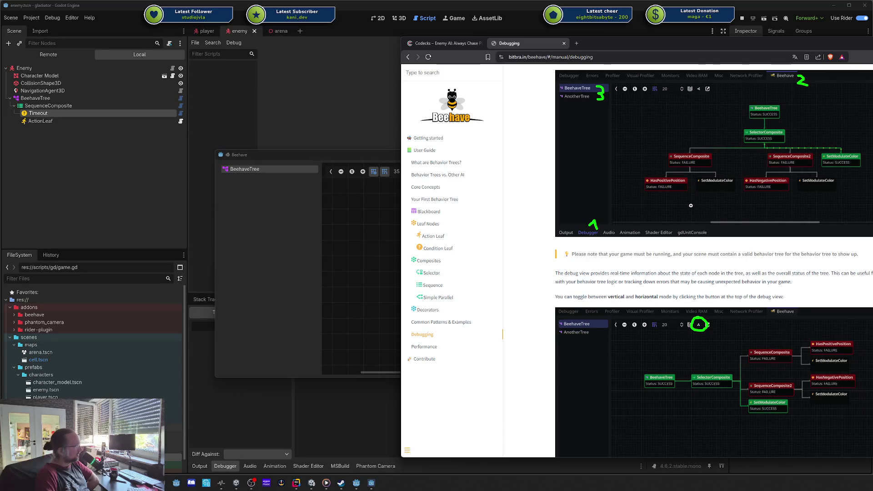
scroll(690, 205, down, 5)
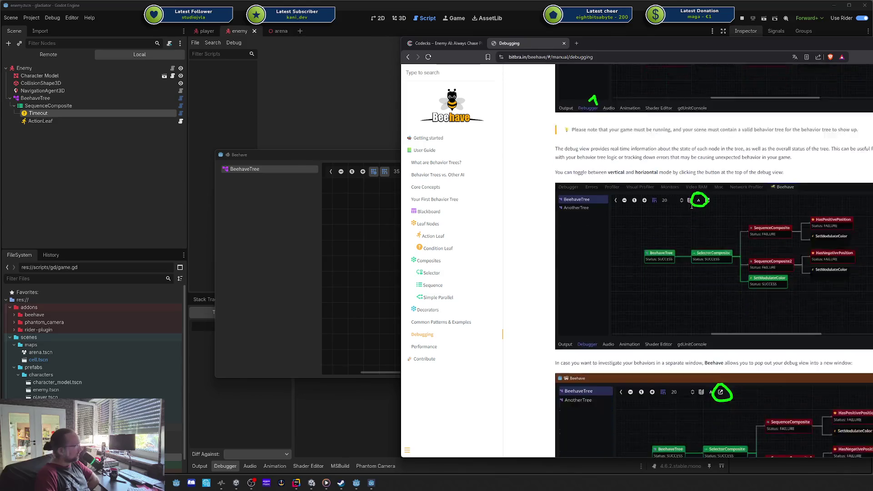
scroll(690, 206, down, 2)
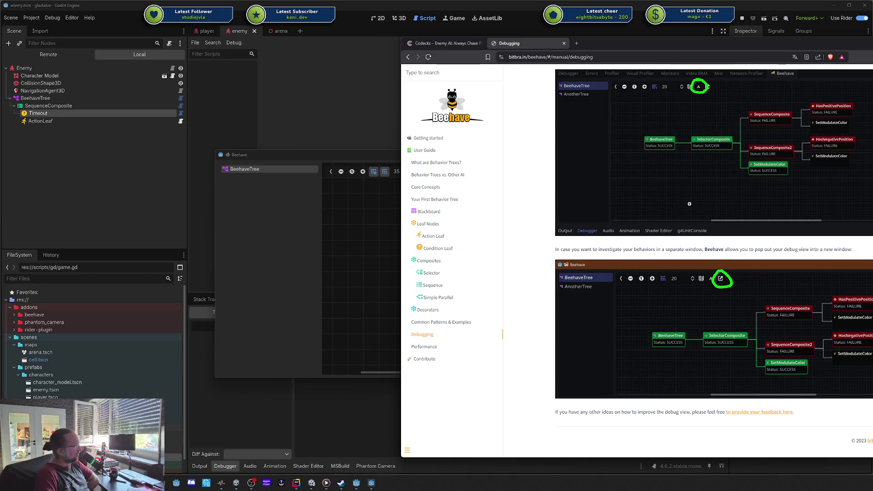
scroll(587, 232, up, 2)
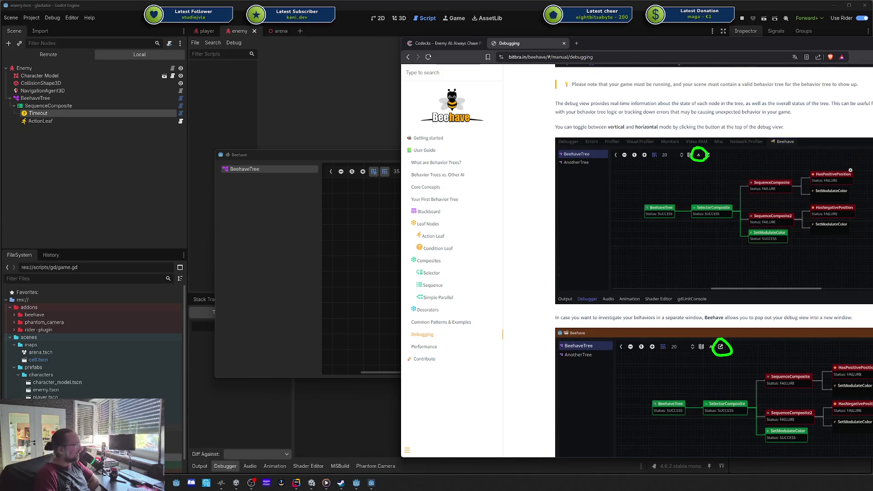
scroll(734, 224, up, 2)
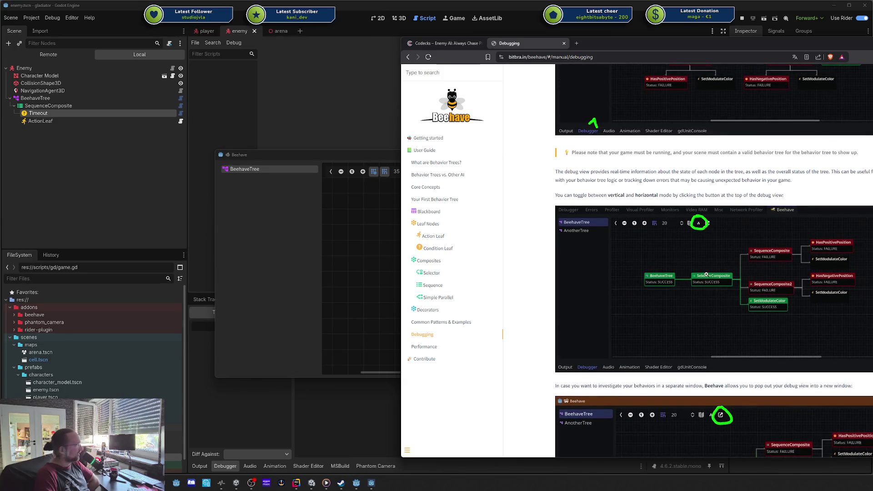
scroll(728, 246, up, 3)
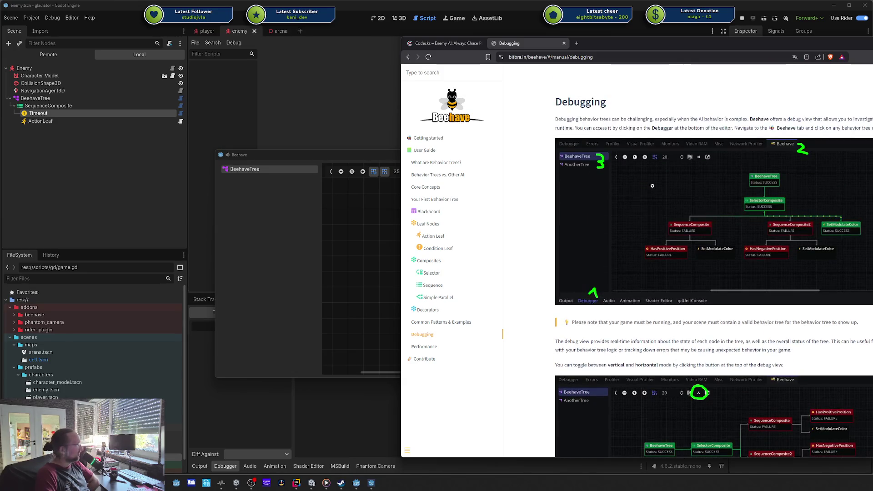
mouse_move(636, 43)
mouse_down()
mouse_move(872, 41)
mouse_move(872, 50)
mouse_move(704, 54)
mouse_move(872, 51)
mouse_move(508, 50)
mouse_up()
scroll(769, 113, down, 1)
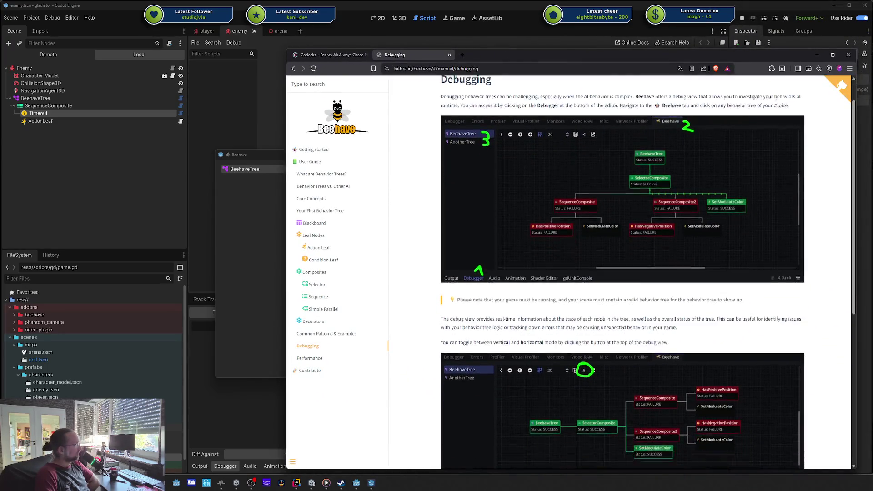
scroll(768, 113, up, 1)
- Open the bitbrain/beehave GitHub repository and scroll its README to the Installation section
click(843, 86)
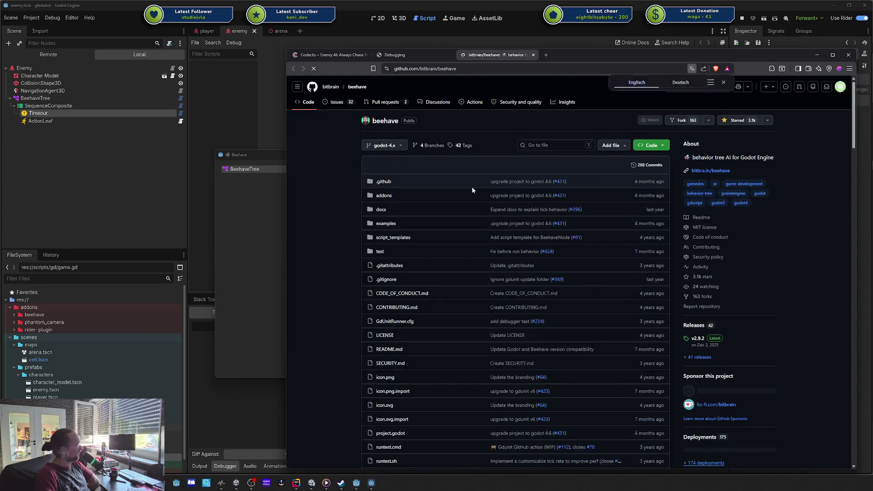
scroll(470, 187, down, 20)
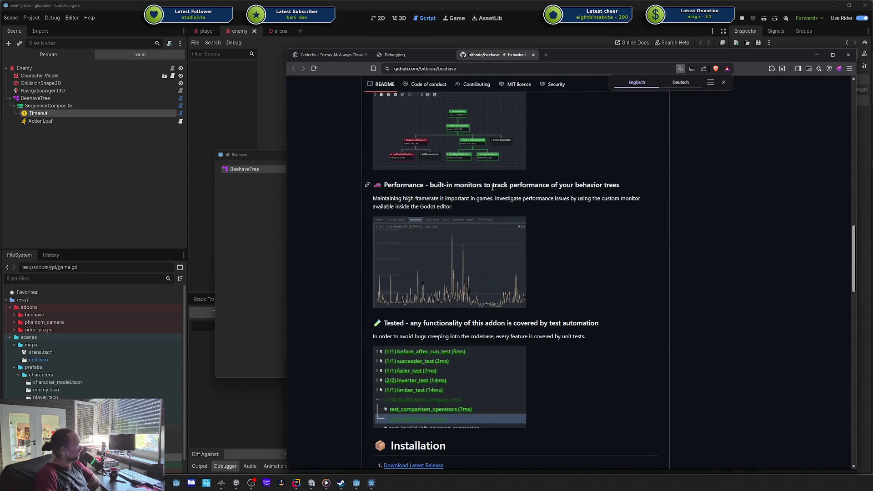
scroll(470, 189, down, 10)
scroll(490, 187, up, 4)
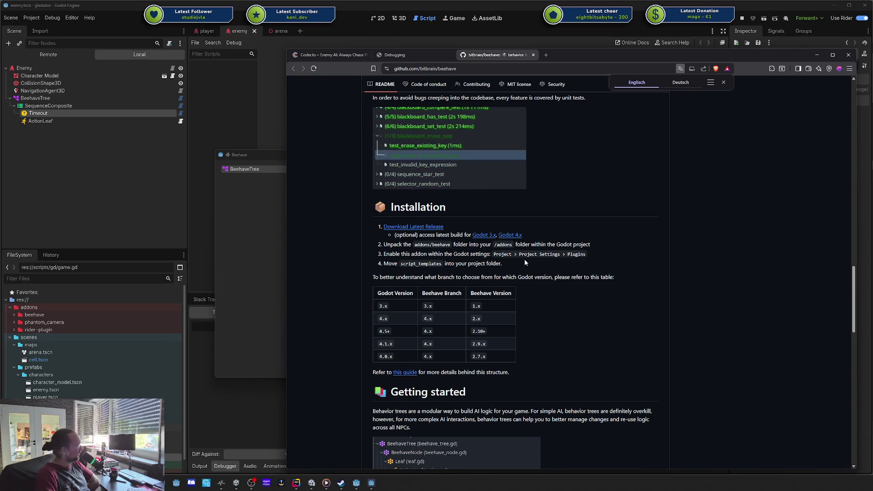
scroll(525, 258, down, 3)
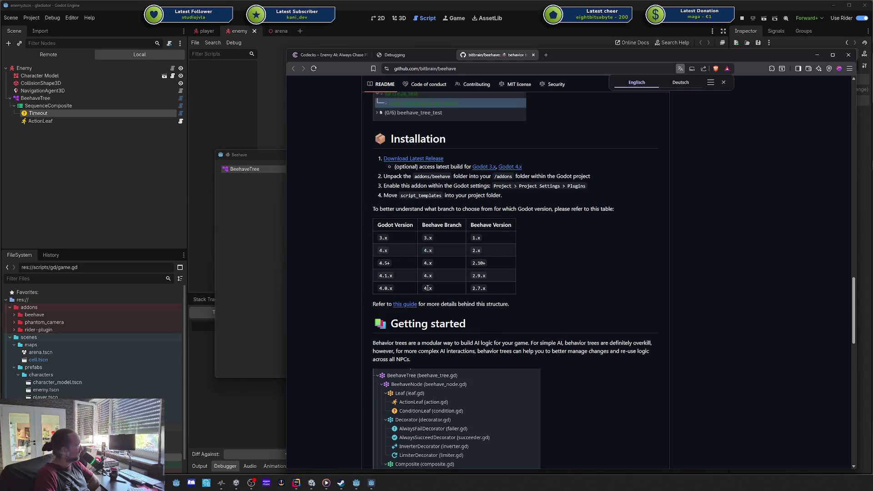
- Highlight the Beehave 2.7.x and Godot 4.x entries in the version table, then move the browser aside
drag(498, 289, 470, 291)
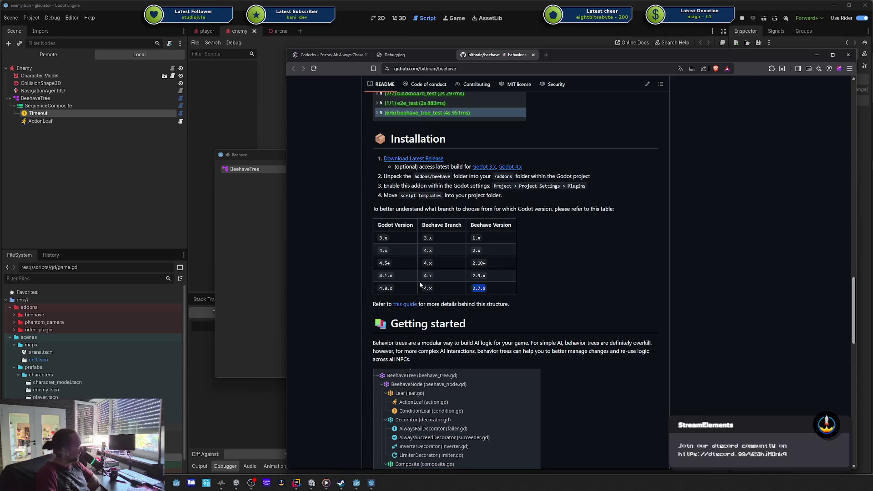
click(382, 250)
drag(382, 250, 388, 250)
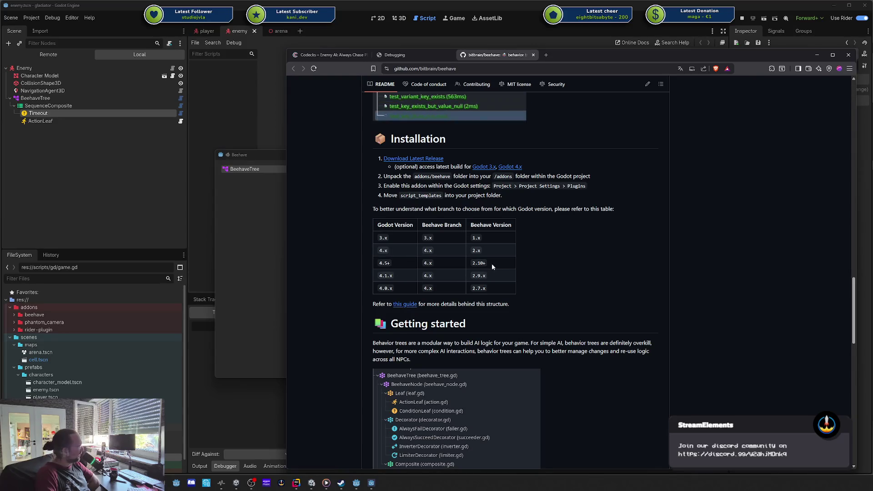
mouse_move(617, 54)
mouse_down()
mouse_move(619, 43)
mouse_move(872, 23)
mouse_up()
- Stop the running game, search the AssetLib for 'beehav', and review the Beehave asset details
click(744, 157)
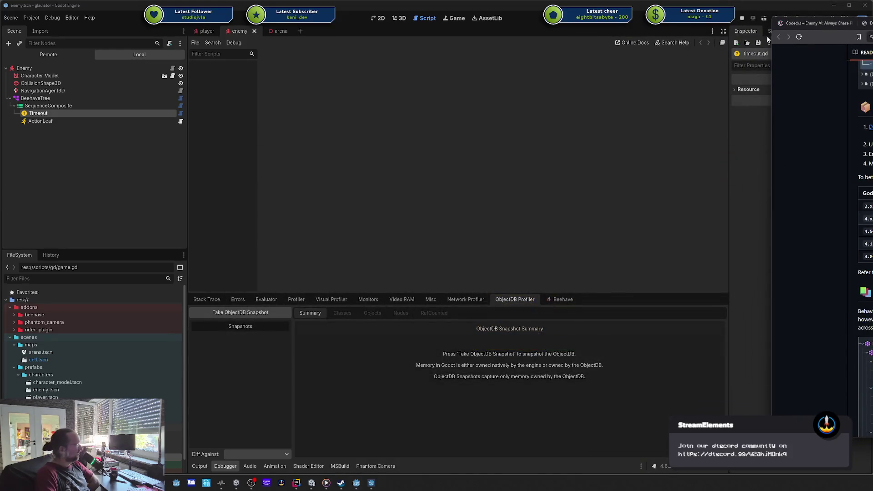
click(743, 19)
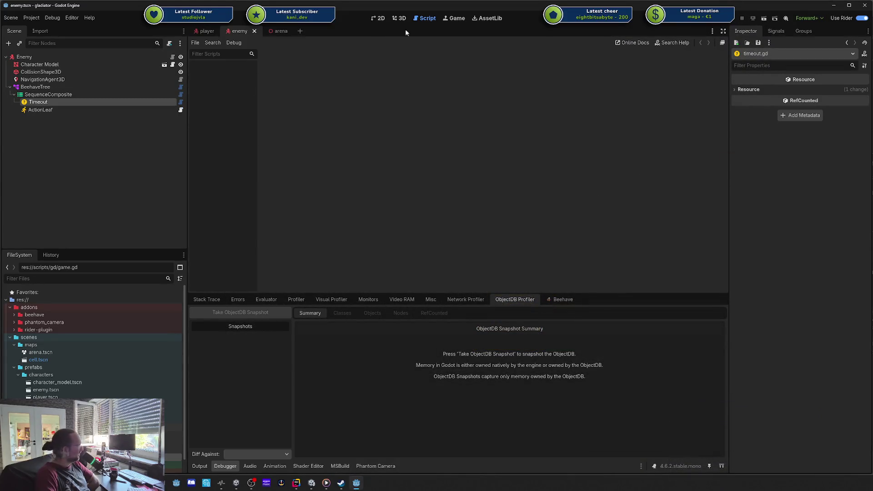
click(476, 20)
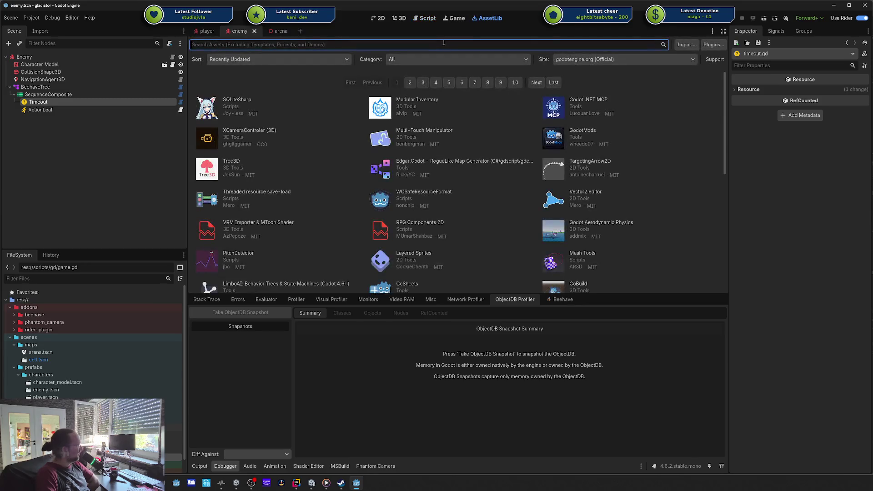
text(beehav)
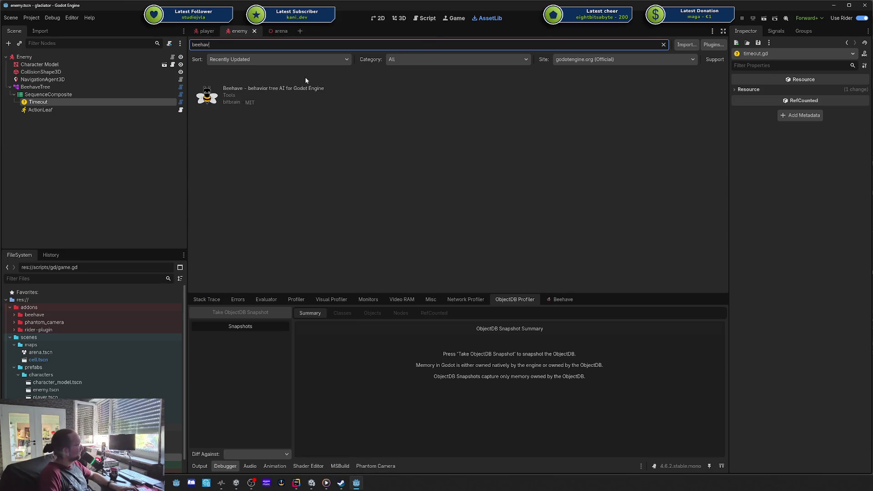
click(273, 88)
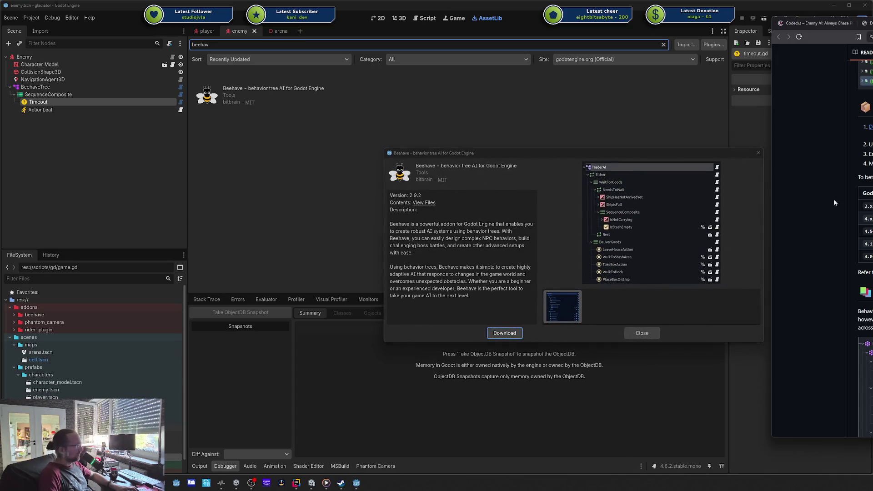
click(758, 153)
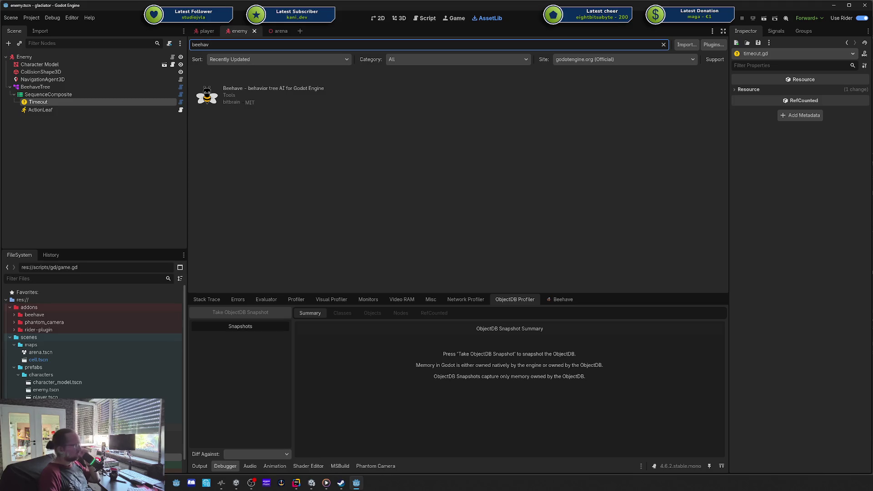
- Bring up Beehave's Godot Asset Store page in the browser beside Godot
key(alt+Tab)
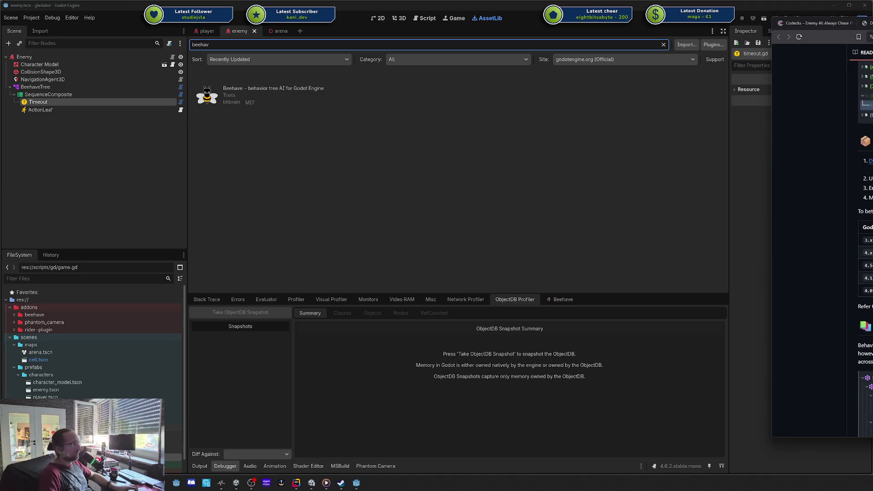
key(ctrl+t)
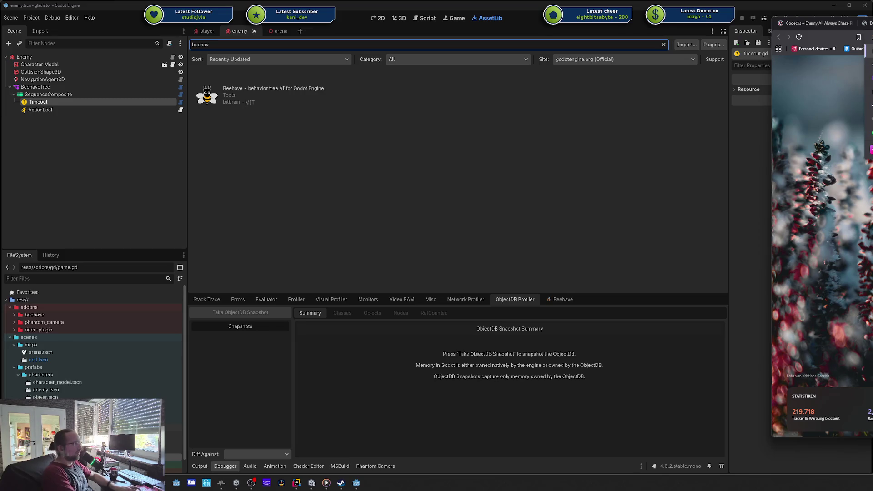
key(Return)
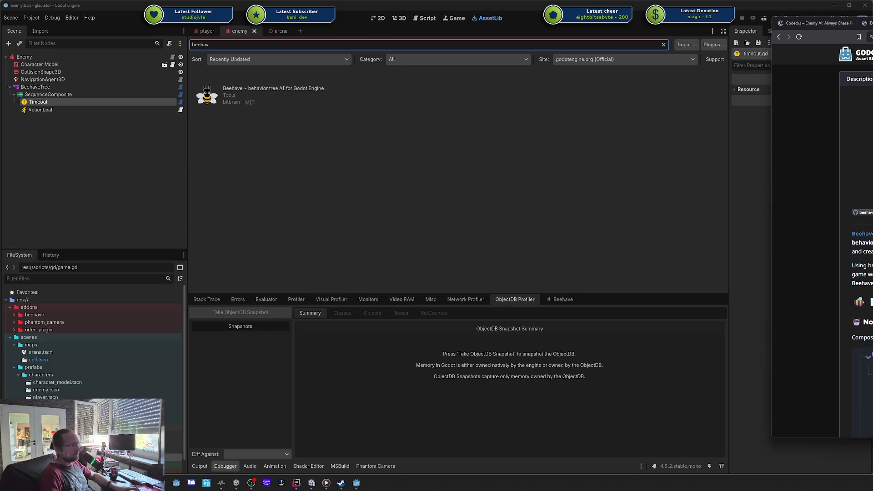
drag(872, 27, 654, 53)
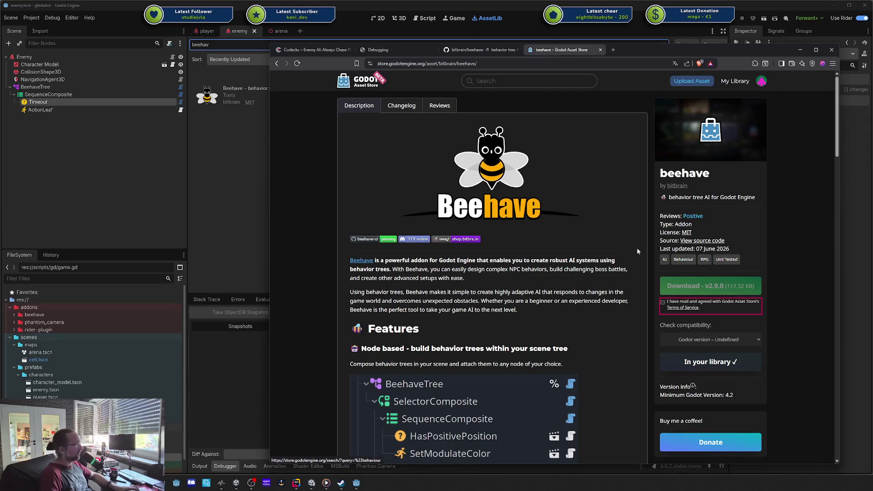
- Accept the Asset Store terms and check beehave compatibility against Godot 4.7 instead of 4.6.3
click(662, 302)
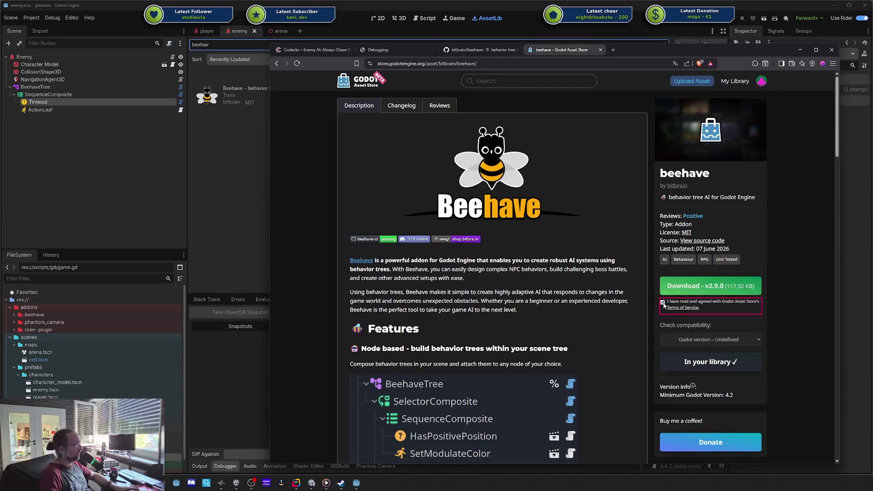
click(758, 341)
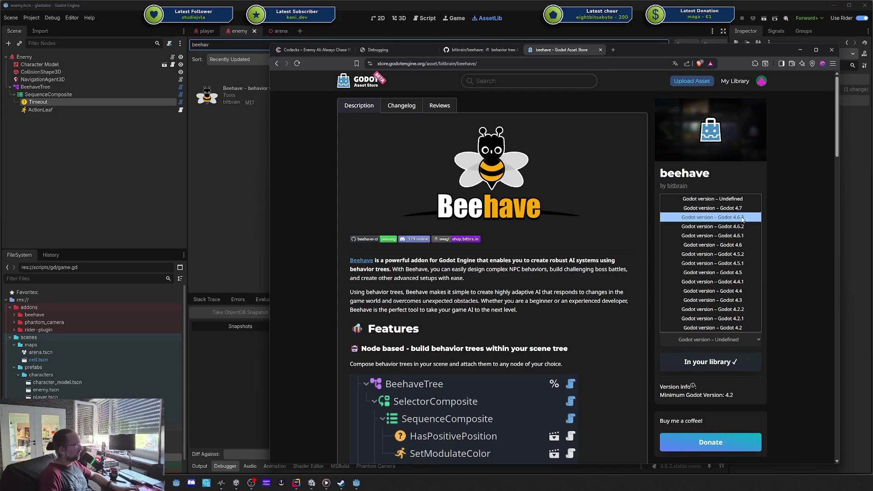
click(747, 217)
click(754, 336)
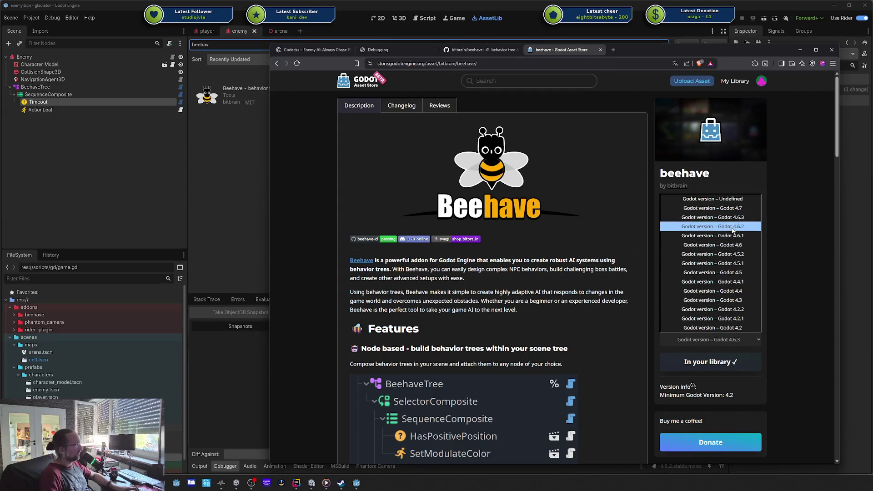
click(738, 210)
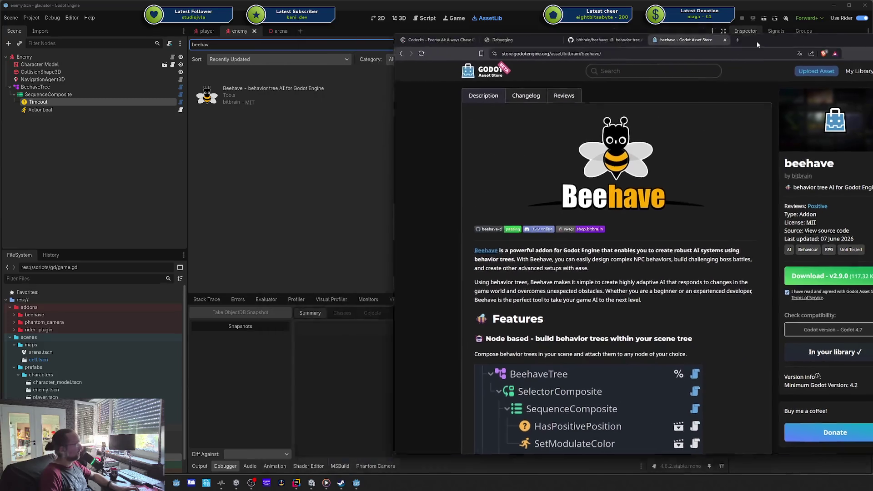
mouse_move(756, 42)
mouse_down()
mouse_move(872, 27)
mouse_move(872, 9)
mouse_move(856, 40)
mouse_up()
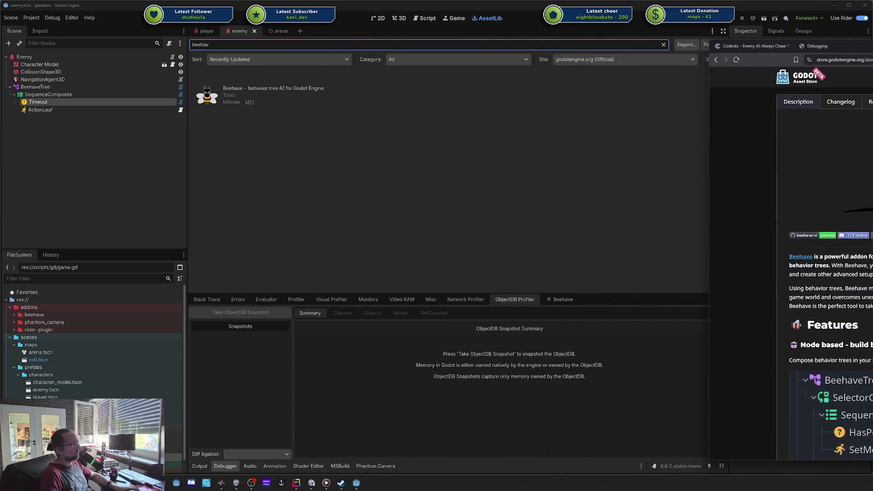
- Cancel the latest-release download, read the beehave v2.9.2 release notes, then open the Releases list
click(836, 184)
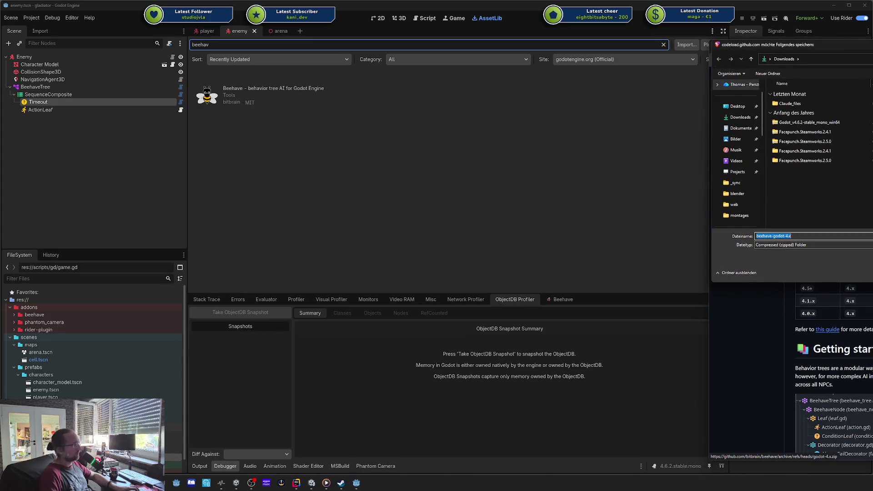
key(Return)
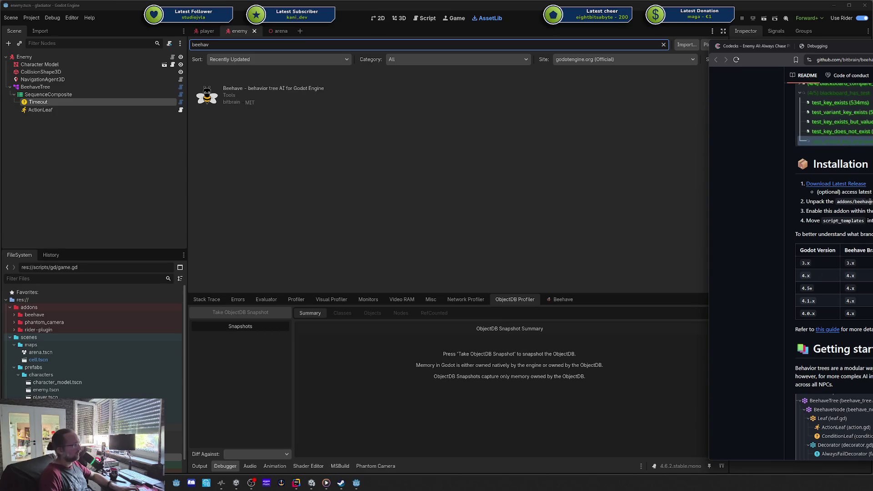
click(837, 185)
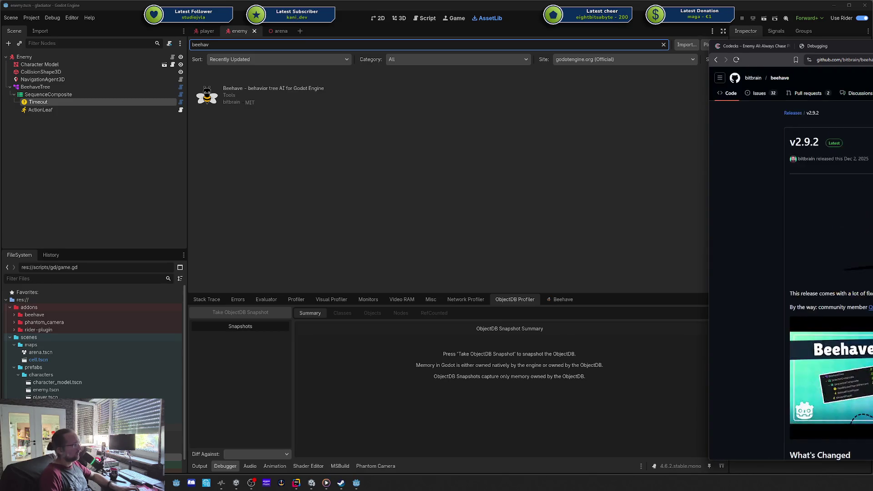
scroll(831, 263, down, 7)
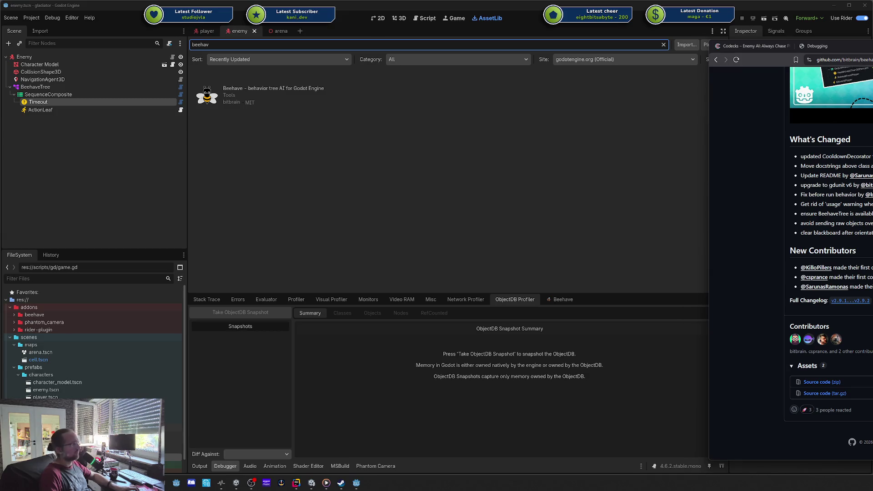
drag(872, 46, 749, 46)
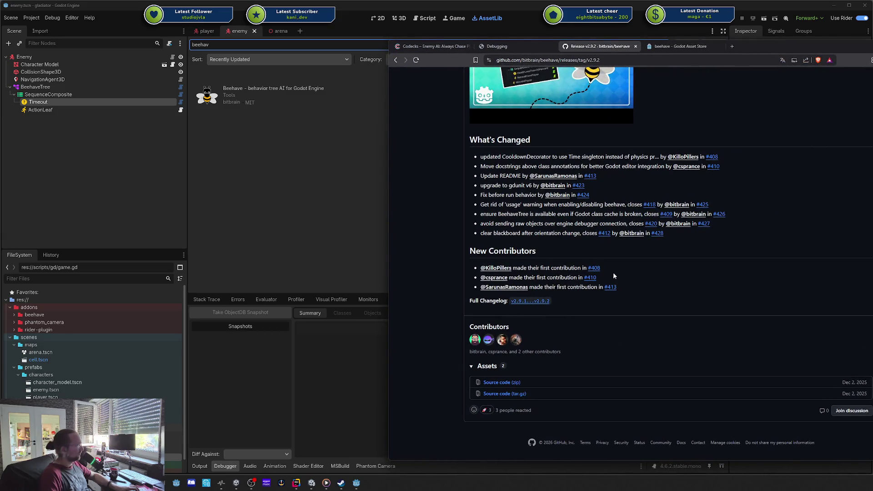
scroll(659, 228, up, 8)
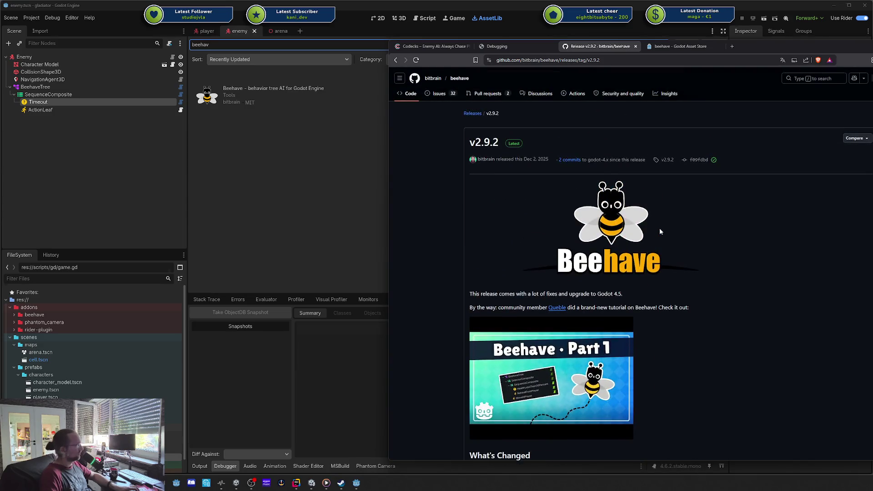
click(475, 114)
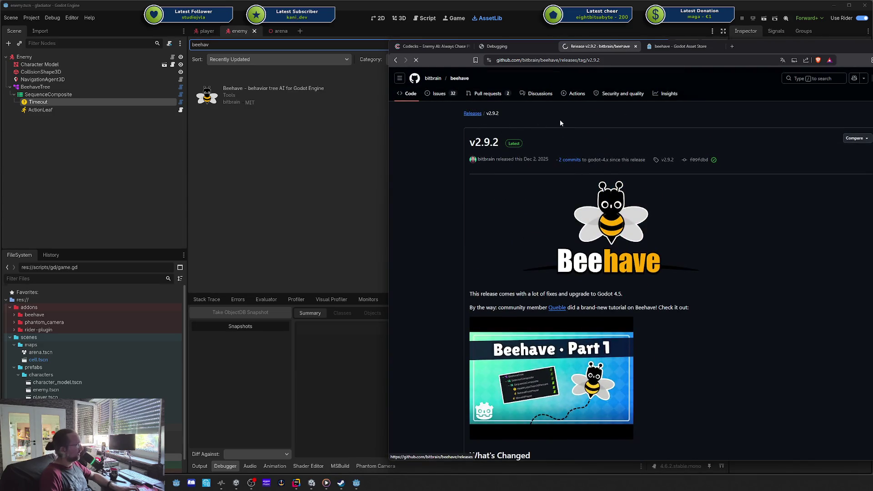